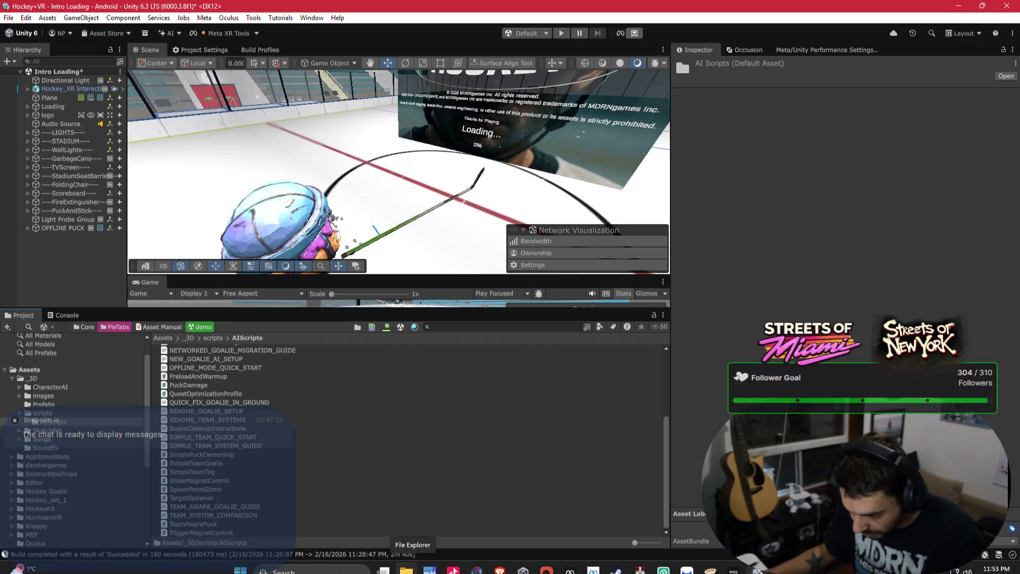
Try a 'scene' component search on Loading, clear it, then switch to the Streets of Miami project.
double_click(206, 356)
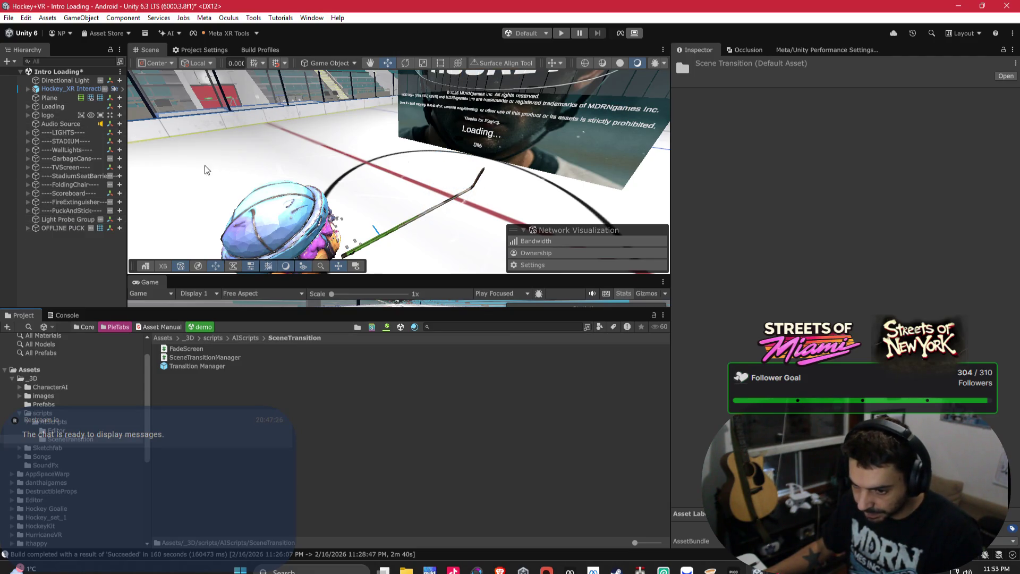
left_click(510, 122)
left_click(863, 181)
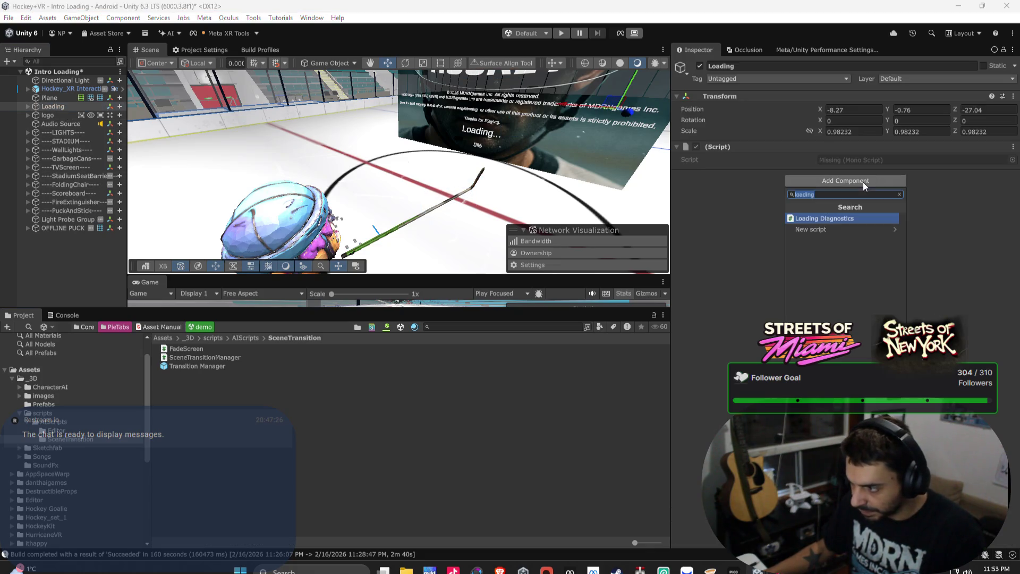
type("scene")
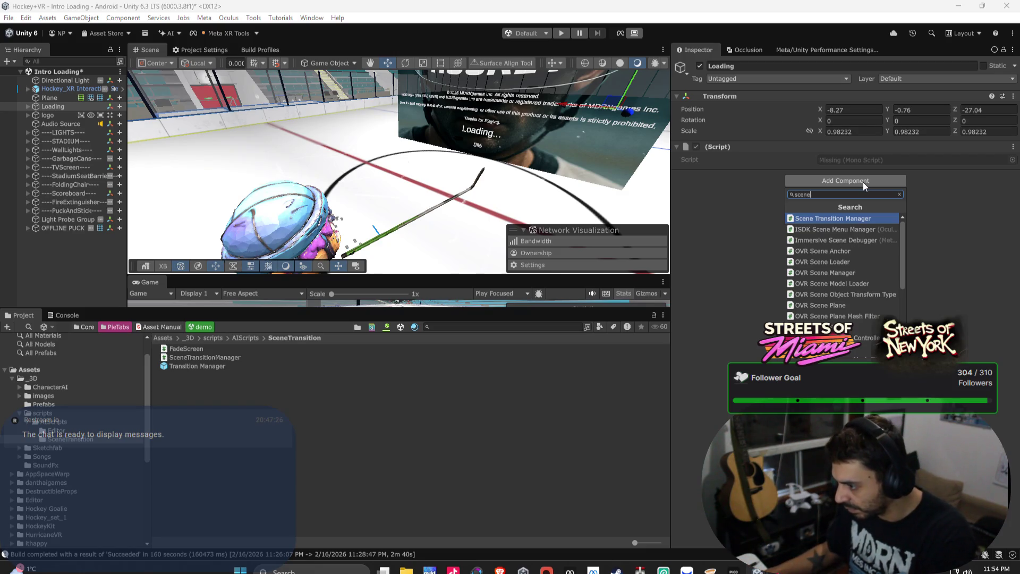
key("BackSpace")
key("BackSpace")
key("BackSpace")
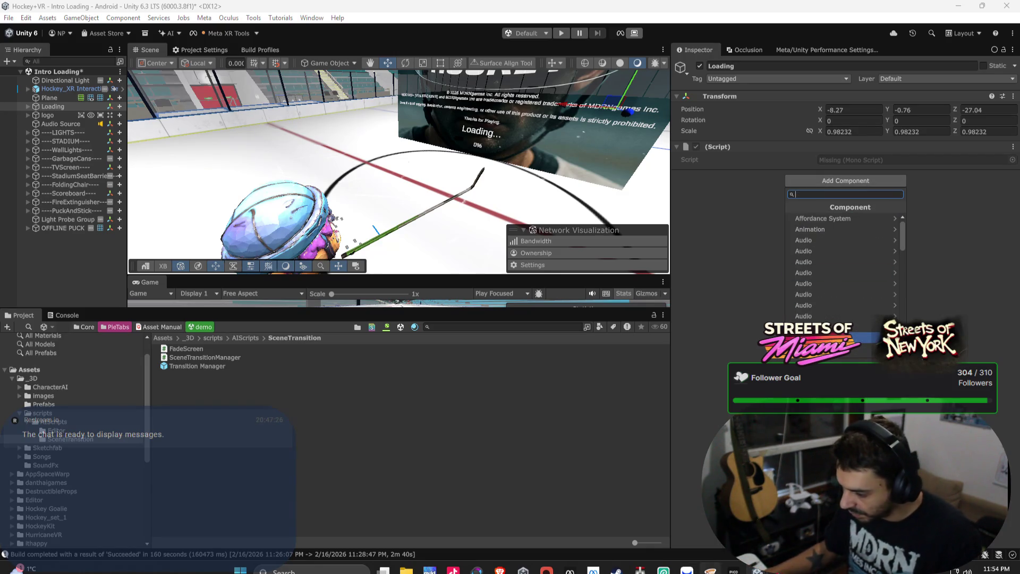
mouse_move(757, 571)
left_click(813, 510)
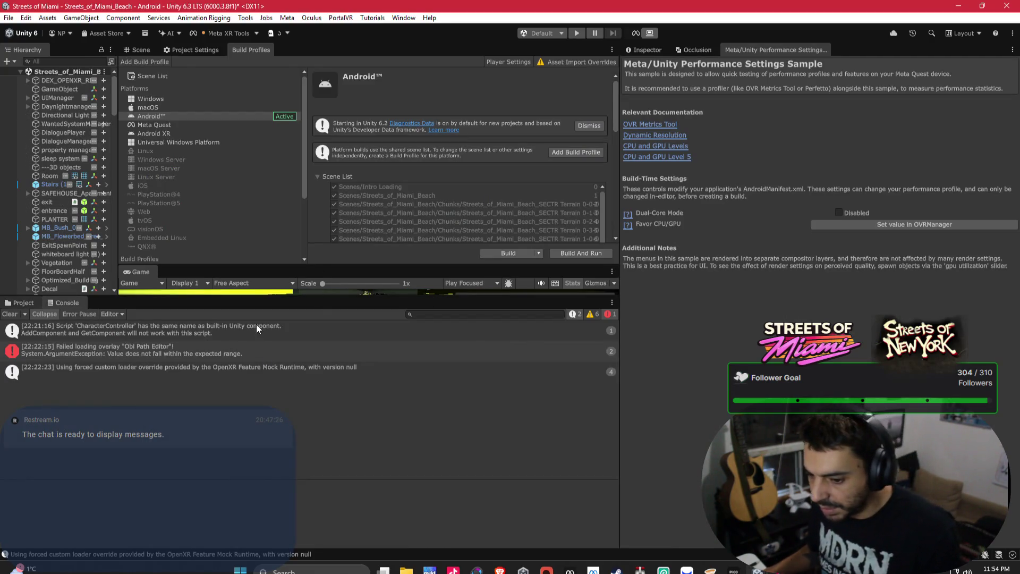
Open the Intro Loading scene from Assets/Scenes without saving current changes.
left_click(34, 302)
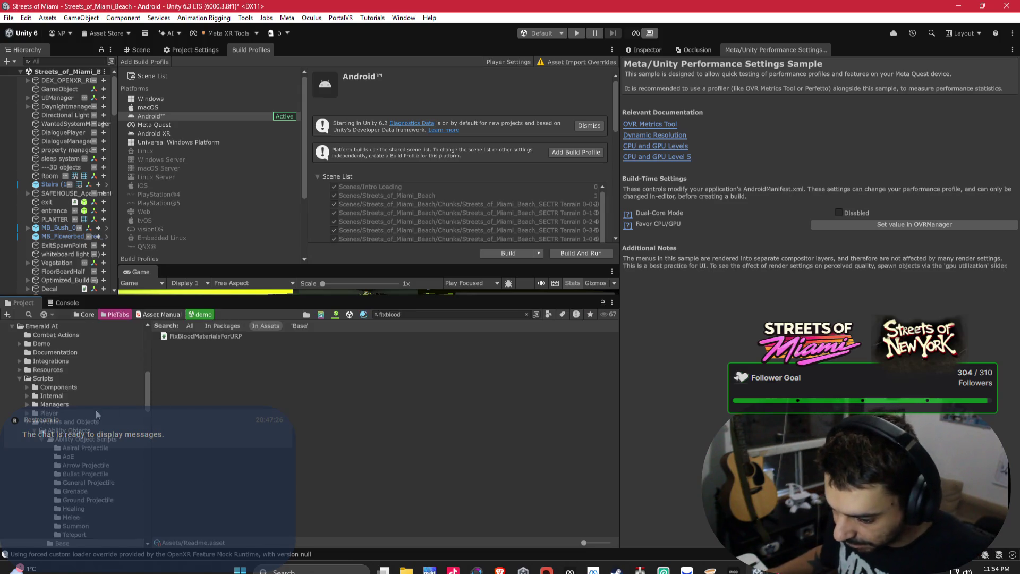
scroll(53, 400, "down", 2)
left_click(27, 346)
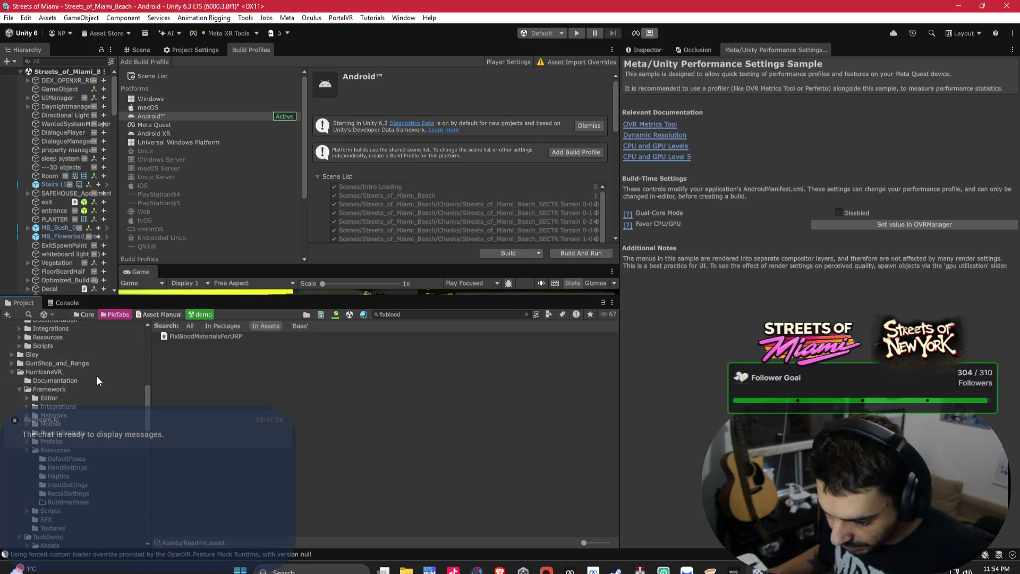
scroll(61, 371, "up", 10)
left_click(11, 457)
scroll(71, 457, "down", 10)
left_click(43, 461)
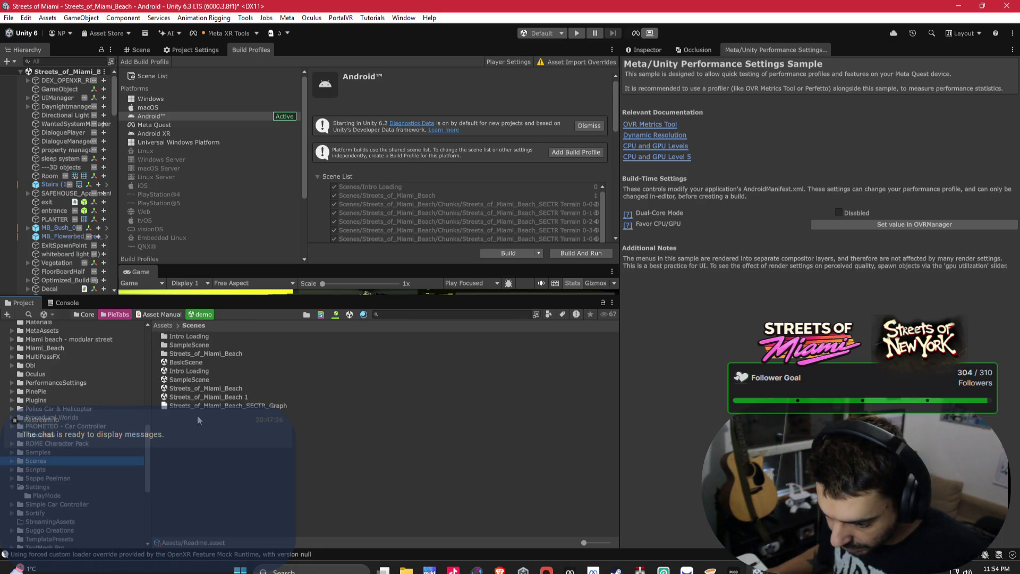
double_click(212, 373)
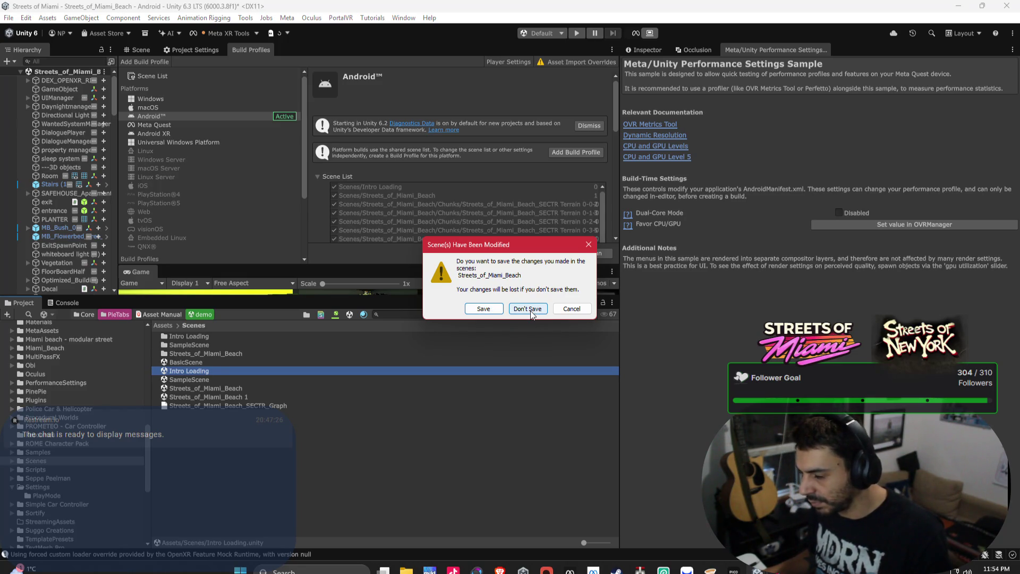
left_click(530, 310)
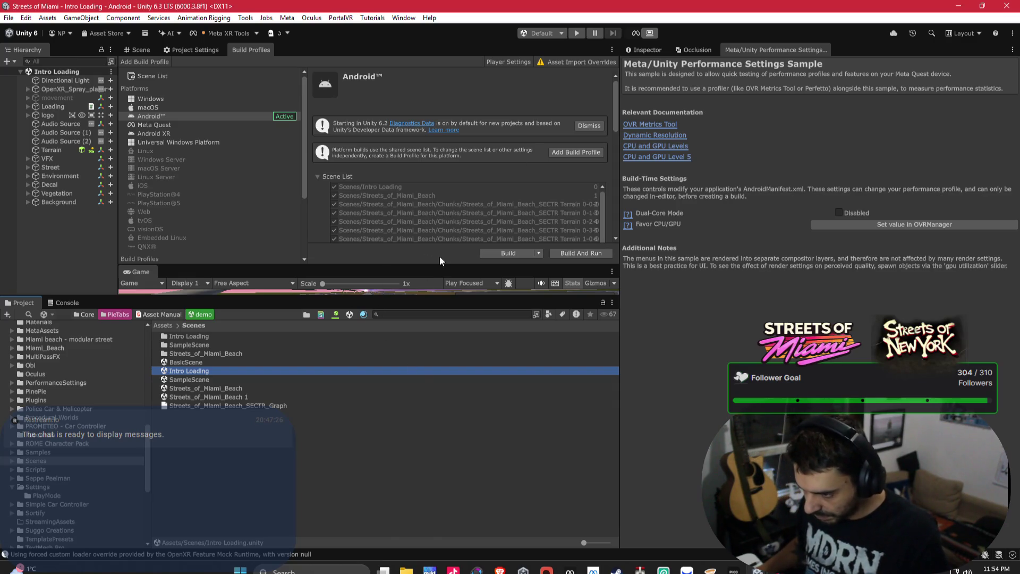
Inspect the Loading object's Preload And Warmup component and close the Performance Settings tab.
left_click(62, 108)
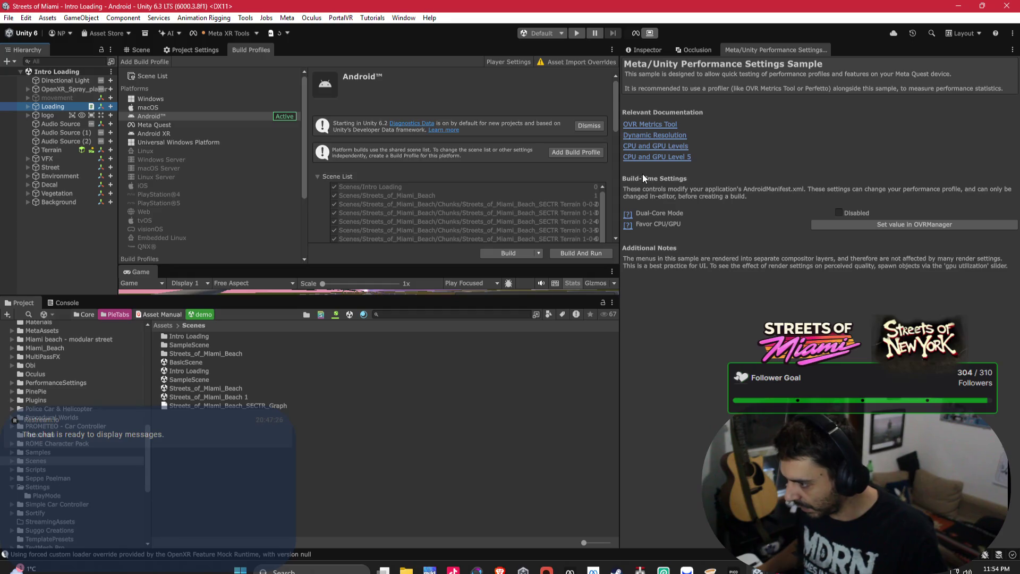
left_click(646, 50)
right_click(763, 51)
left_click(793, 69)
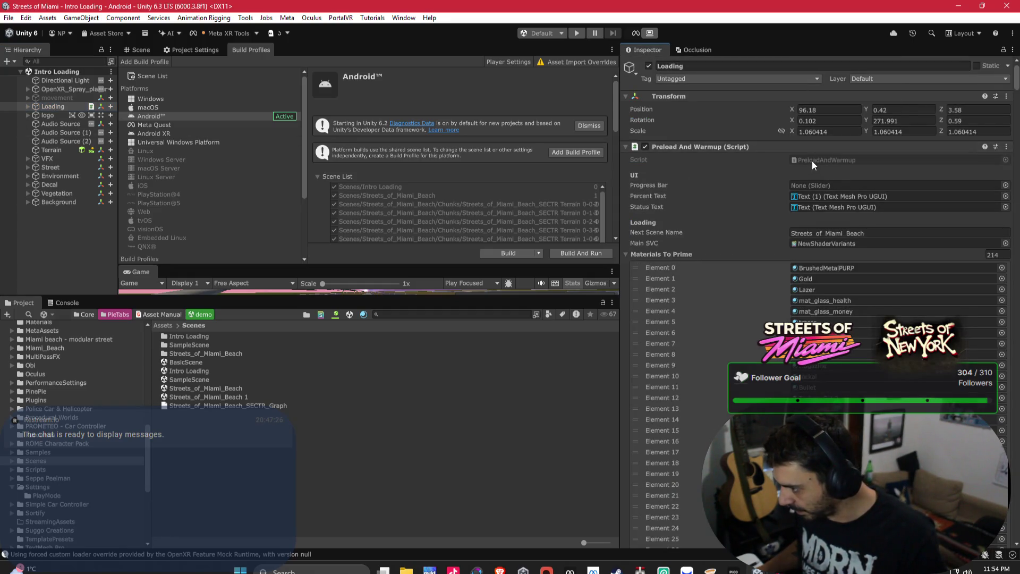
Back in Hockey+VR, add Preload And Warmup to Loading and remove the missing script.
mouse_move(757, 568)
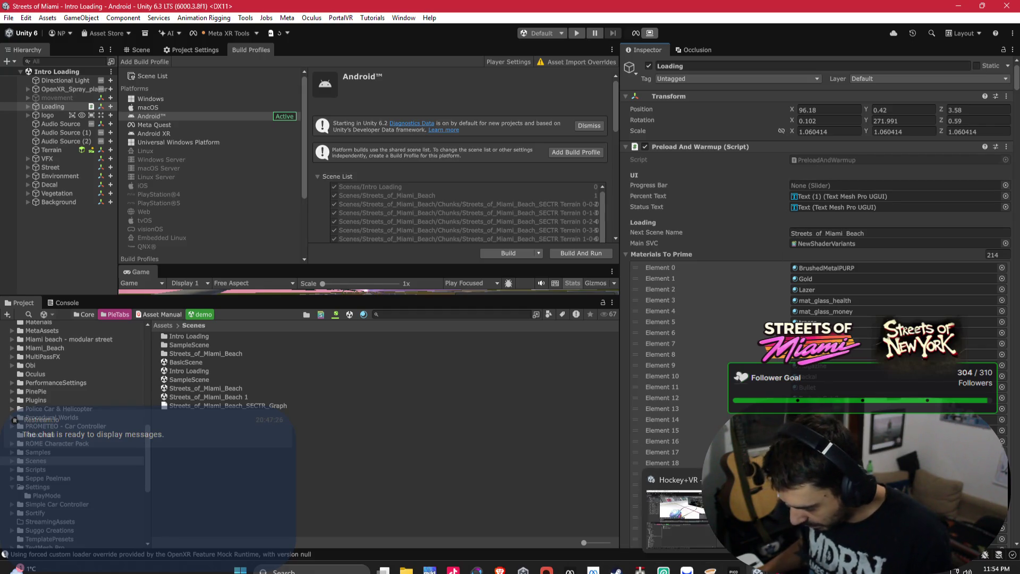
left_click(675, 511)
left_click(844, 181)
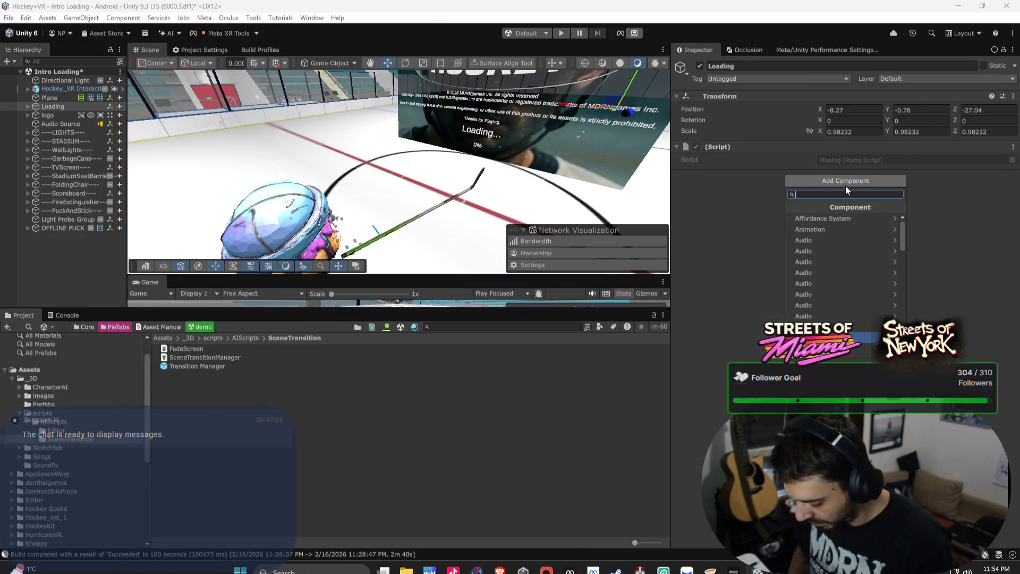
type("pre")
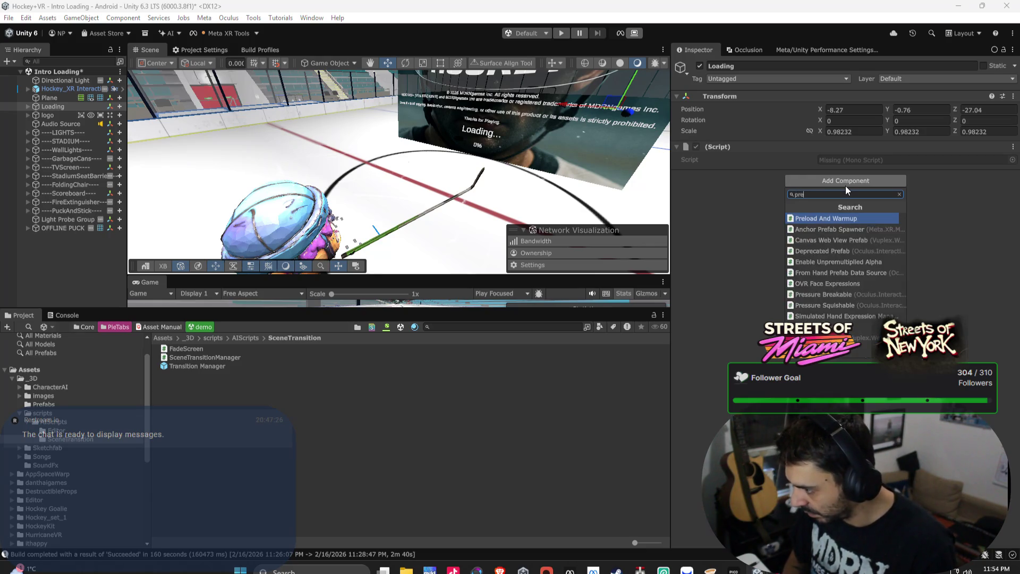
key("Return")
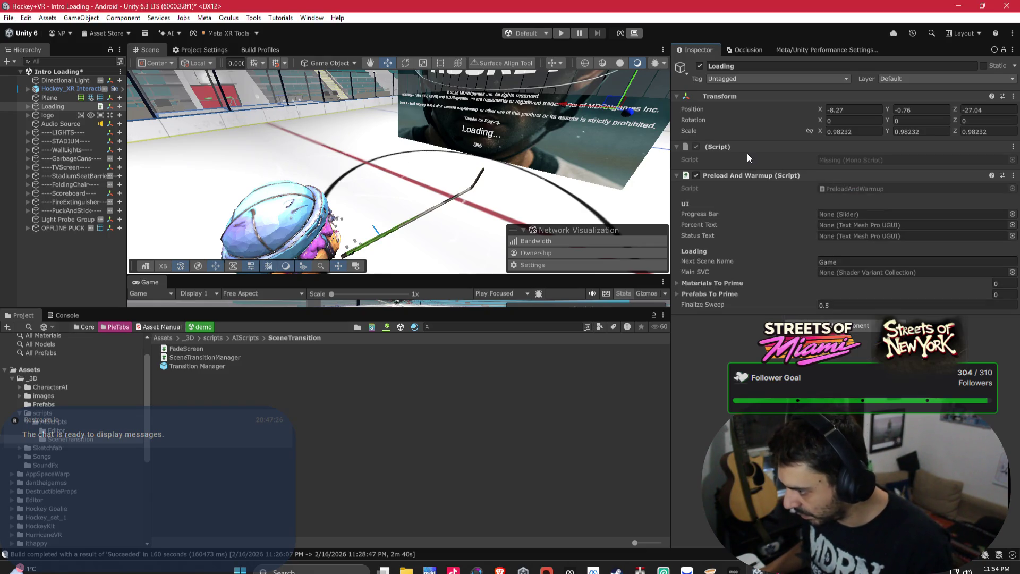
right_click(745, 150)
left_click(779, 170)
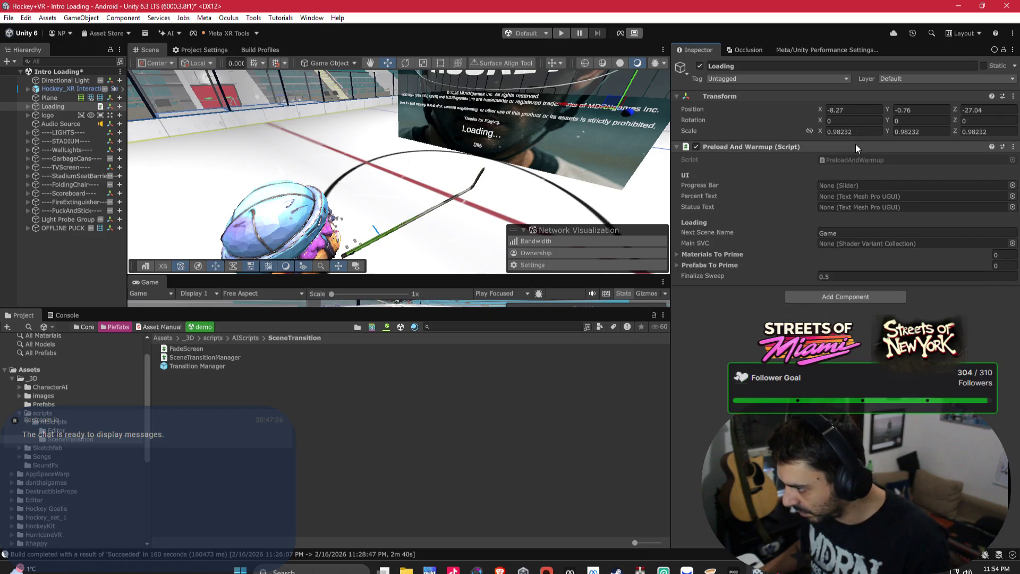
Rename Loading's child texts to 'percent' and 'loading textr'.
left_click(27, 106)
left_click(58, 126)
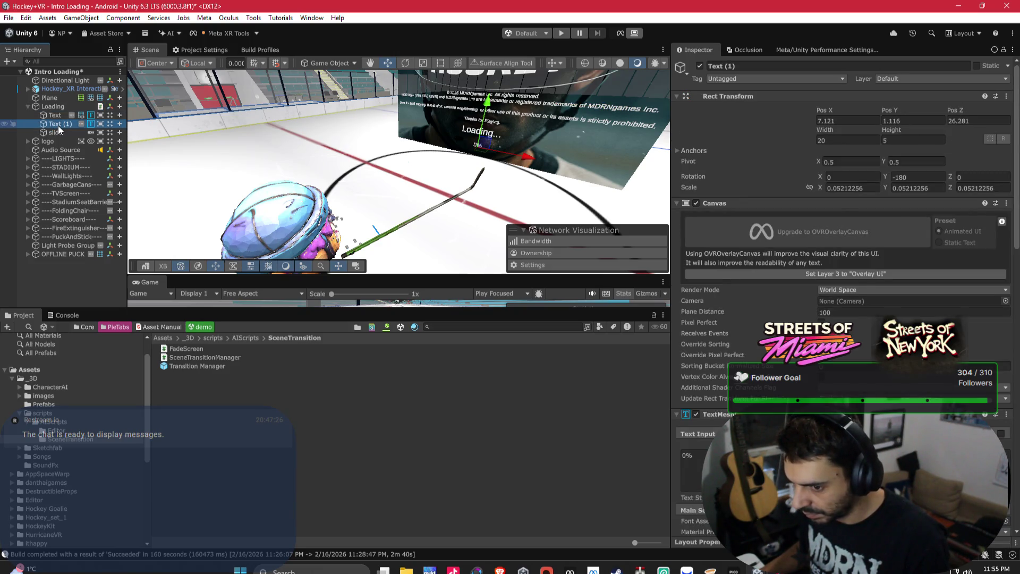
left_click(747, 67)
type("percent")
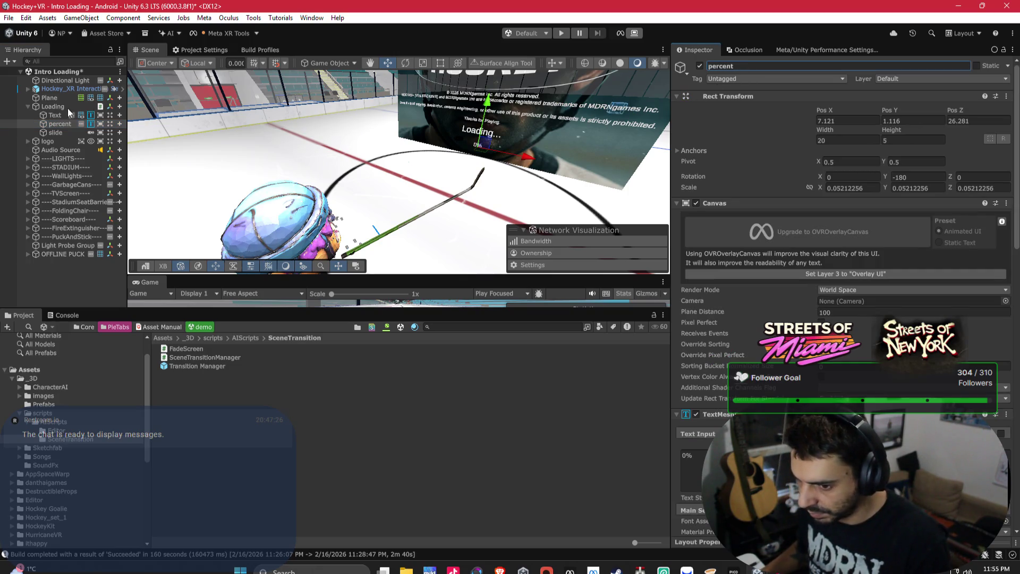
left_click(68, 115)
left_click(749, 66)
type("loading tex")
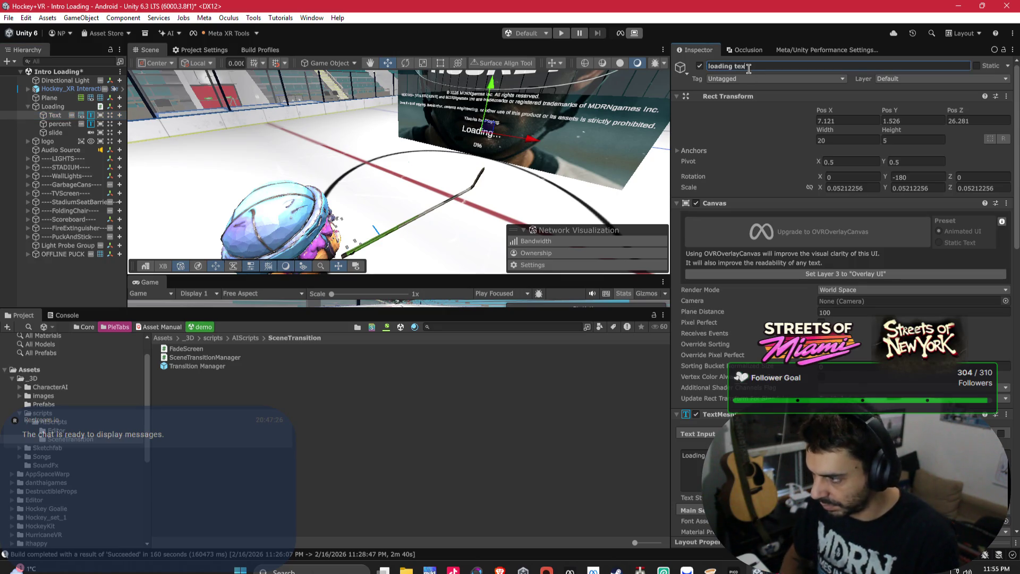
key("Return")
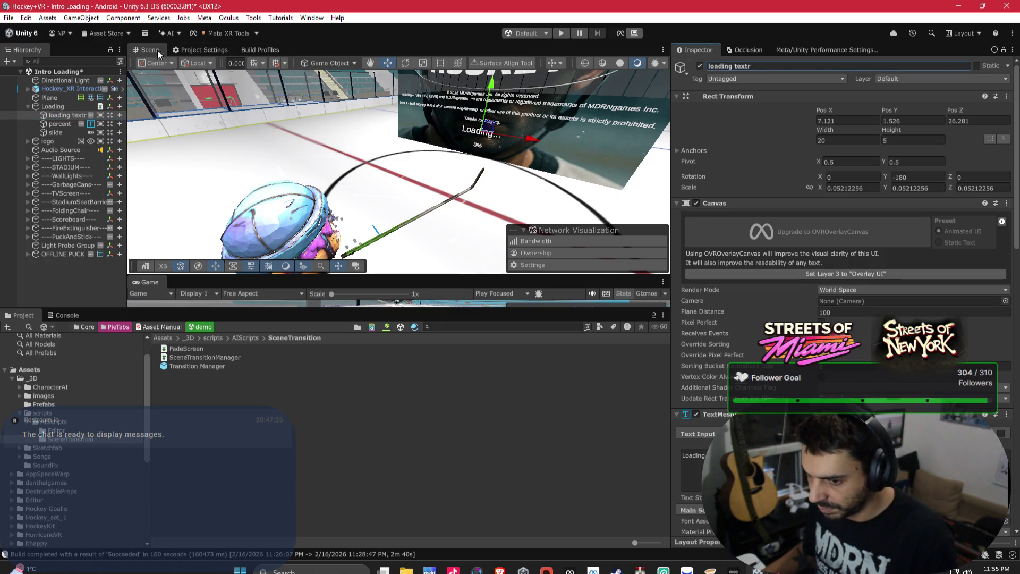
Link percent to Percent Text and loading textr to Status Text on Preload And Warmup.
left_click(48, 107)
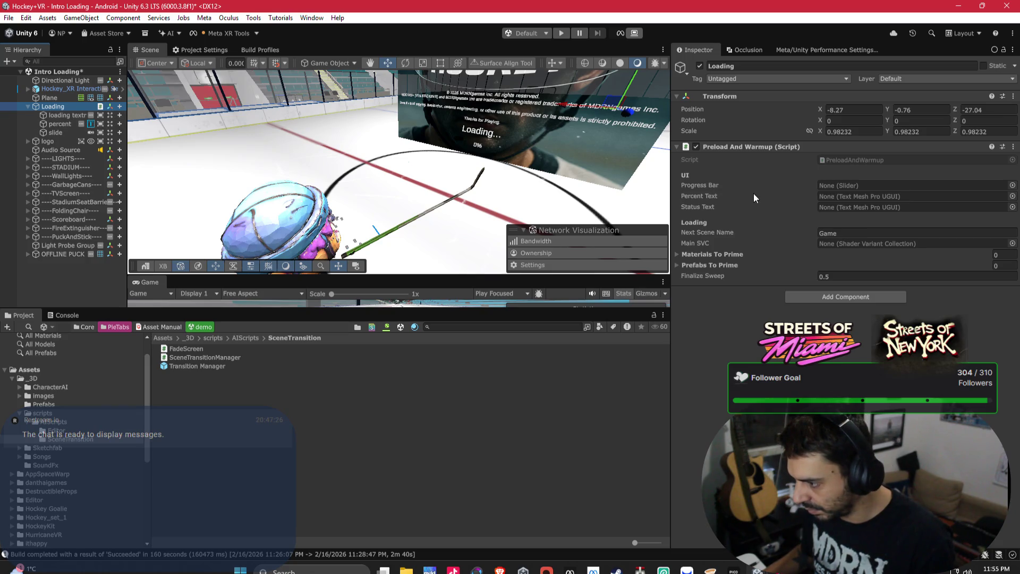
mouse_move(48, 123)
left_mouse_down()
mouse_move(647, 164)
mouse_move(822, 205)
left_mouse_up()
left_click_drag(55, 116, 841, 209)
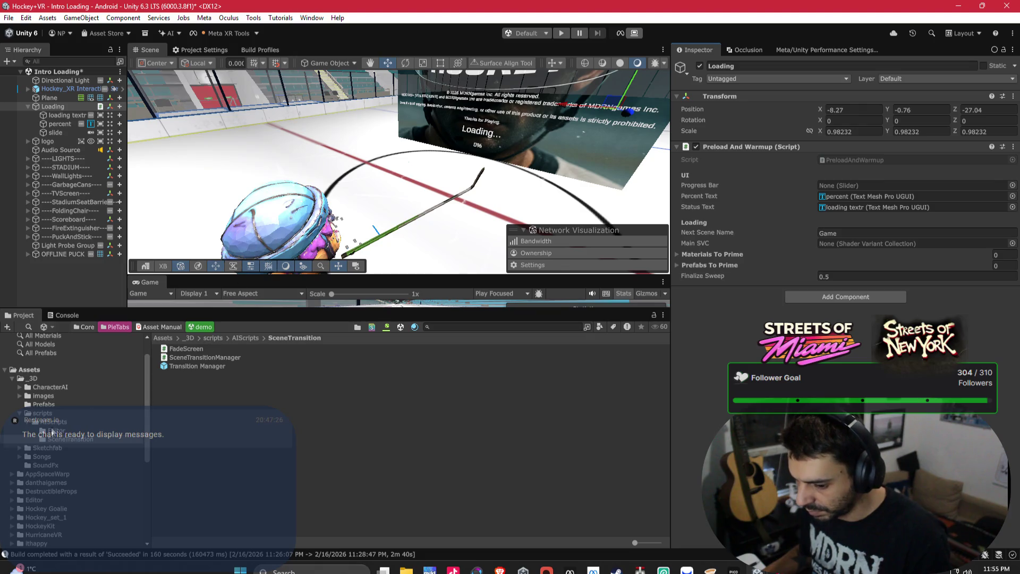
left_click(20, 414)
Set Loading's Next Scene Name to HockeyLand_2026, copied from the scene asset's name.
scroll(85, 478, "down", 3)
left_click(36, 522)
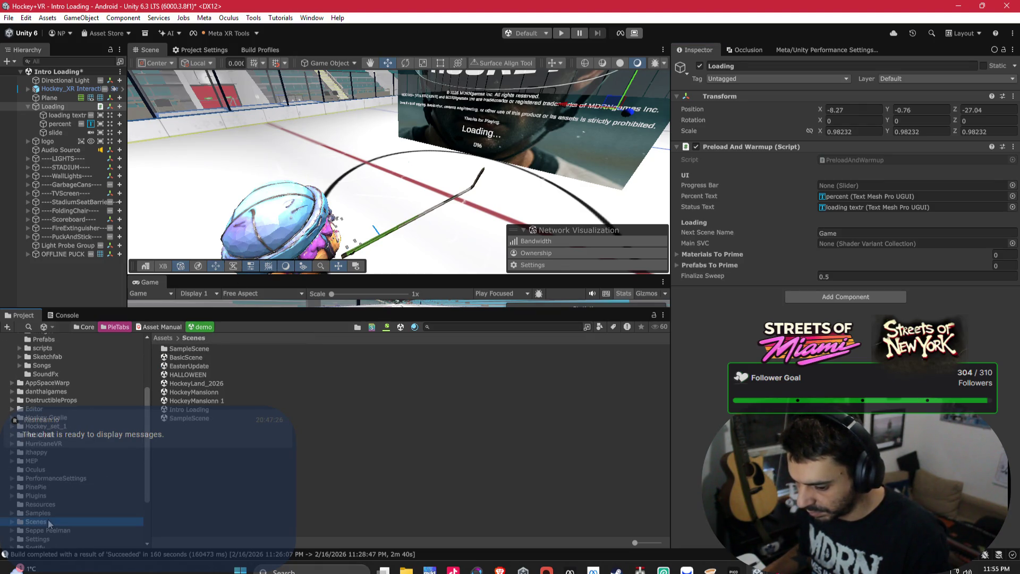
left_click(212, 384)
left_click(206, 383)
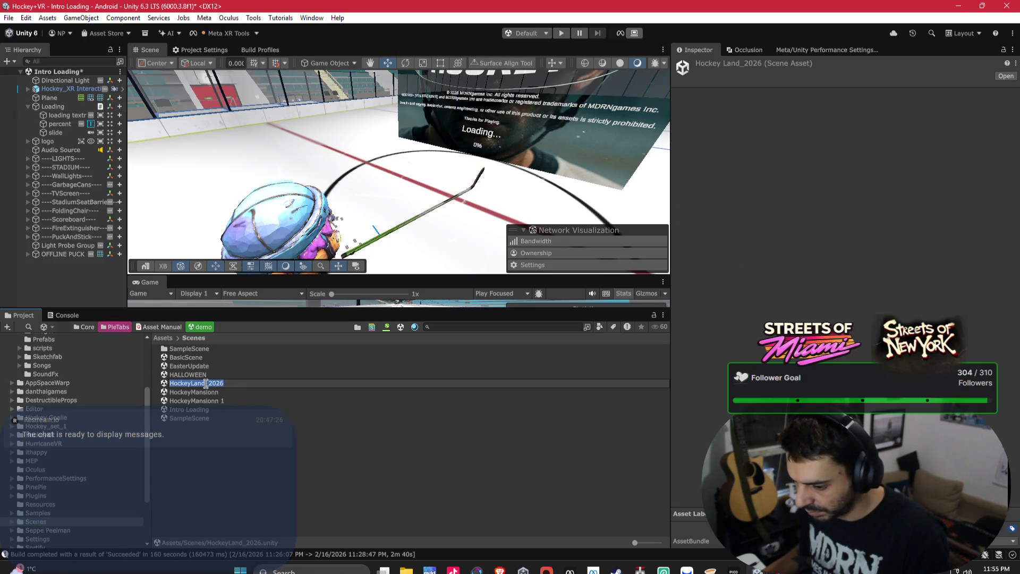
left_click(45, 141)
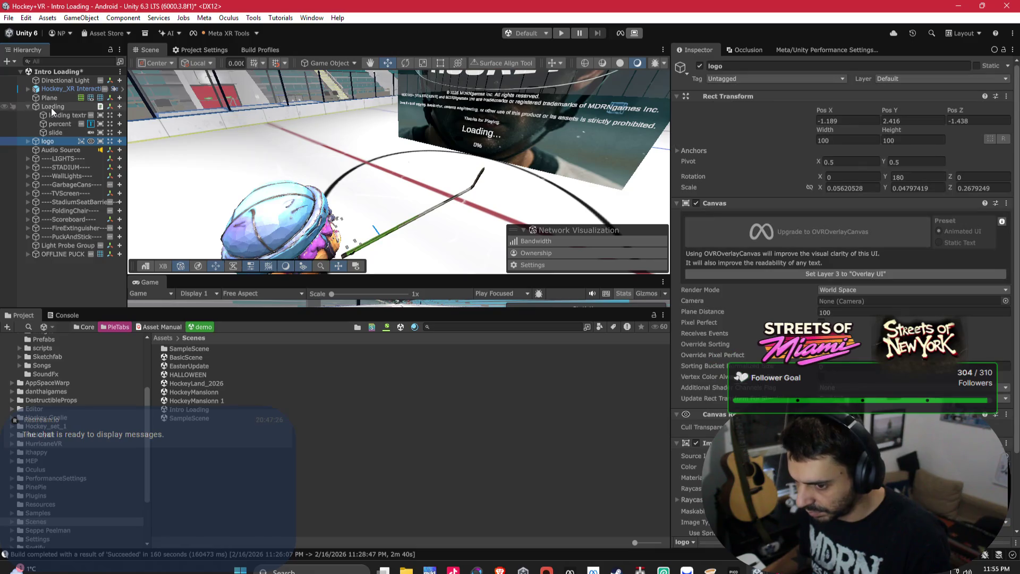
left_click(55, 122)
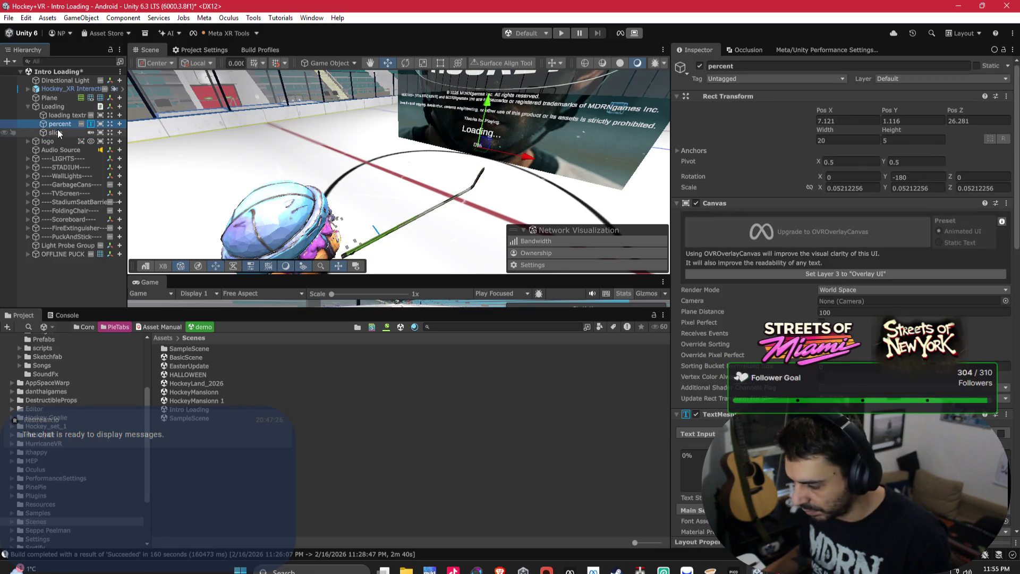
left_click(58, 132)
left_click(63, 117)
left_click(58, 107)
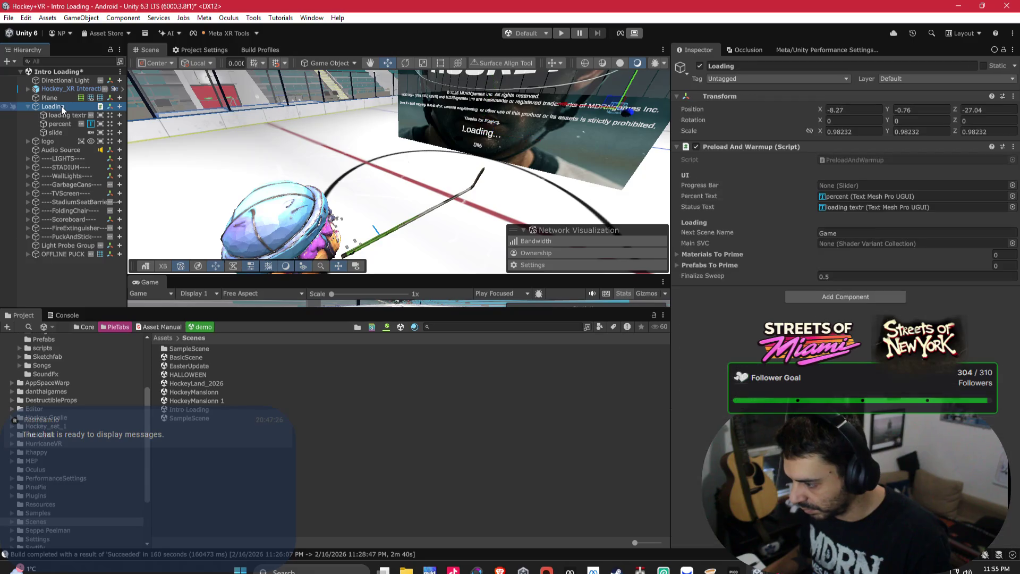
left_click(842, 232)
type("HockeyLand_2026")
left_click(898, 243)
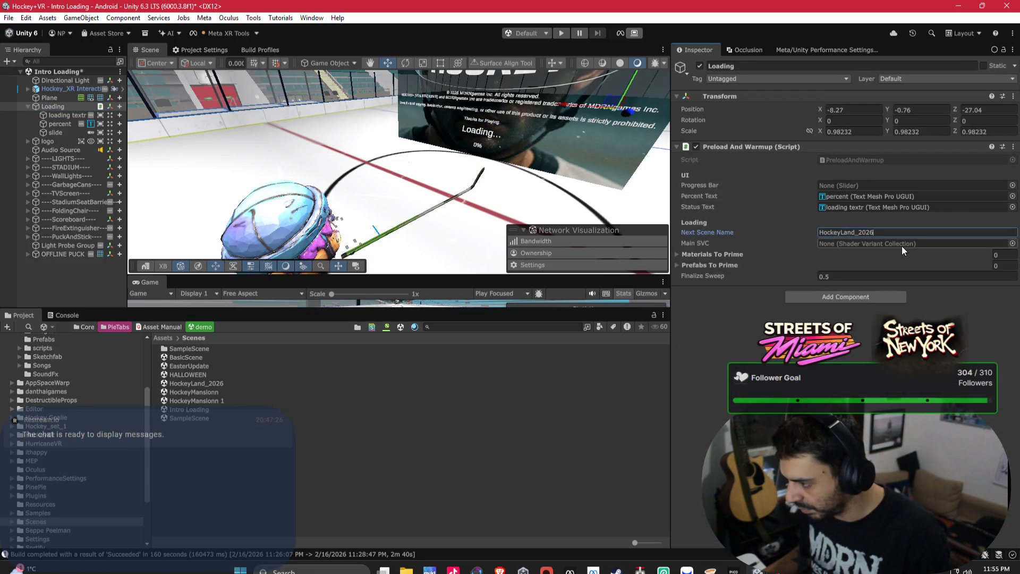
Assign NewShaderVariants as Main SVC and expand the Materials and Prefabs To Prime lists.
left_click(1012, 243)
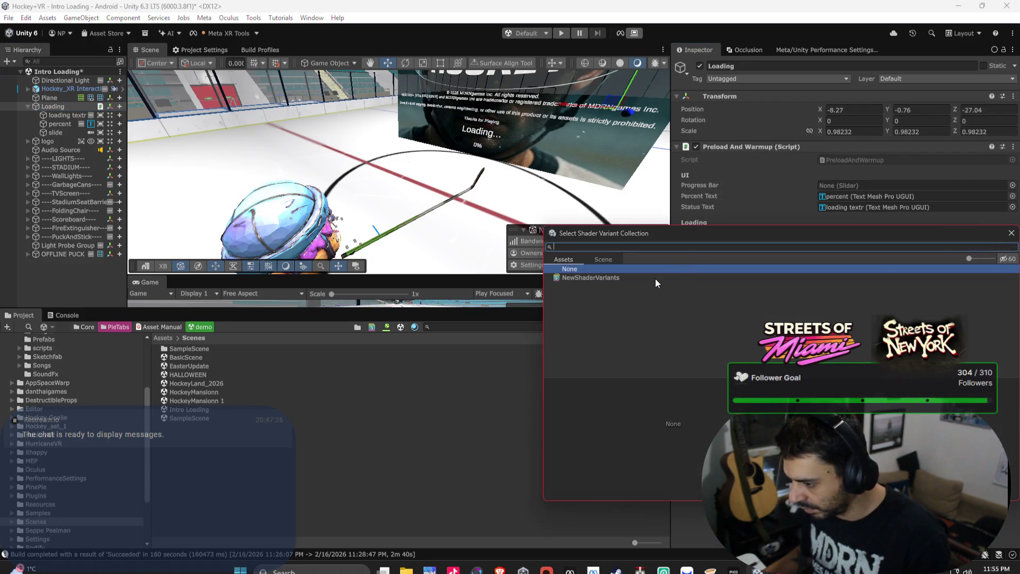
double_click(655, 278)
left_click(740, 256)
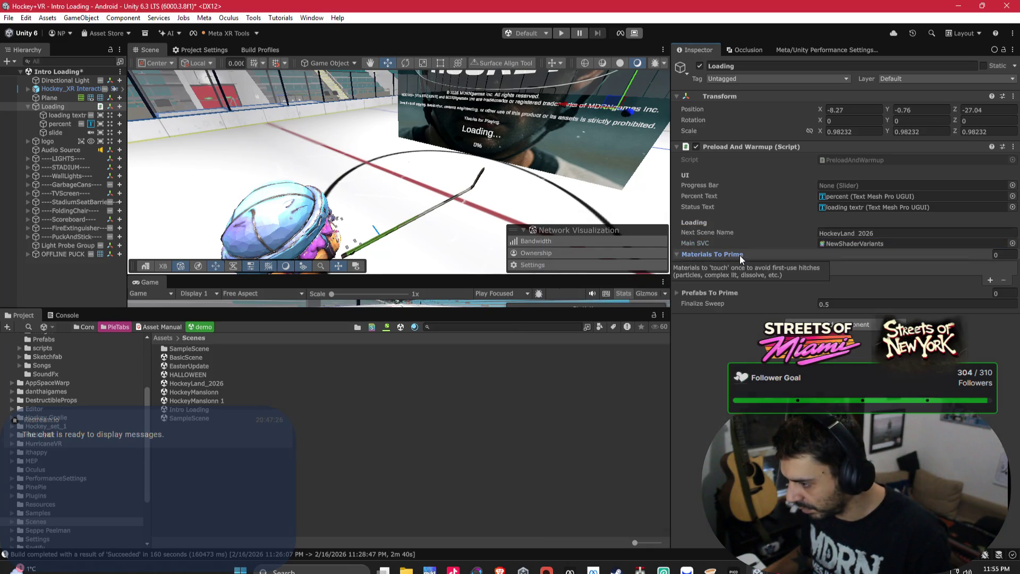
left_click(726, 290)
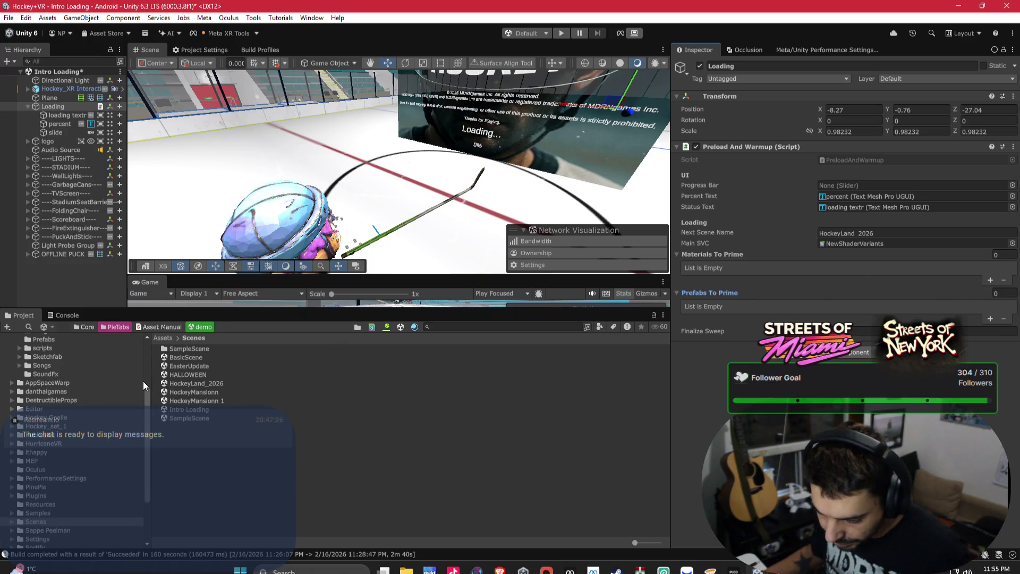
Select all 1123 project materials from the All Materials favorite.
scroll(87, 392, "up", 3)
left_click(12, 378)
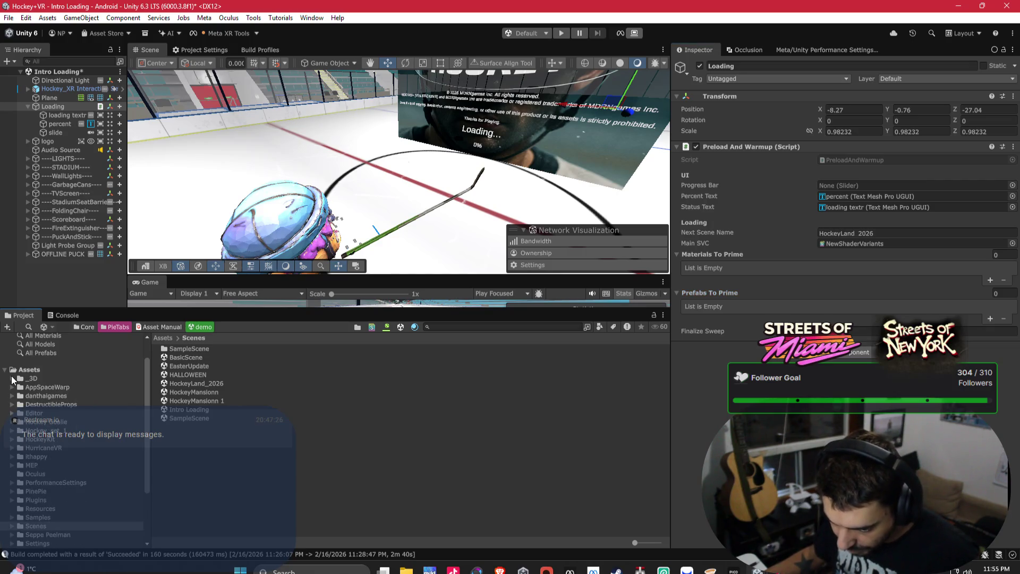
scroll(32, 369, "up", 2)
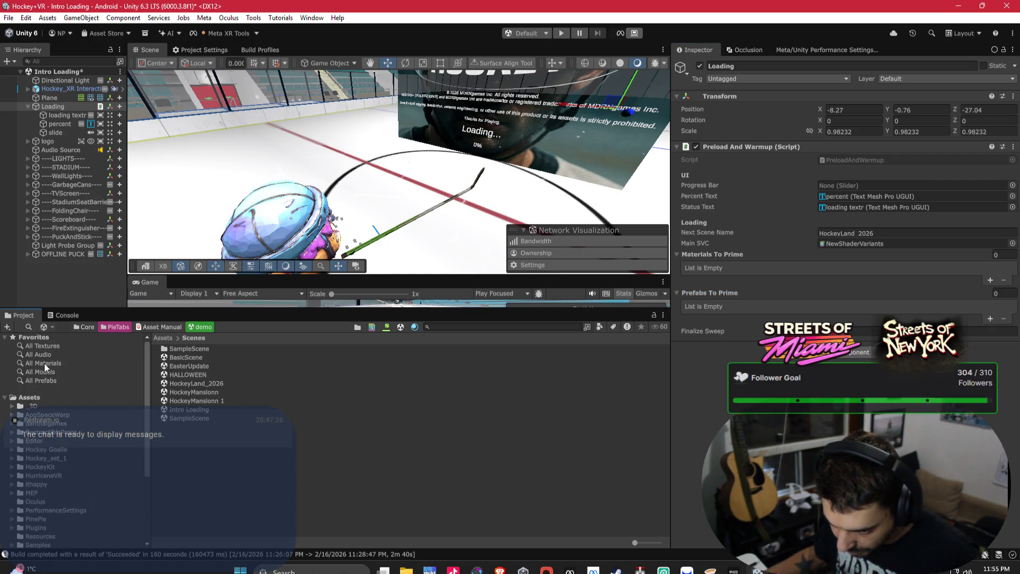
left_click(49, 363)
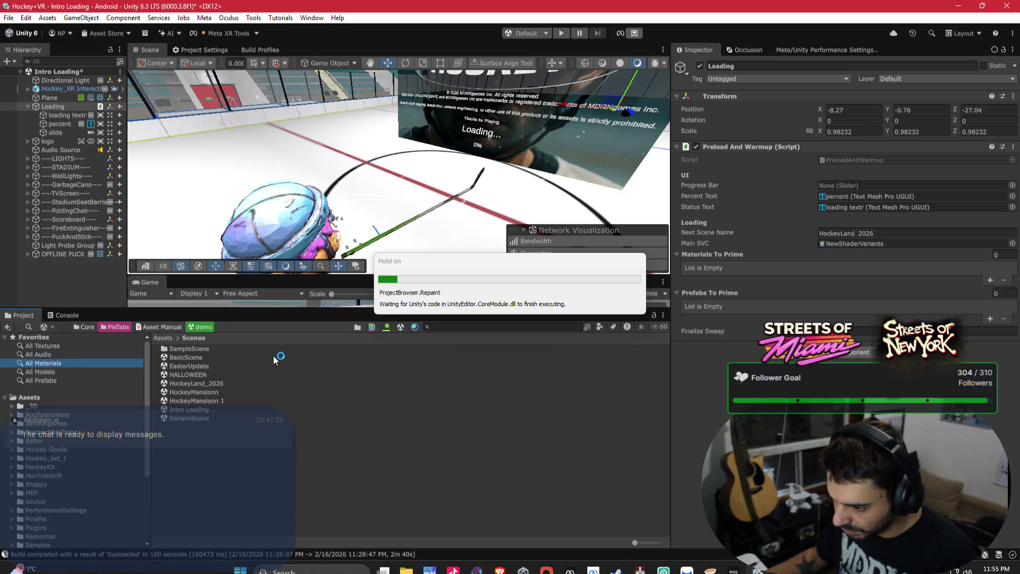
left_click_drag(649, 542, 634, 542)
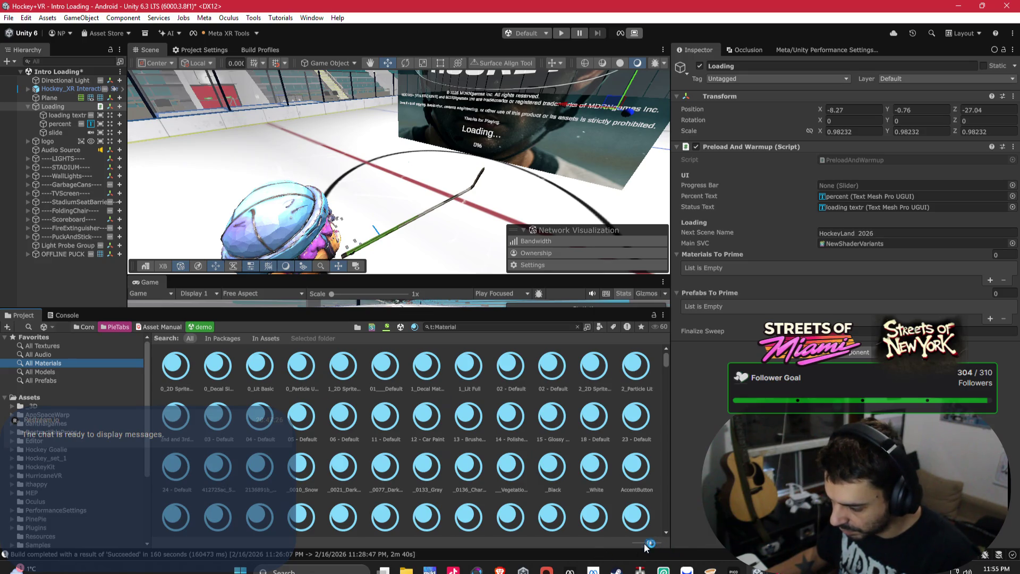
left_click(476, 470)
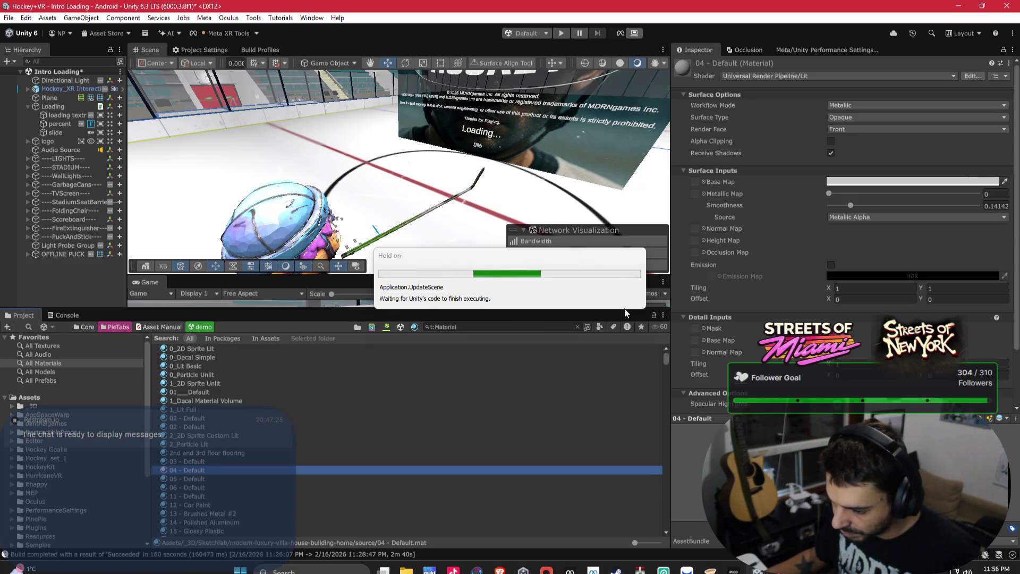
key("ctrl+a")
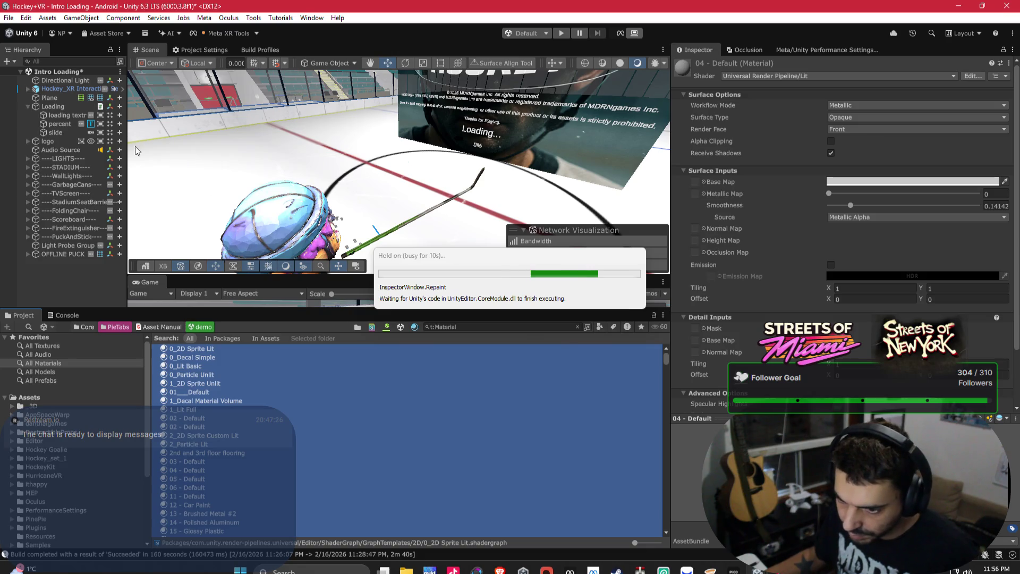
left_click(51, 107)
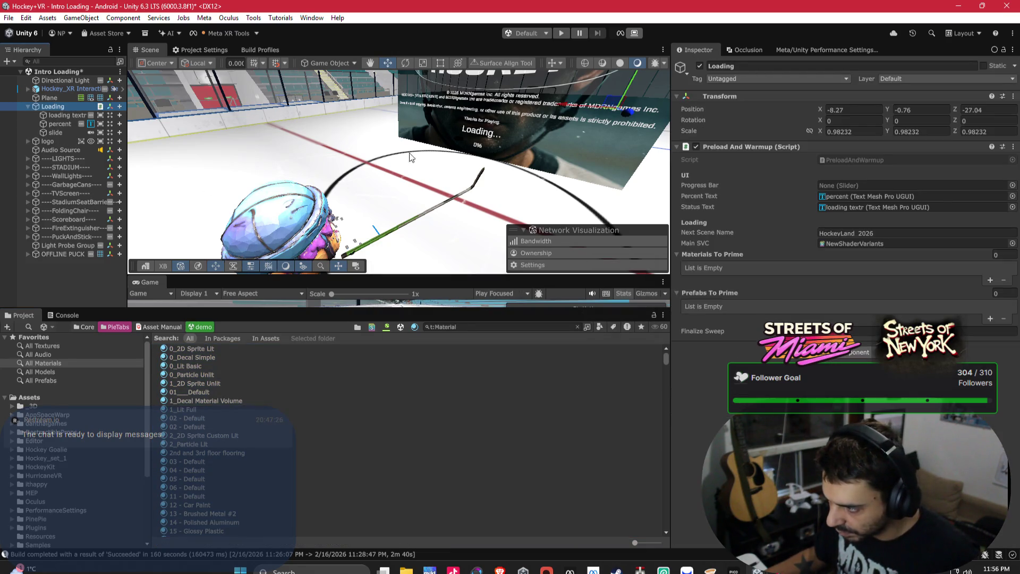
key("ctrl+z")
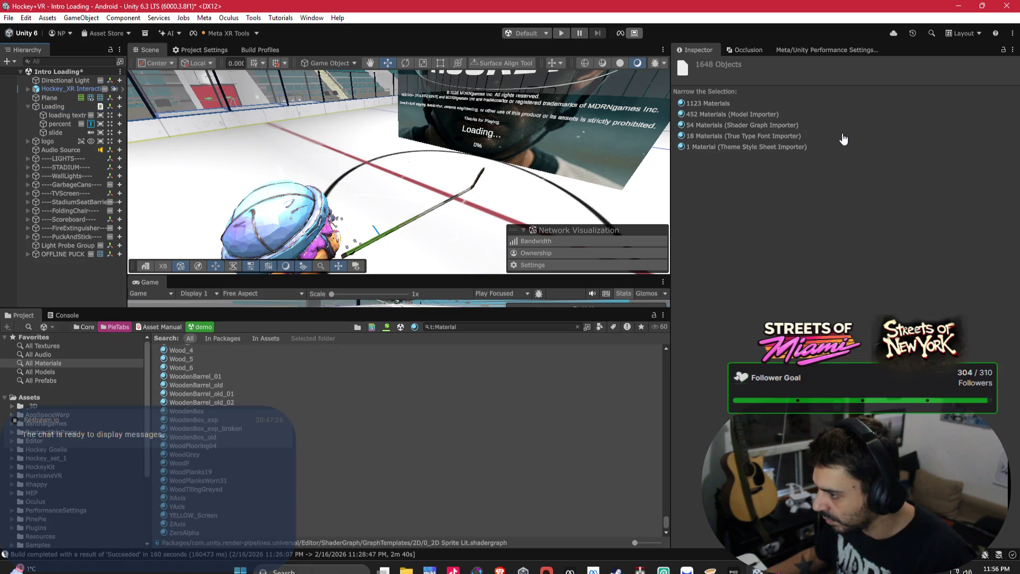
left_click(712, 103)
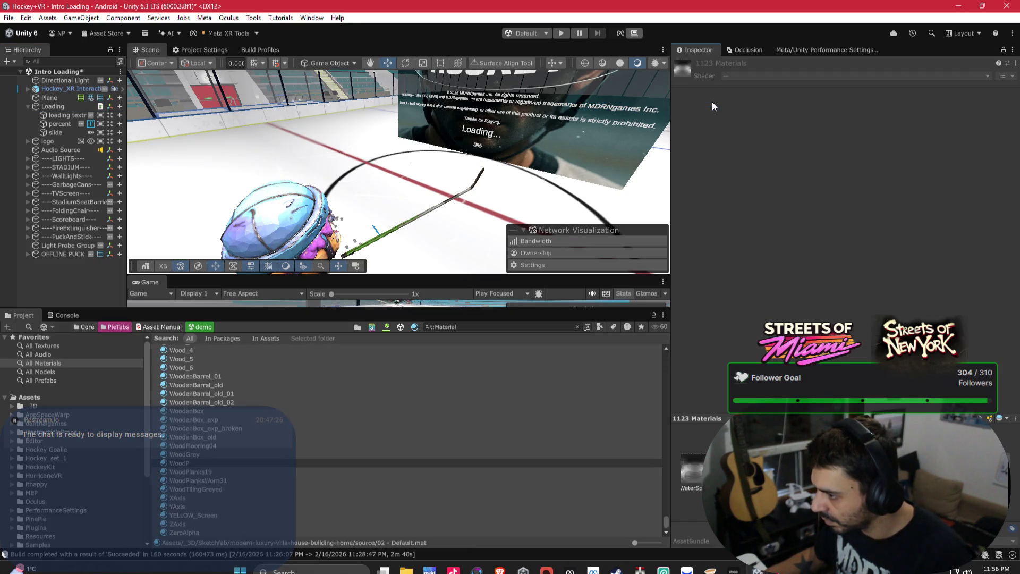
Lock the Inspector on Loading and drop the 1123 materials into Materials To Prime.
left_click(68, 105)
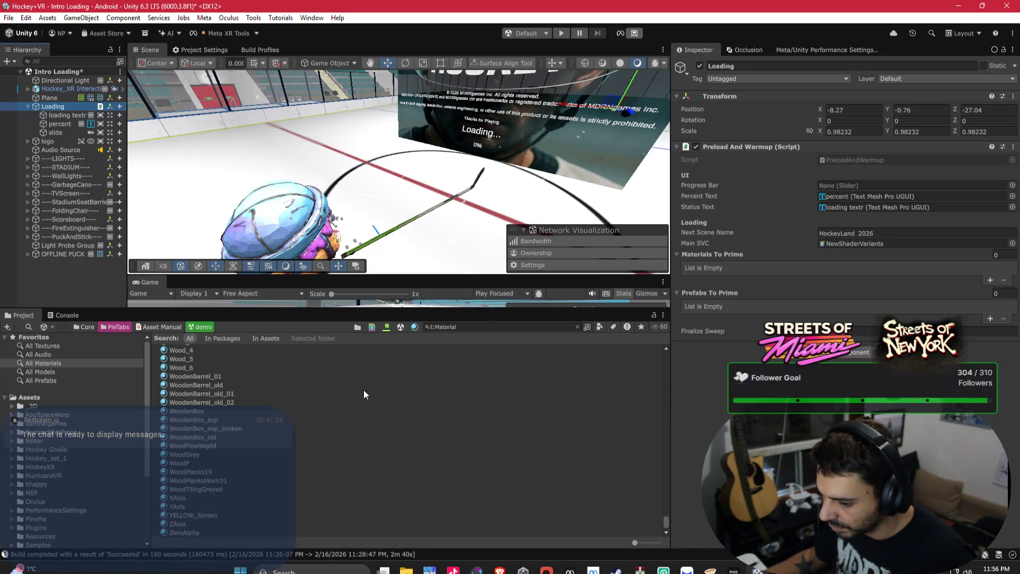
left_click(1003, 51)
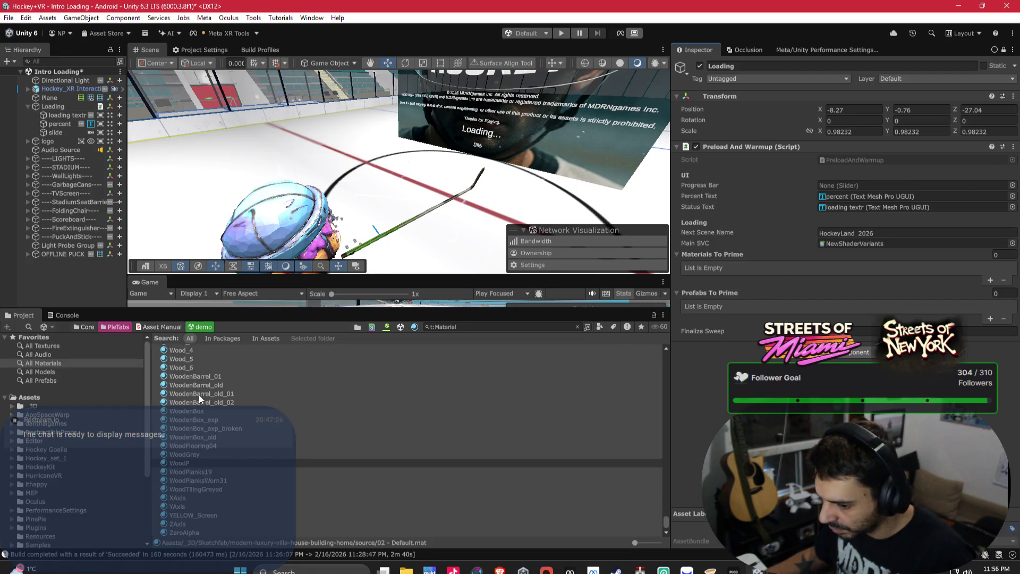
left_click_drag(716, 256, 716, 257)
left_click(715, 257)
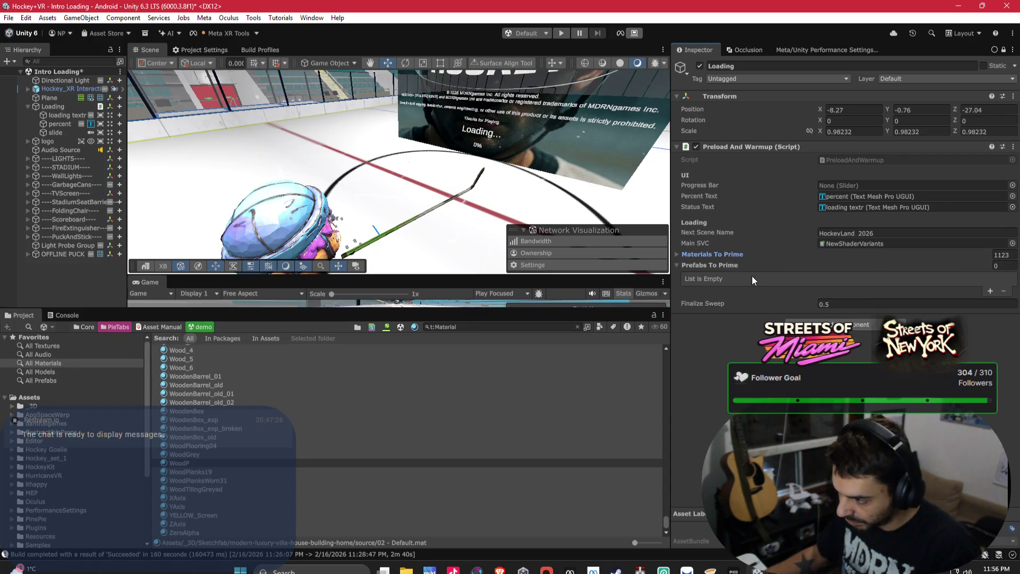
left_click(275, 49)
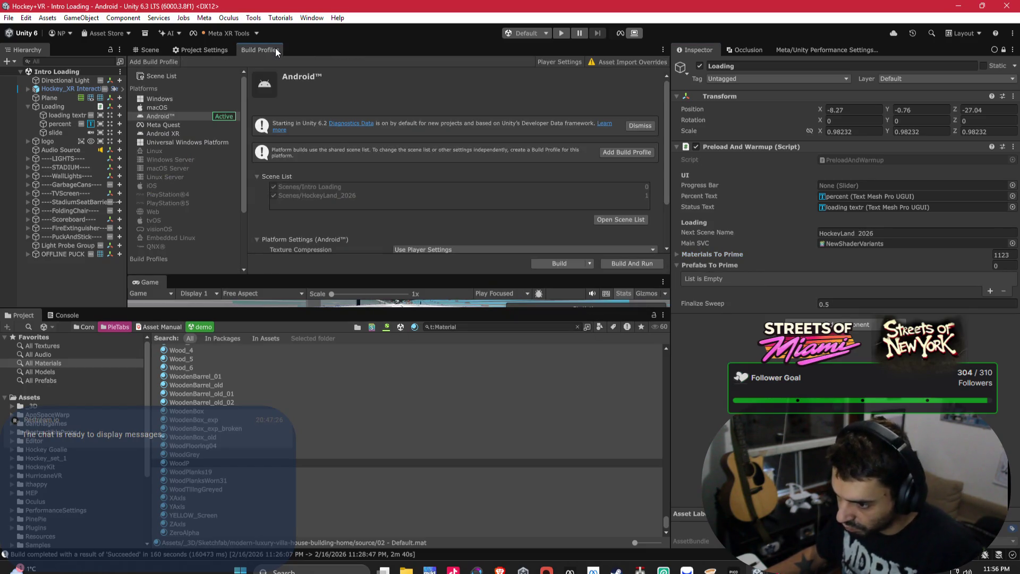
Open the HockeyLand_2026 scene from the Assets/Scenes folder.
scroll(88, 449, "down", 3)
left_click(59, 455)
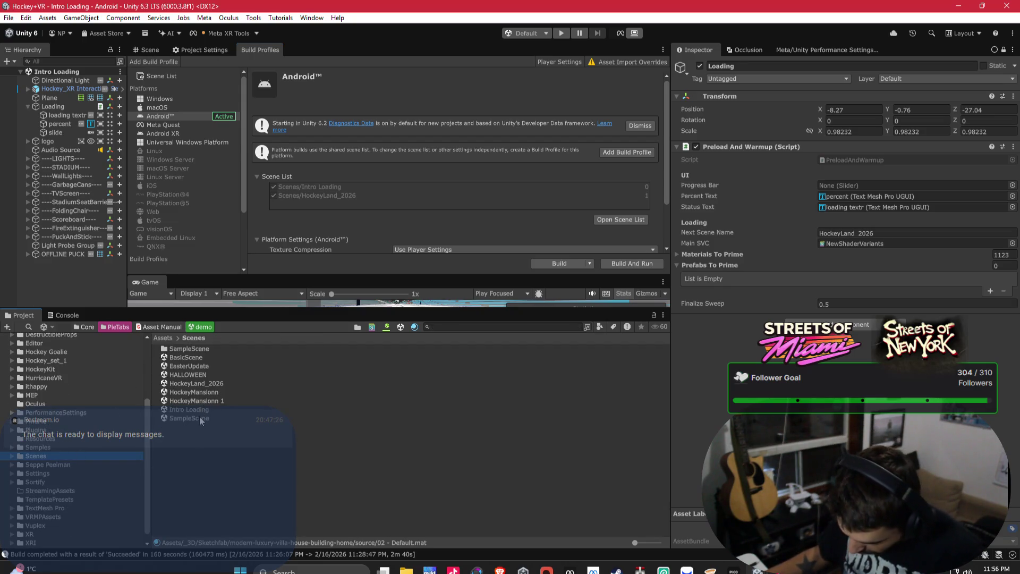
left_click(205, 384)
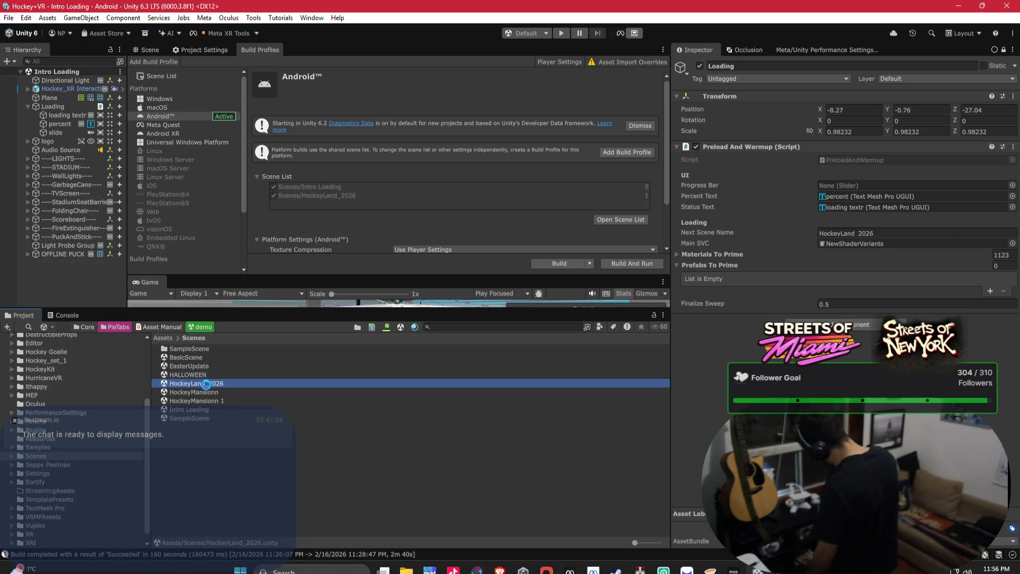
double_click(206, 383)
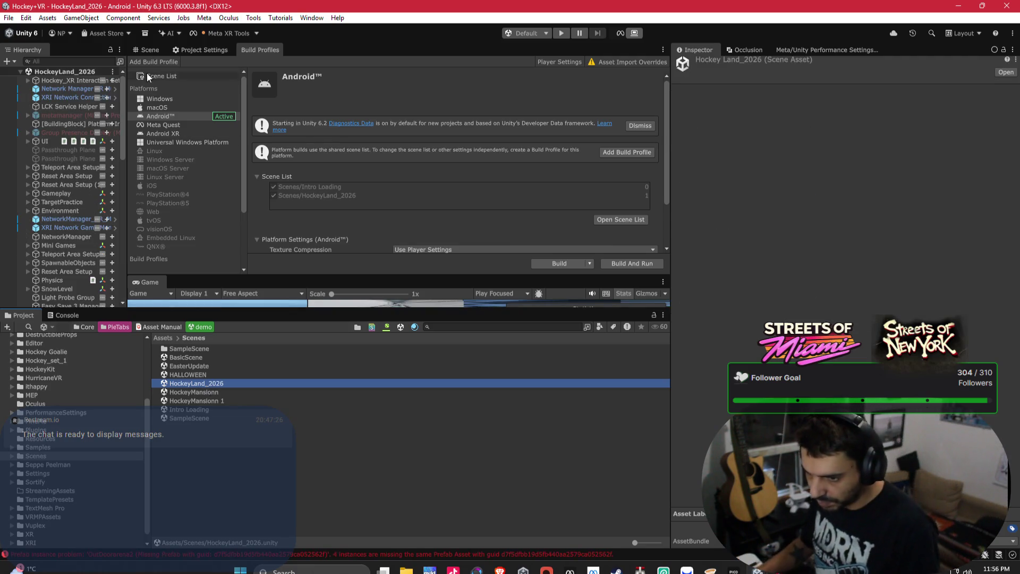
Fly through the locker room in the Scene view and select the _lockerroom object.
left_click(160, 54)
mouse_move(319, 148)
left_mouse_down()
mouse_move(273, 137)
mouse_move(403, 149)
mouse_move(433, 139)
mouse_move(456, 192)
mouse_move(461, 117)
left_mouse_up()
left_click(422, 237)
left_click(422, 237)
left_click(384, 86)
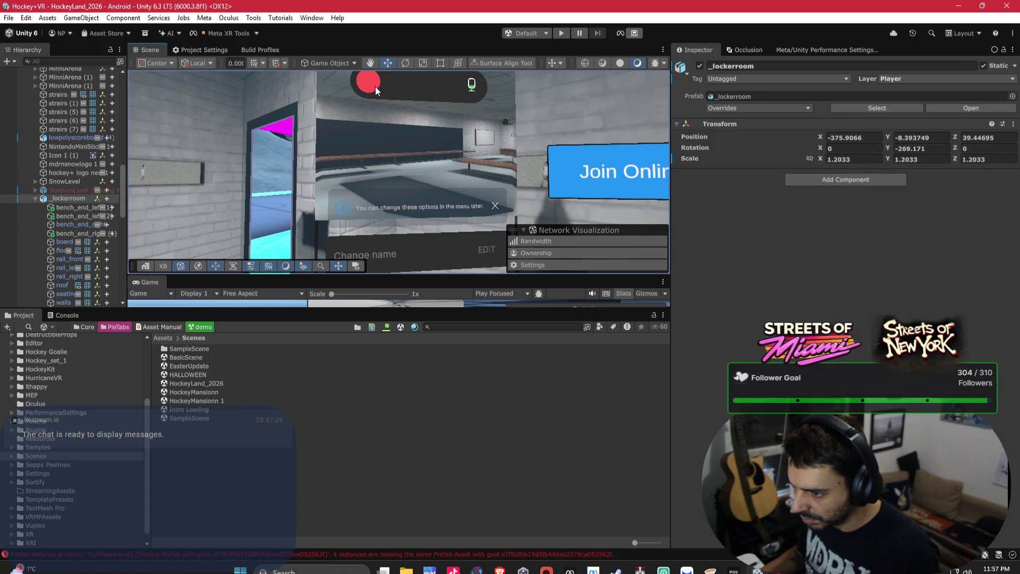
Collapse _lockerroom and select the NetworkManager_VR_Mutliplayer_Template object.
scroll(420, 128, "down", 2)
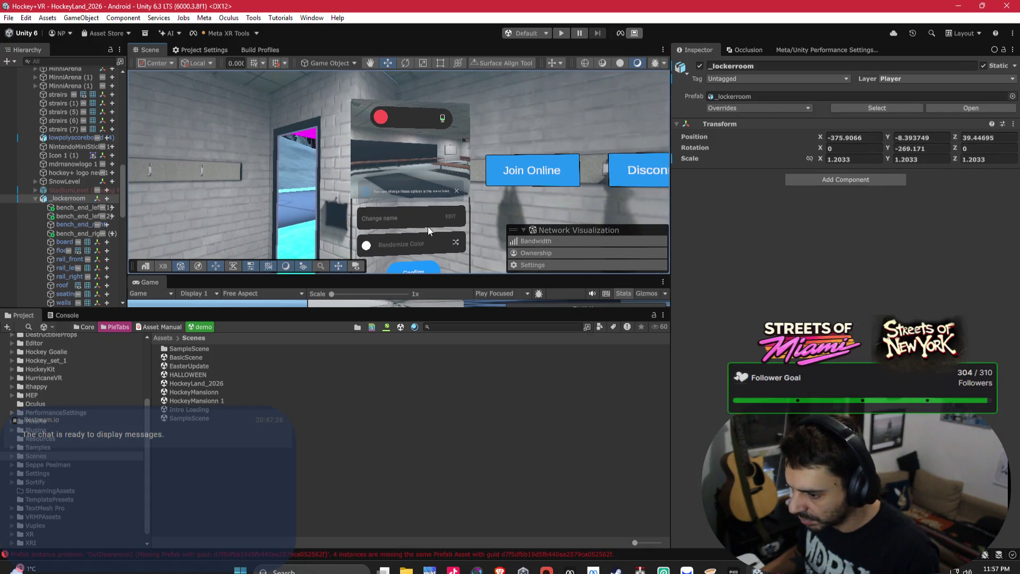
scroll(428, 226, "up", 3)
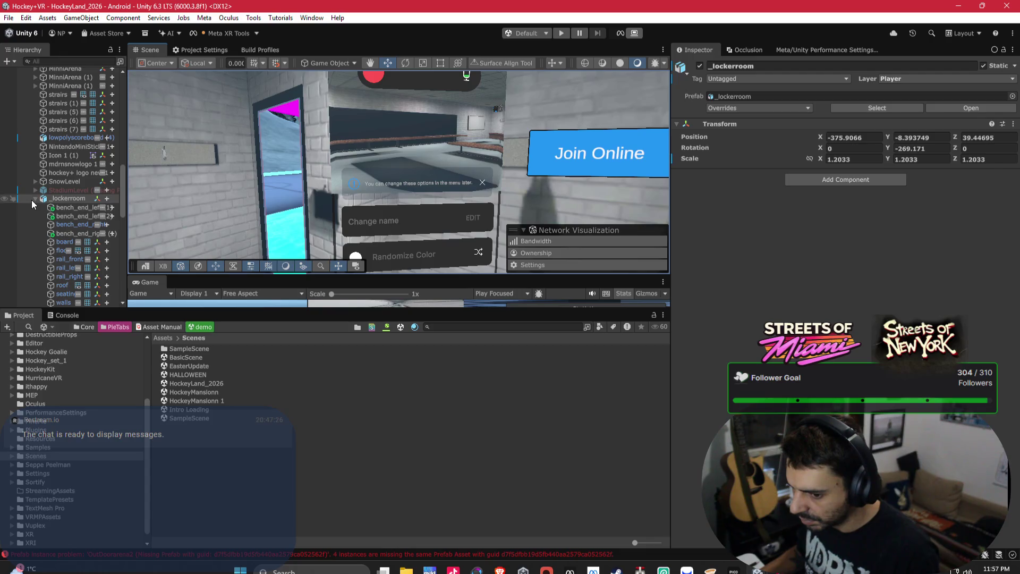
left_click(34, 199)
scroll(63, 193, "up", 5)
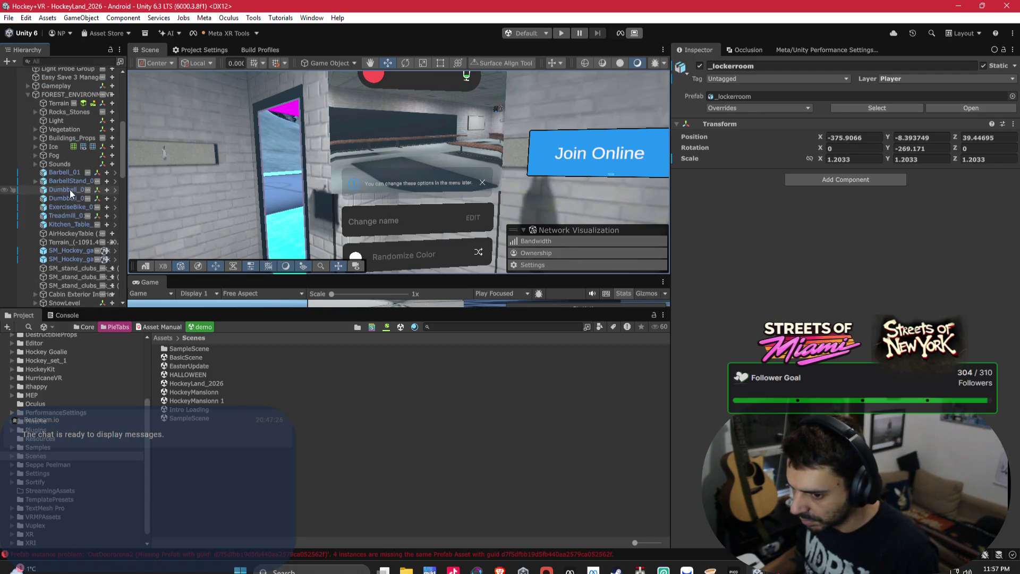
scroll(69, 190, "up", 5)
left_click(61, 120)
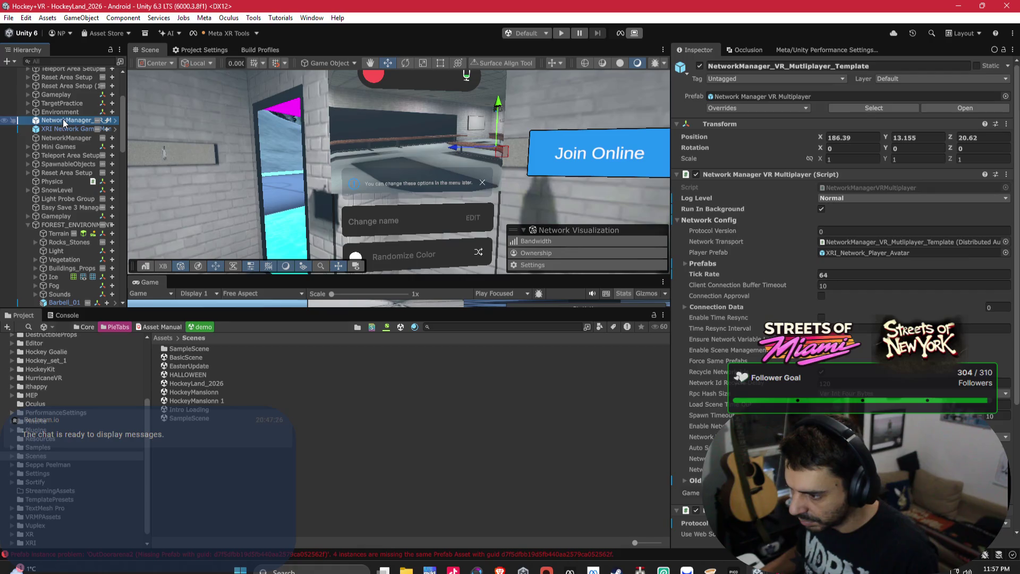
left_click(74, 62)
type("offline")
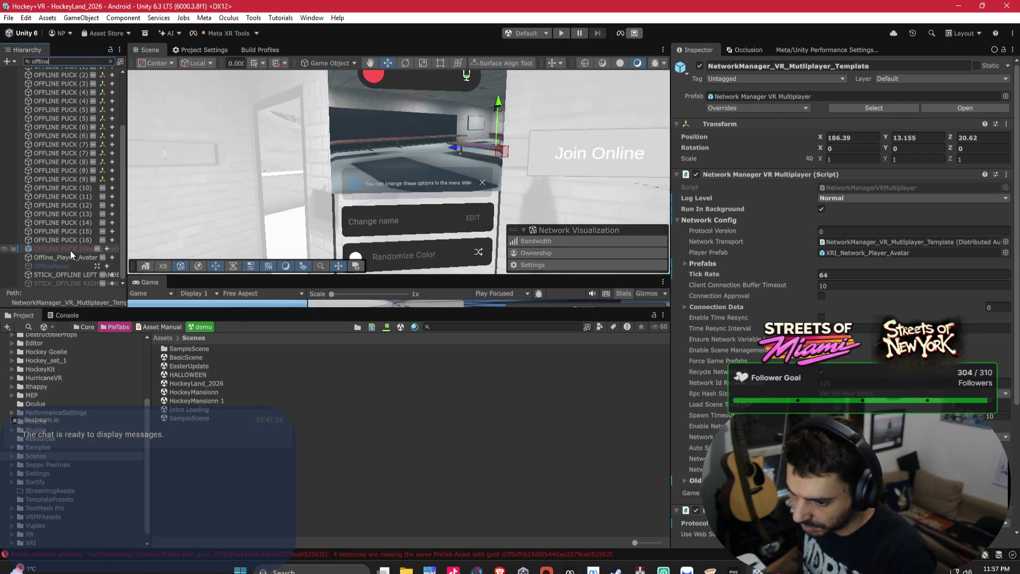
Clear the 'offline' hierarchy filter and select the Offline Menu UI object.
scroll(68, 260, "up", 3)
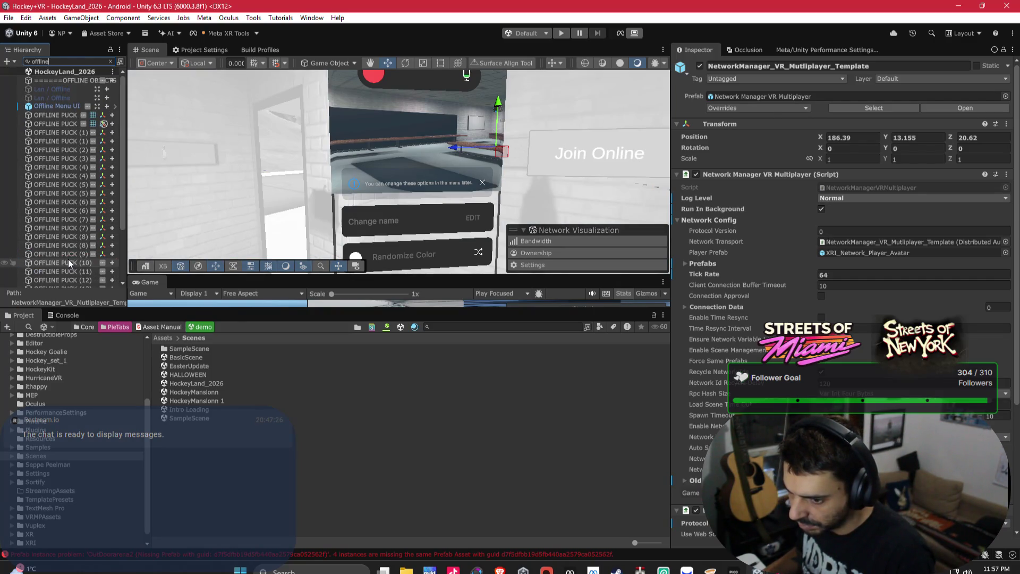
left_click(56, 105)
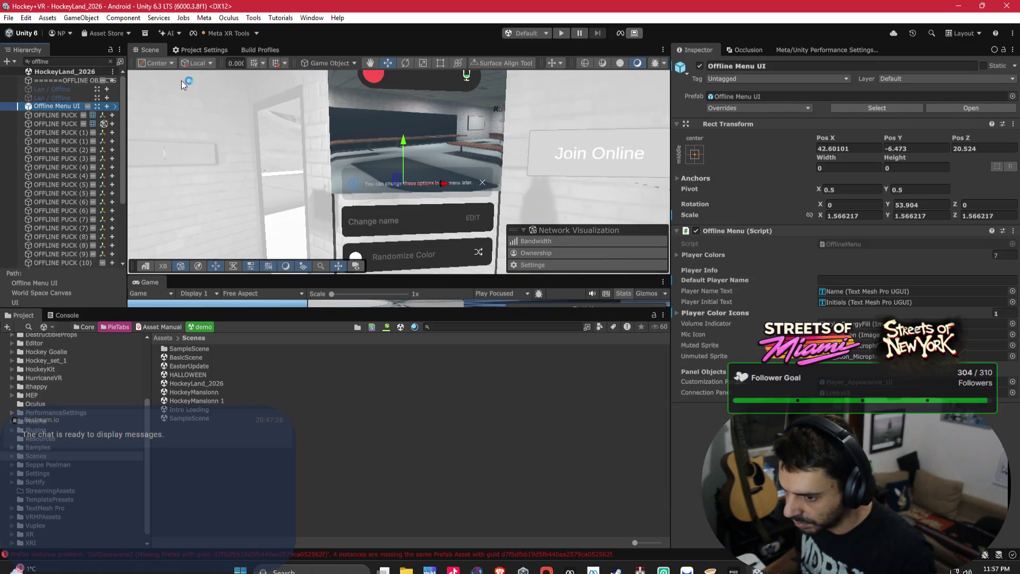
left_click(110, 62)
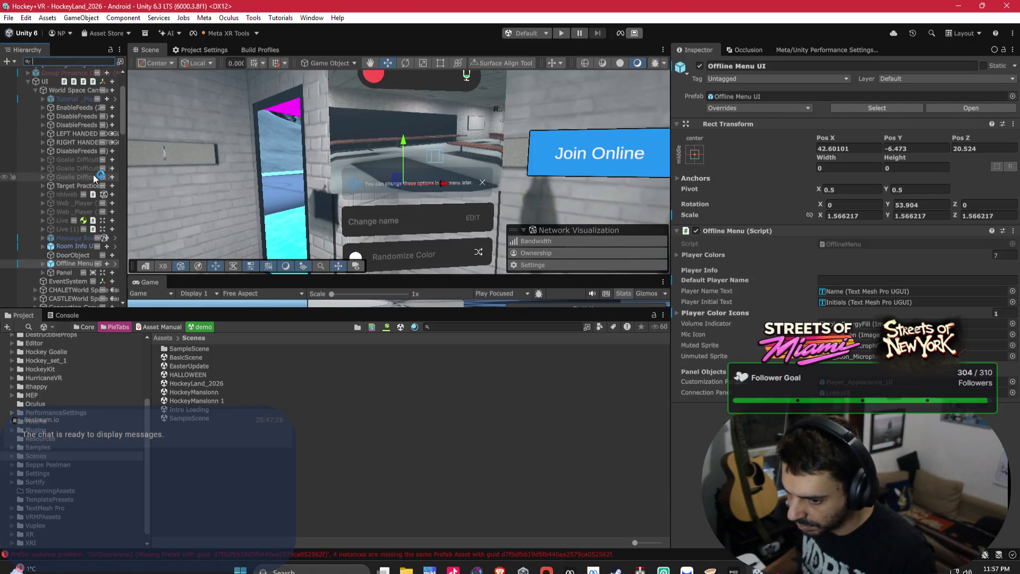
left_click(78, 94)
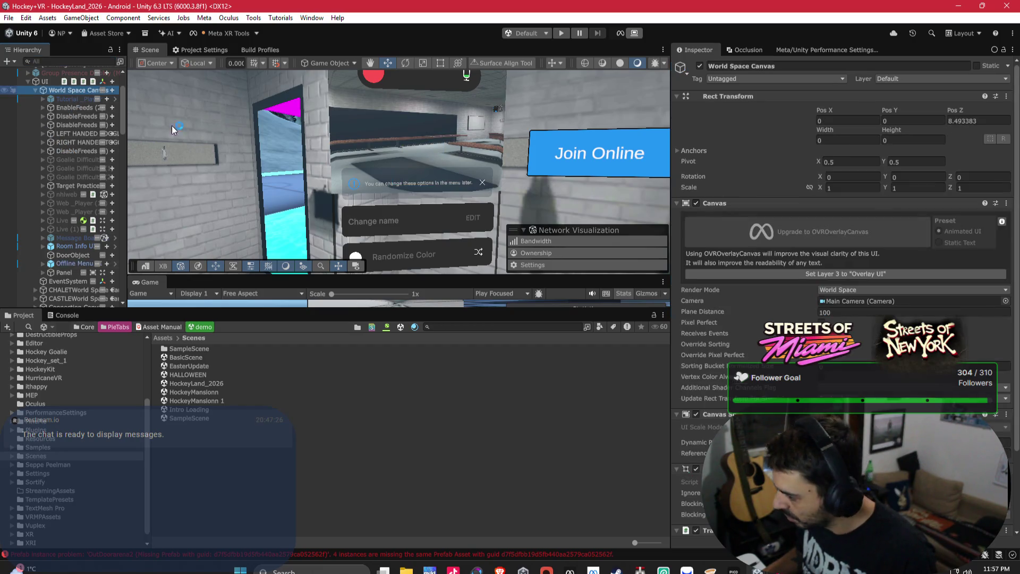
scroll(710, 292, "down", 3)
scroll(758, 278, "up", 3)
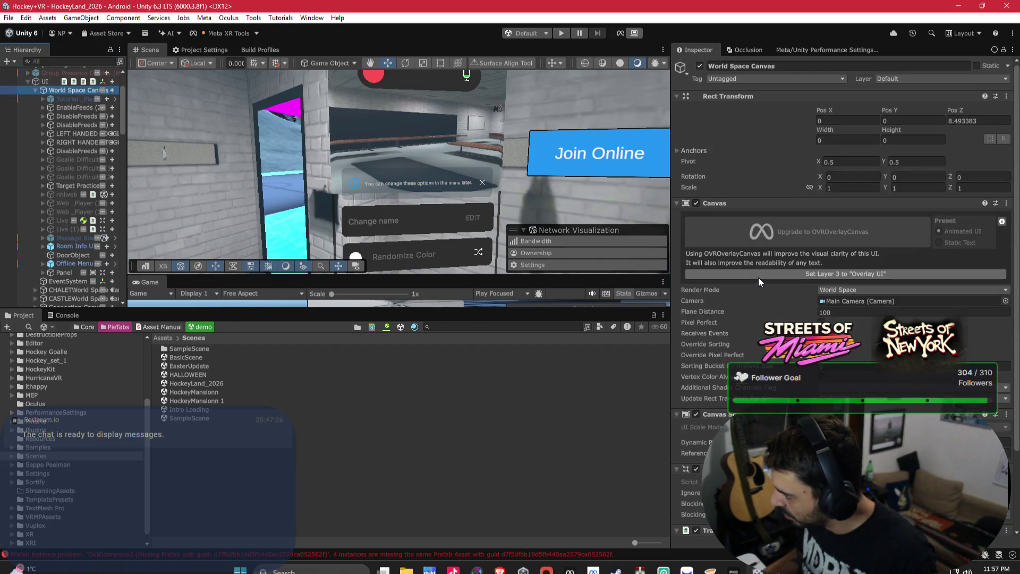
left_click(78, 263)
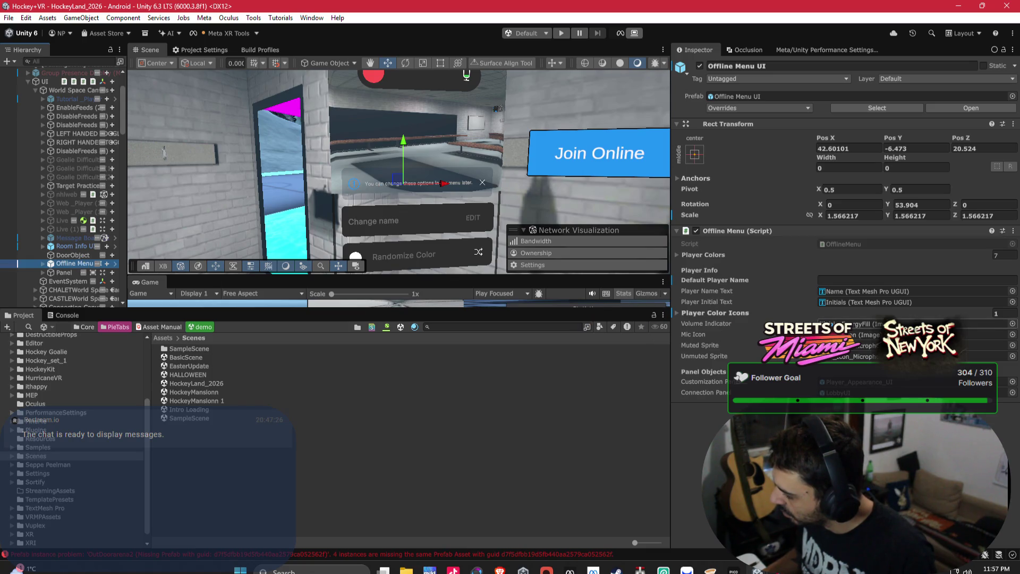
Enter a player handle as Default Player Name, expand Player Colors, then select World Space Canvas.
left_click(824, 281)
type("Shmelt")
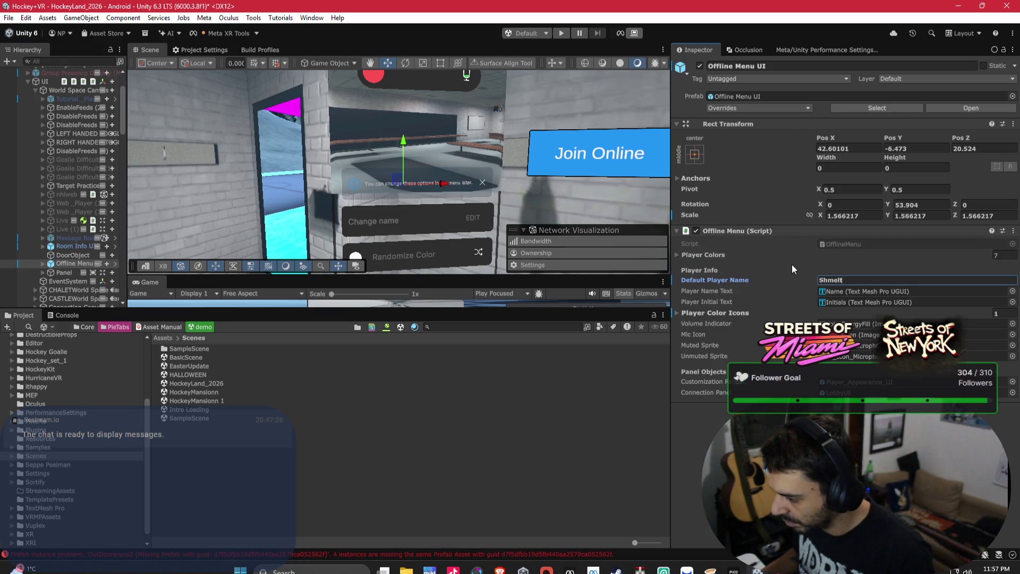
left_click(753, 252)
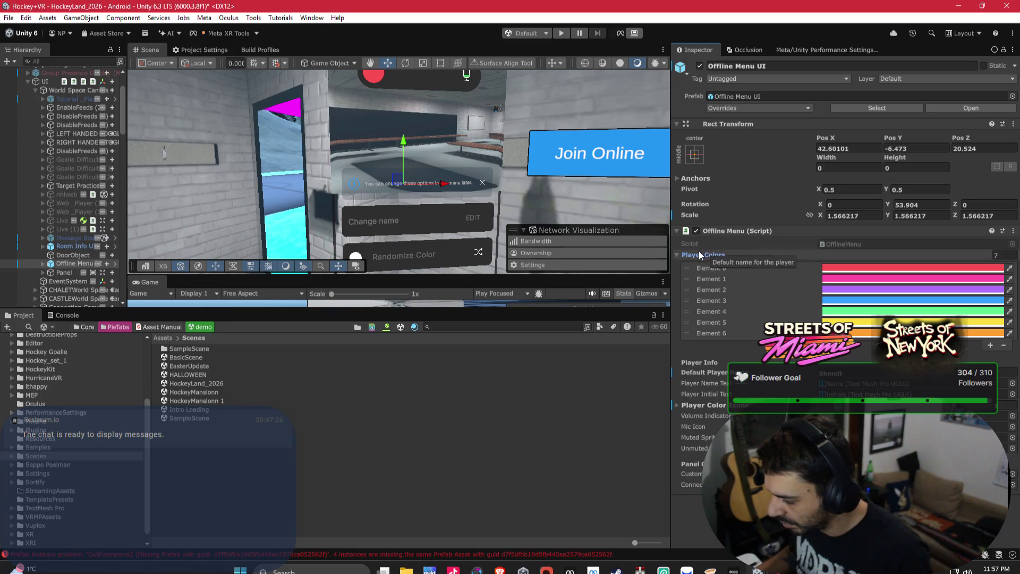
left_click_drag(490, 193, 575, 202)
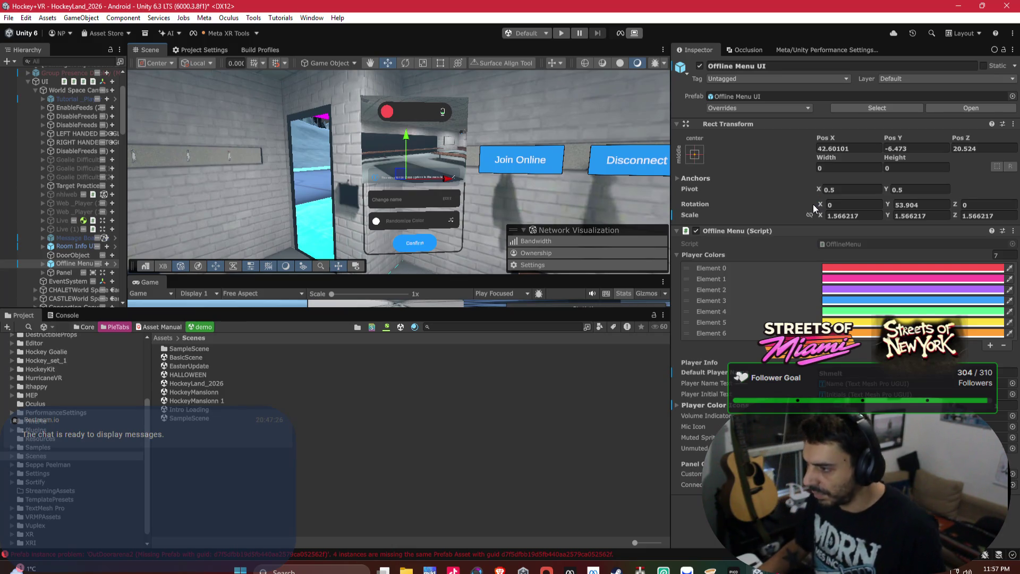
left_click(75, 91)
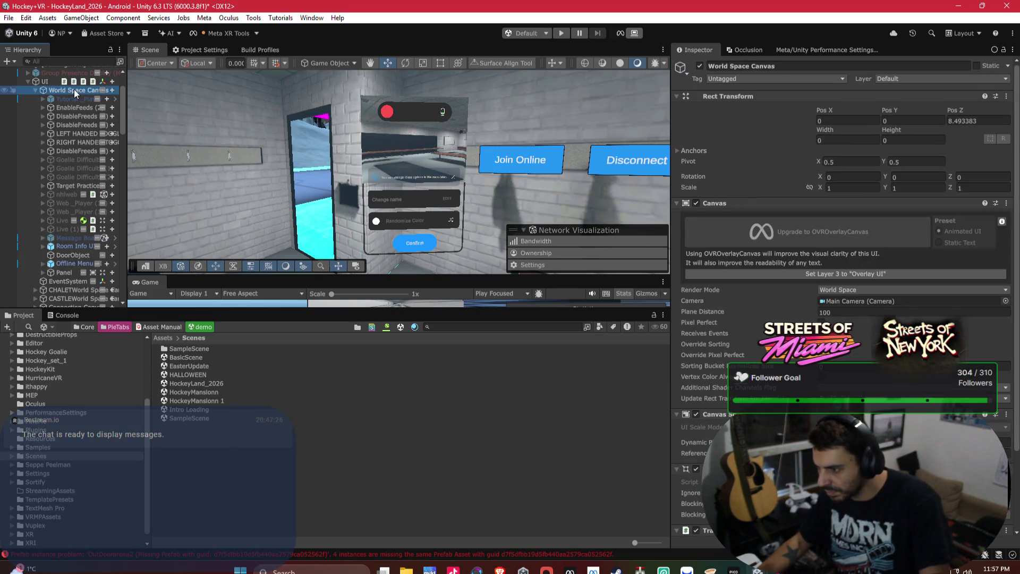
Expand the UI object's Objects To Enable Offline and Online lists, then reselect Offline Menu UI.
scroll(742, 282, "down", 3)
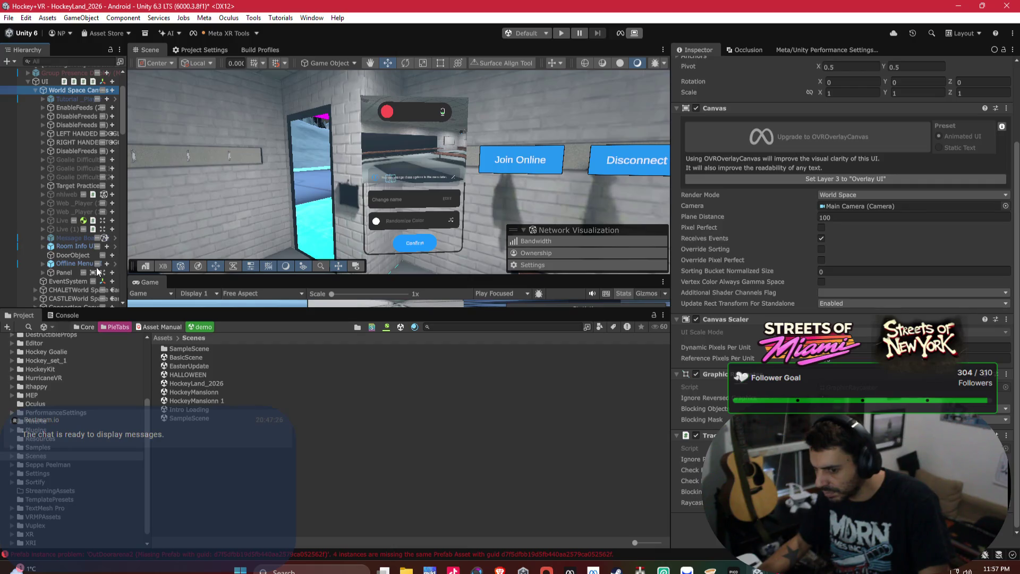
scroll(841, 261, "up", 1)
scroll(843, 261, "up", 2)
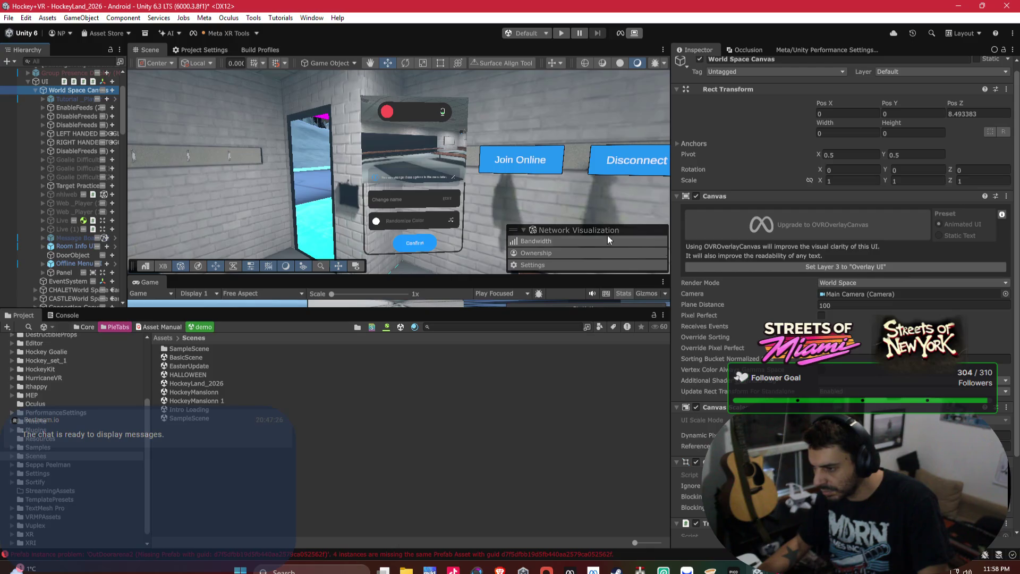
left_click(45, 82)
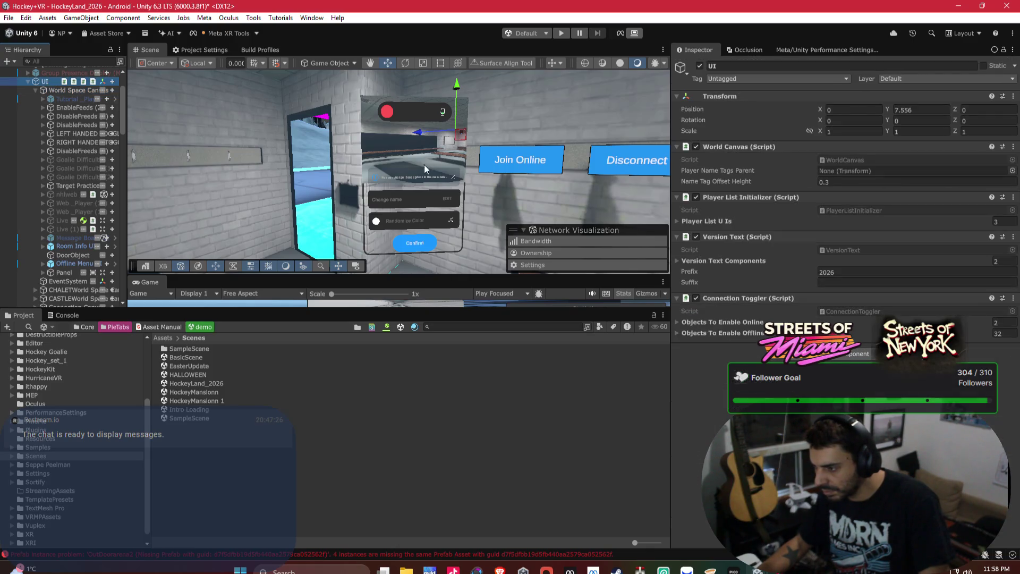
left_click(741, 329)
left_click(744, 320)
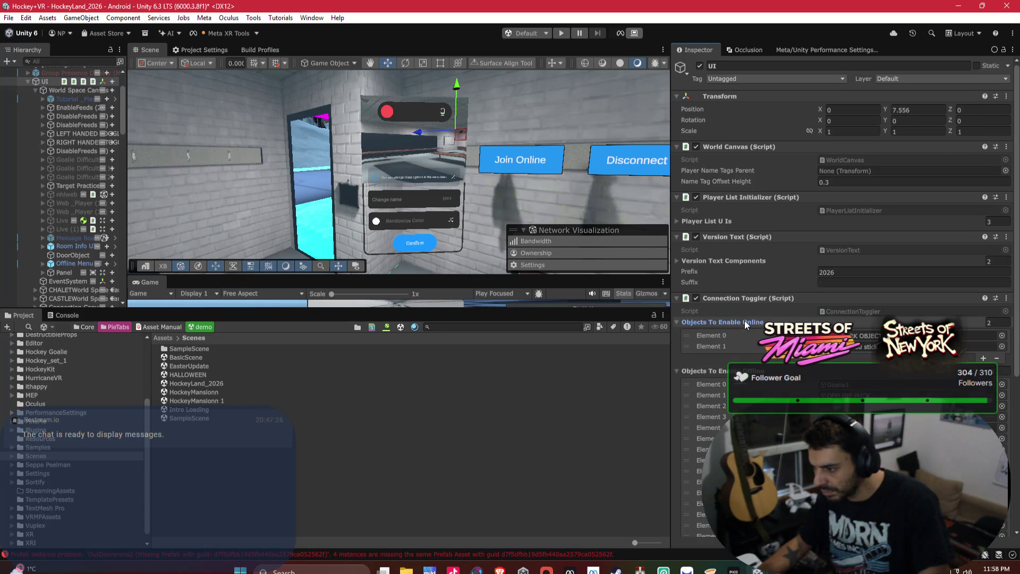
left_click(756, 301)
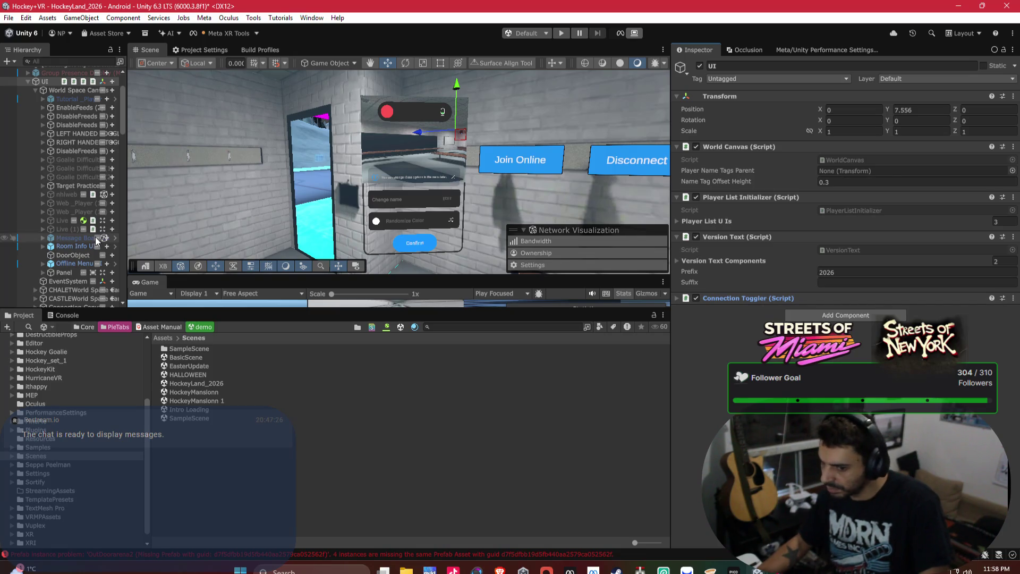
left_click(74, 263)
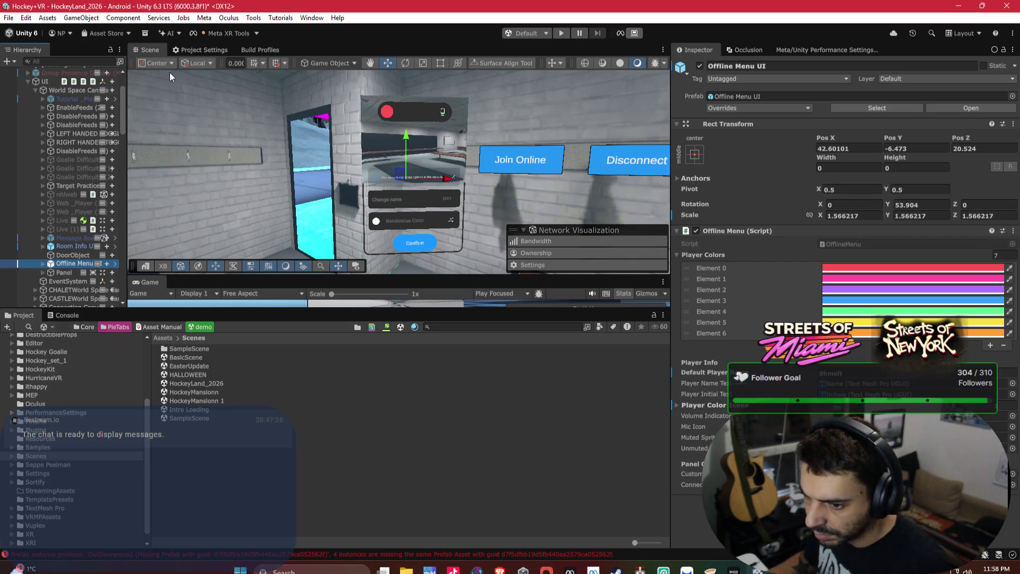
left_click(36, 89)
Clear the 'pucktrail' asset search and open the Assets/_3D/Prefabs folder.
left_click(90, 63)
scroll(82, 116, "down", 10)
scroll(81, 114, "up", 10)
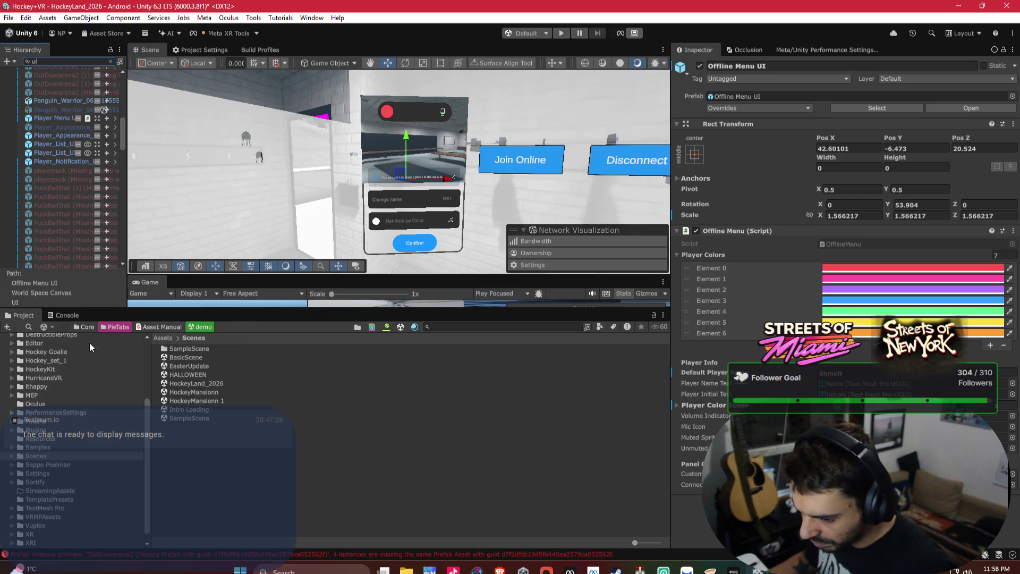
left_click(474, 327)
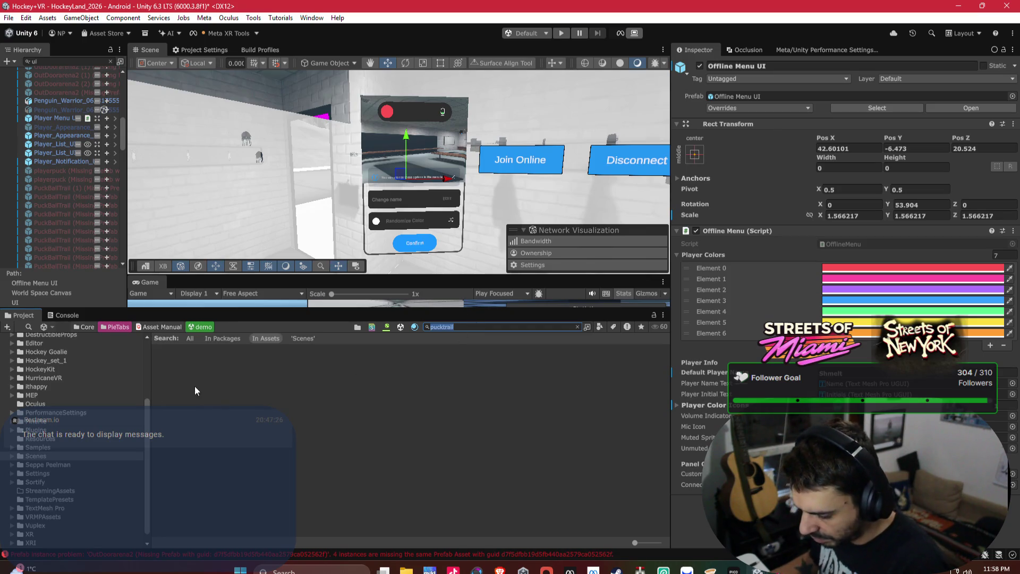
key("BackSpace")
left_click(29, 406)
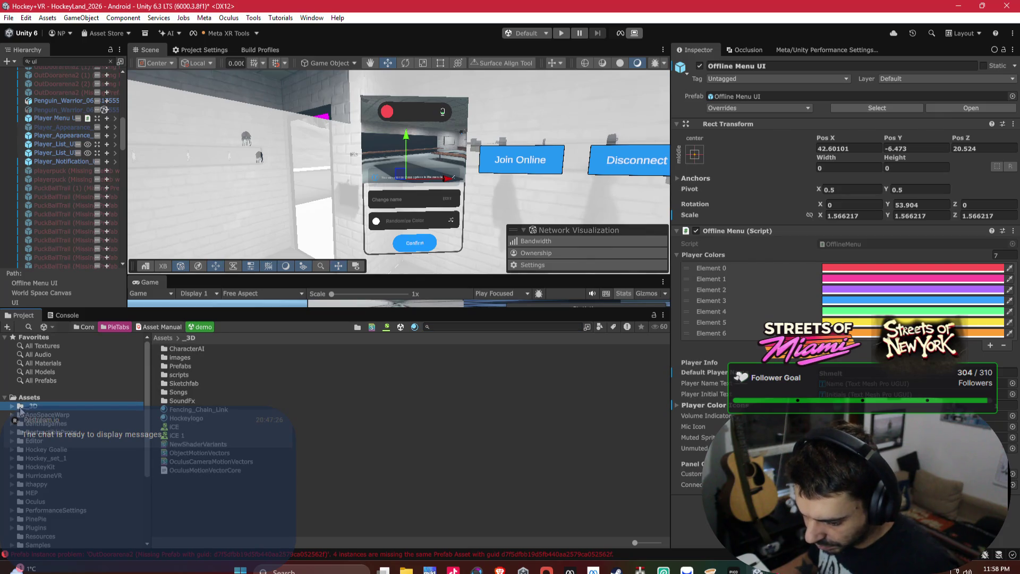
double_click(184, 367)
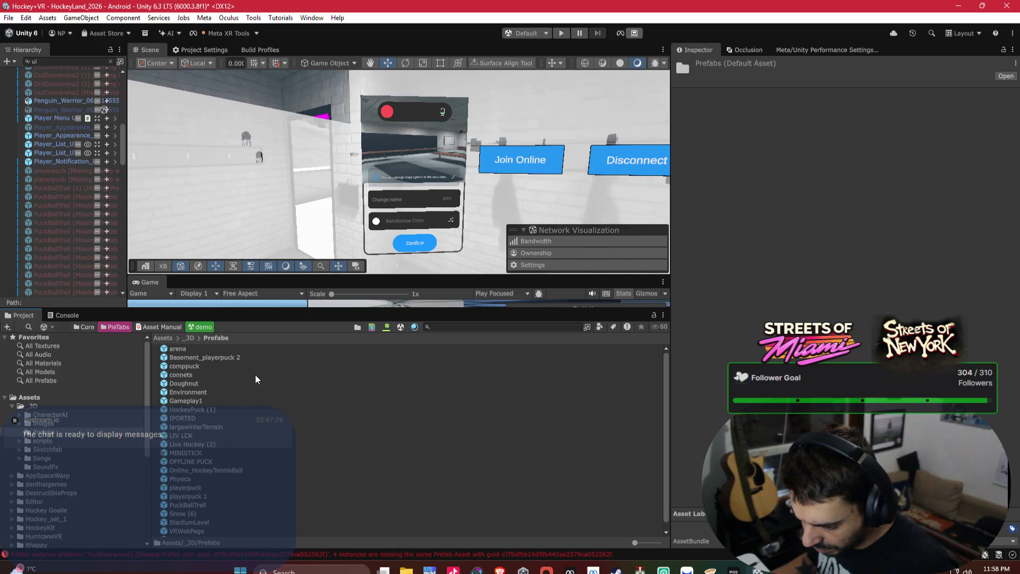
scroll(257, 374, "down", 1)
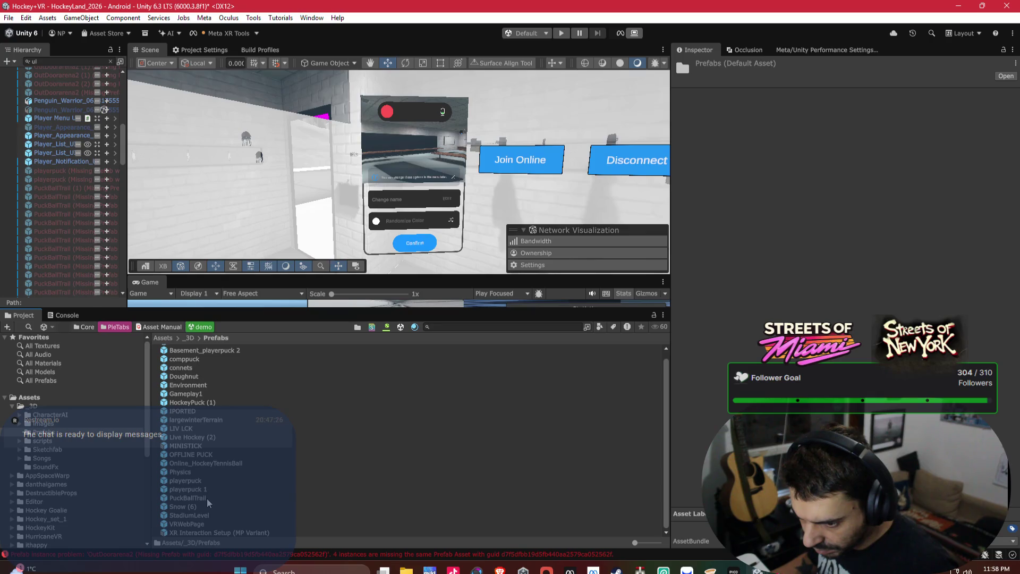
Select all 70 PuckBallTrail objects with missing prefabs in the hierarchy.
left_click(66, 197)
scroll(98, 218, "down", 5)
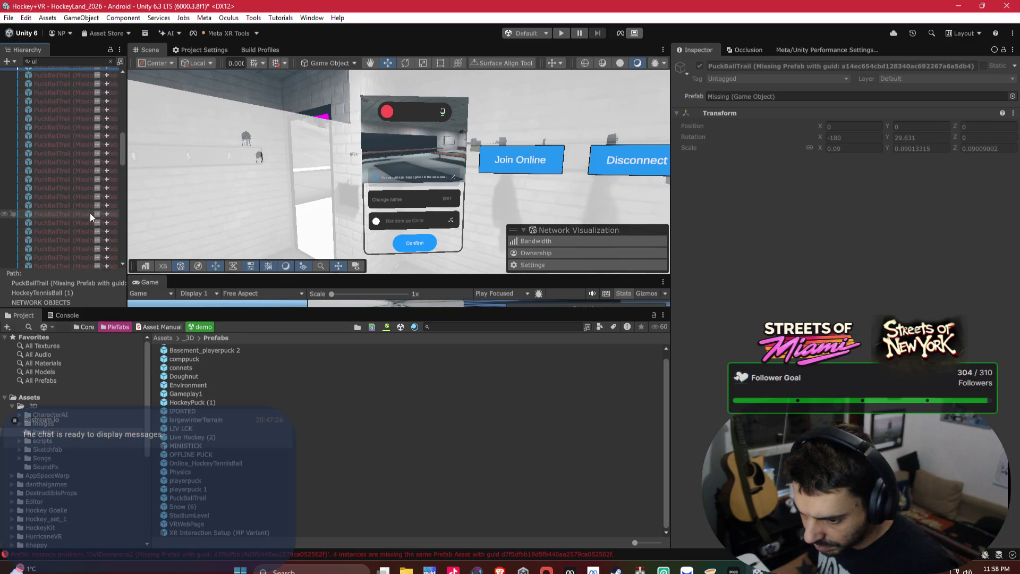
scroll(88, 213, "down", 3)
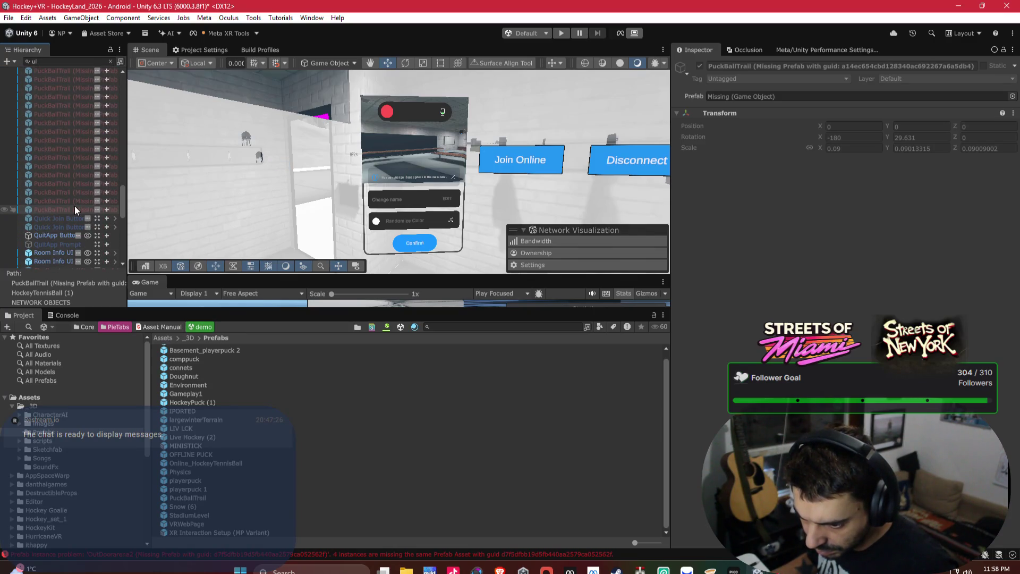
left_click(75, 206, "shift")
right_click(75, 206)
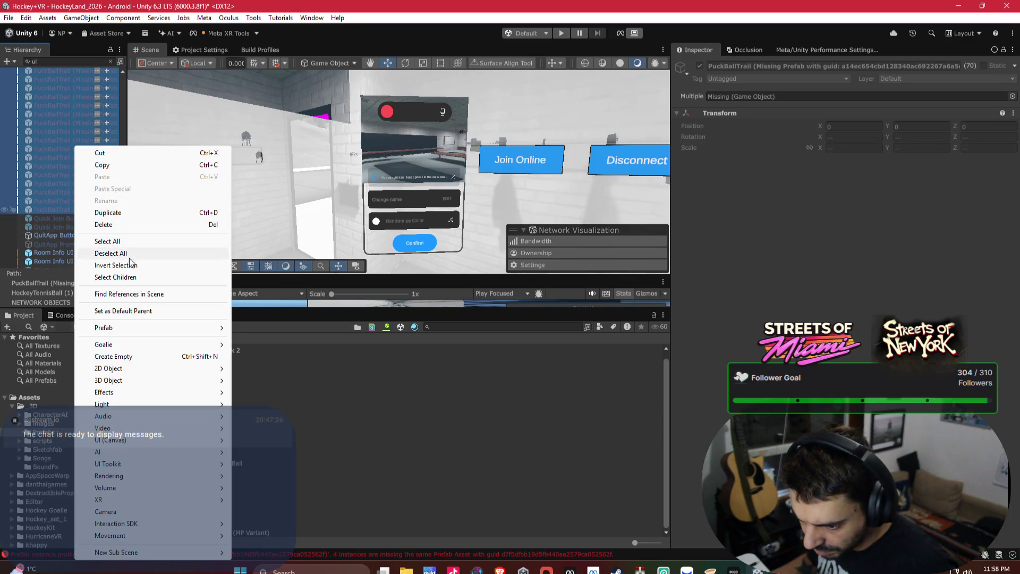
Leave the Prefab options unchanged and try dragging the PuckBallTrail prefab asset into the hierarchy.
mouse_move(218, 328)
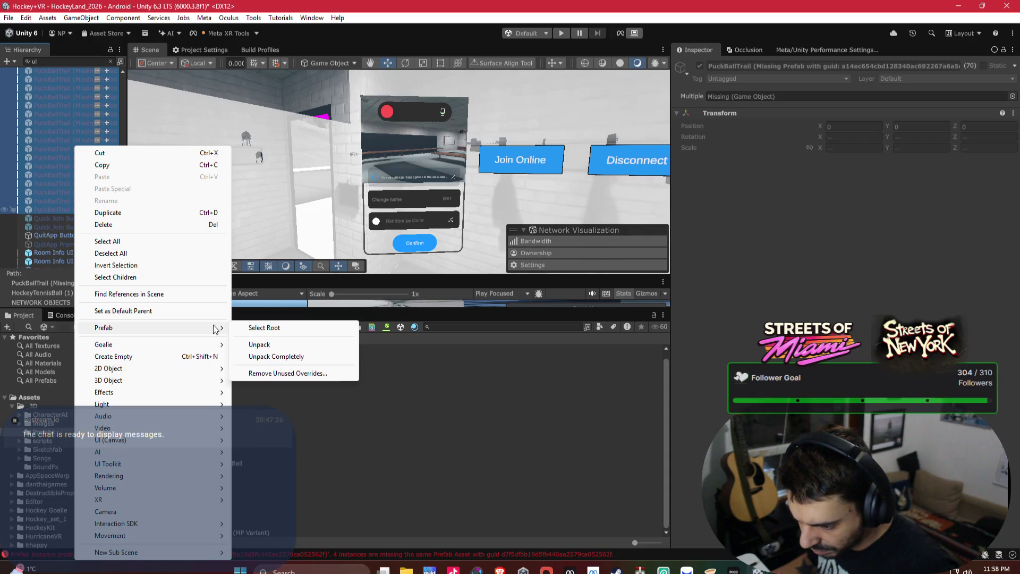
left_click(286, 330)
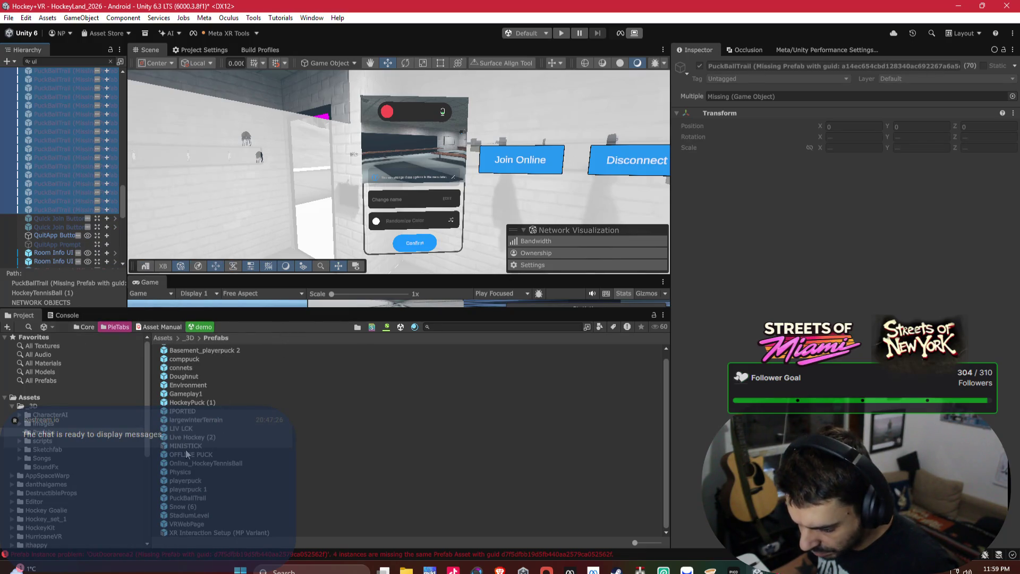
scroll(198, 444, "up", 1)
scroll(212, 437, "down", 1)
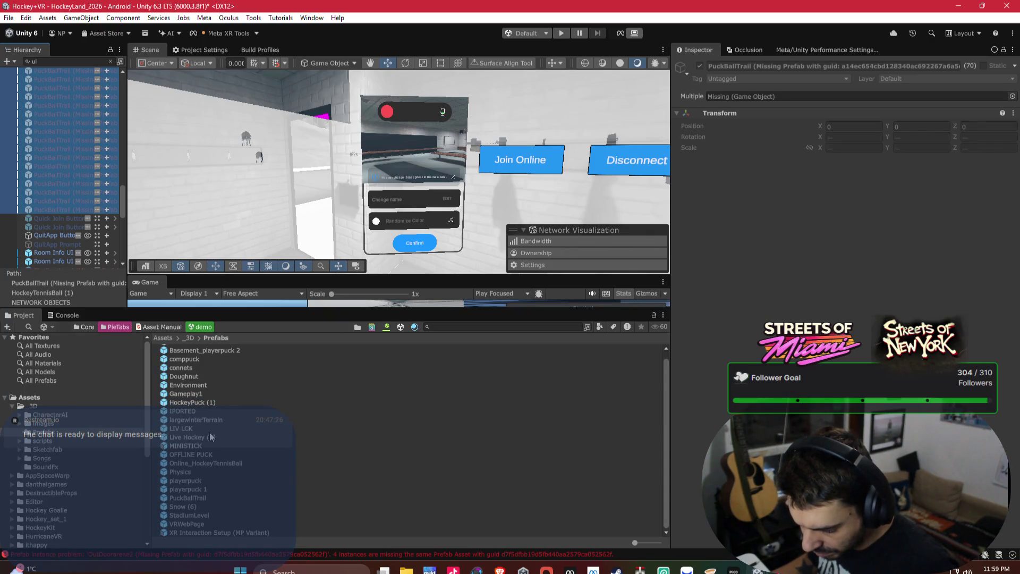
left_click(185, 500)
left_click_drag(176, 490, 68, 208)
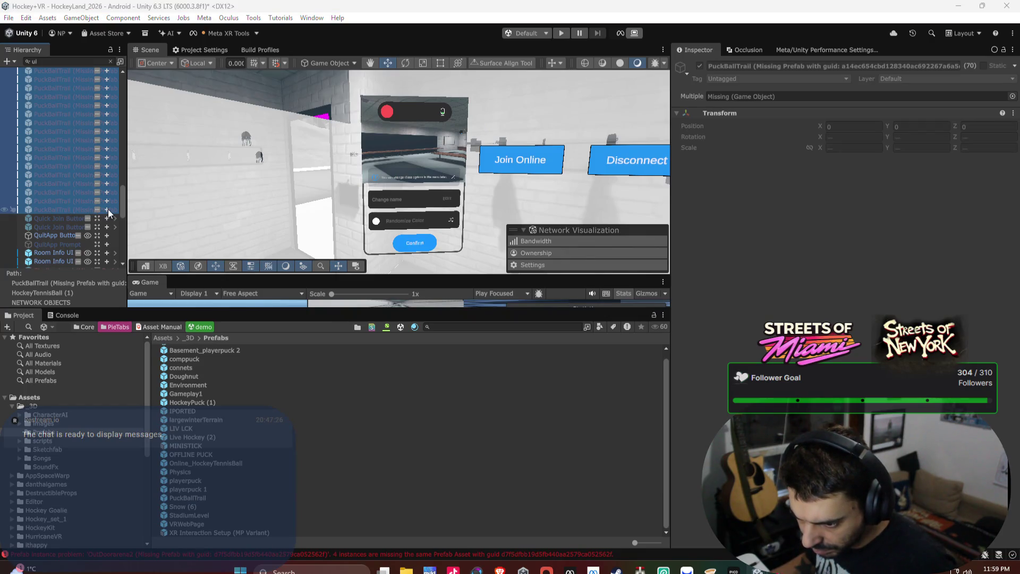
Find scene references for the 70 PuckBallTrail objects, which turn up only Easy Save 3 Manager.
right_click(32, 210)
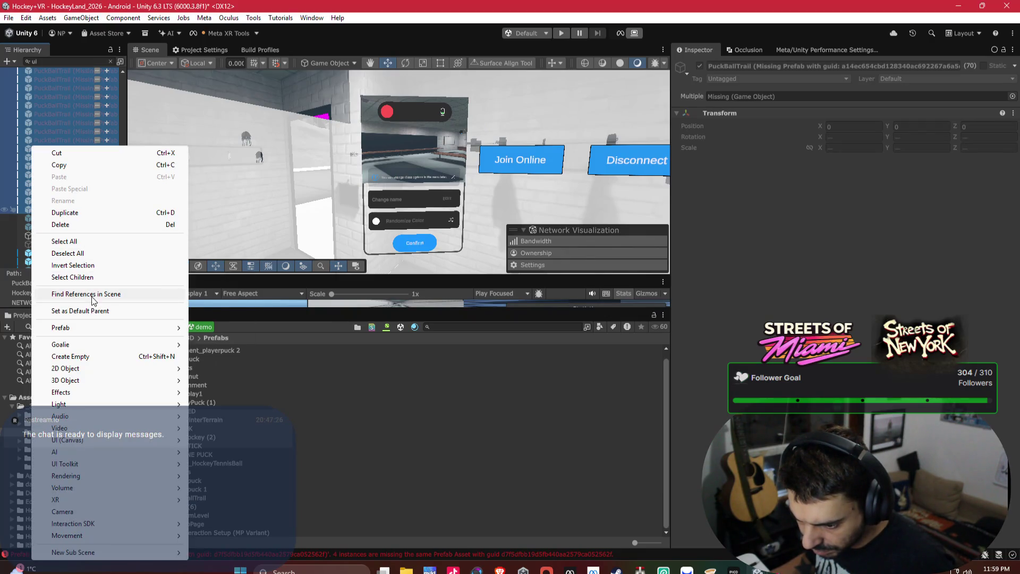
key("Escape")
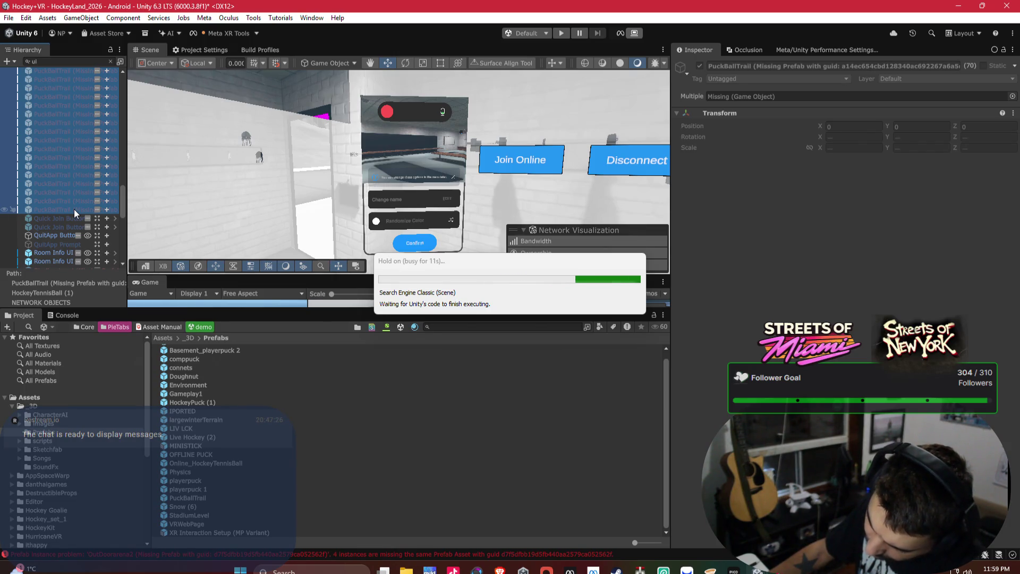
right_click(74, 209)
Clear the ref: filter, search 'puck', and select all 71 PuckBallTrail rows.
left_click(61, 137)
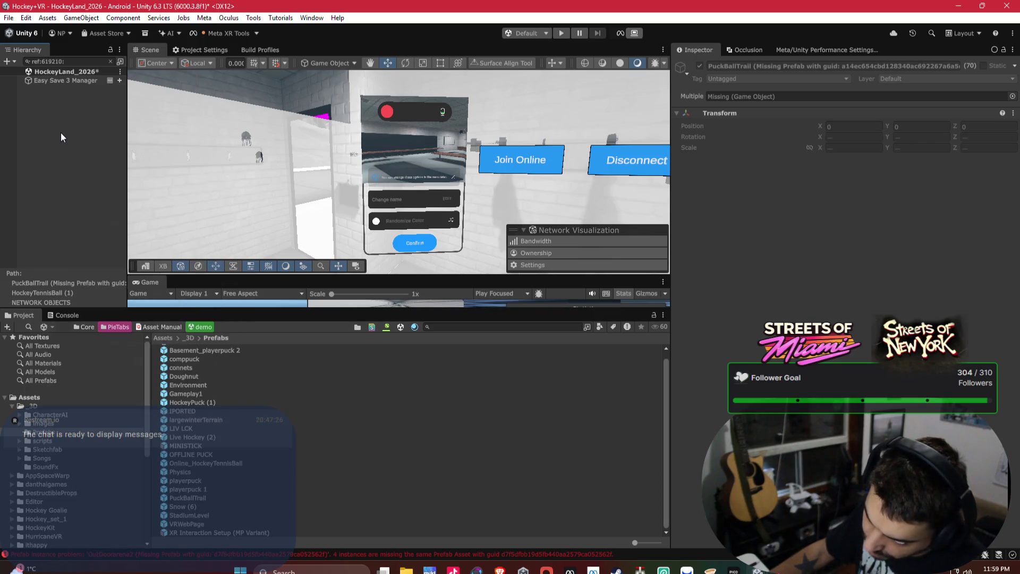
left_click(110, 61)
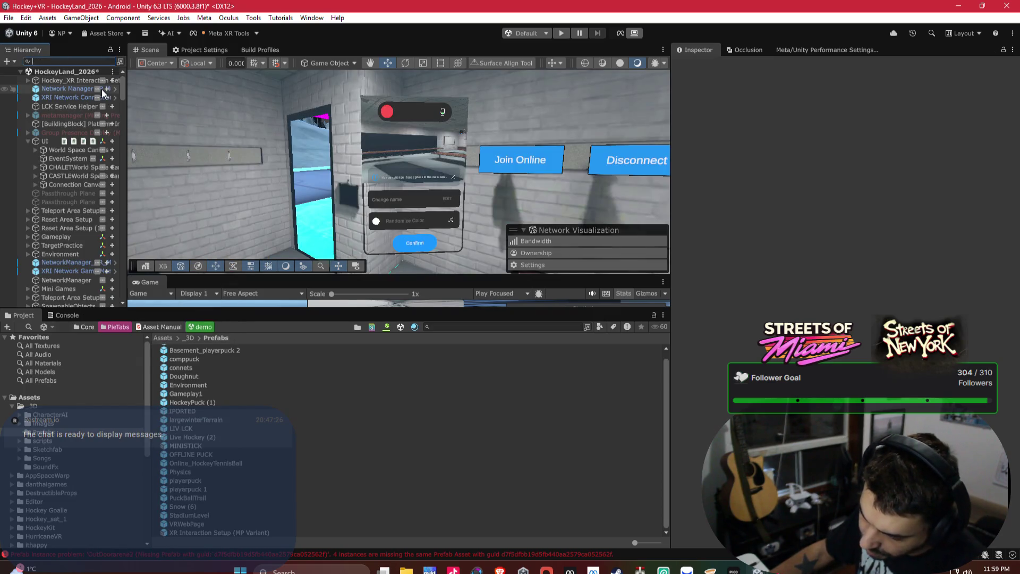
type("puck")
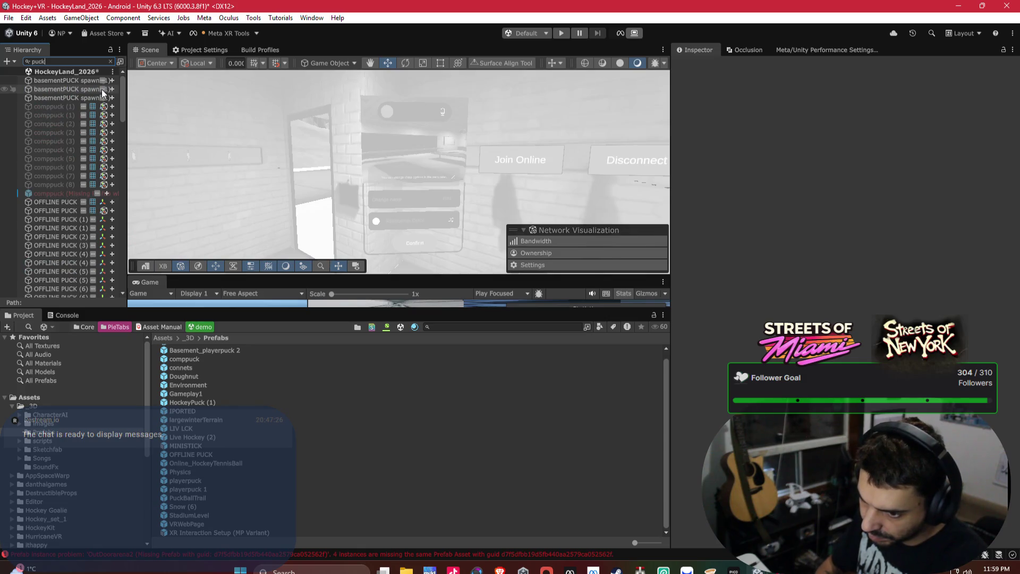
left_click(101, 89)
key("ctrl+a")
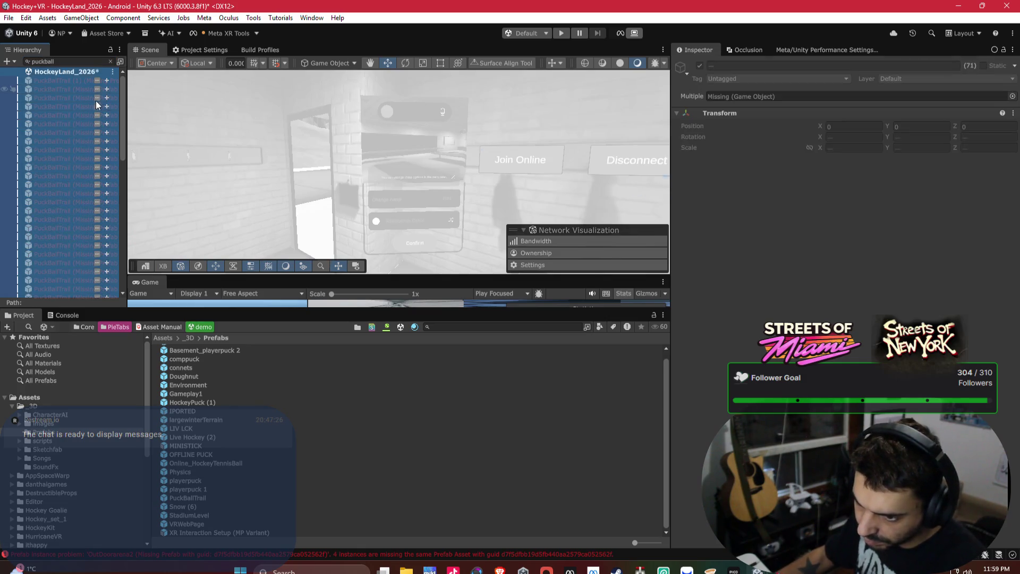
scroll(97, 100, "down", 10)
scroll(94, 104, "up", 10)
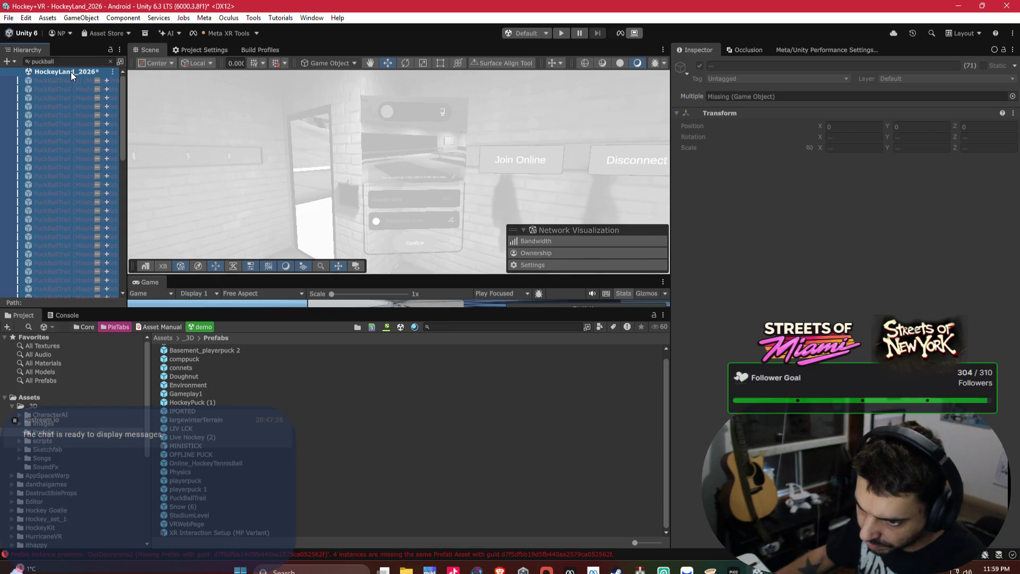
right_click(68, 82)
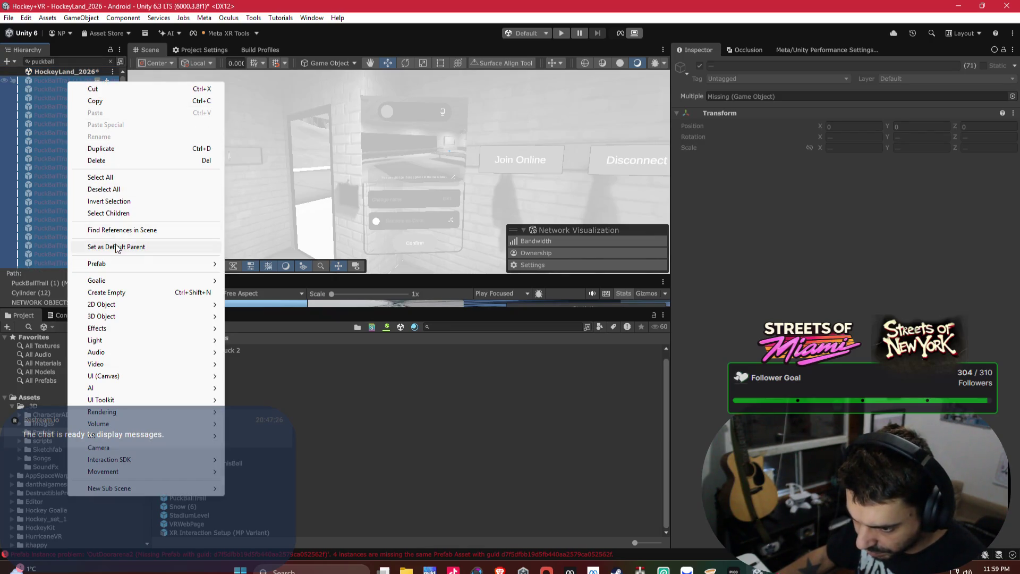
Remove the 956 unused overrides from the selected PuckBallTrail instances.
mouse_move(213, 267)
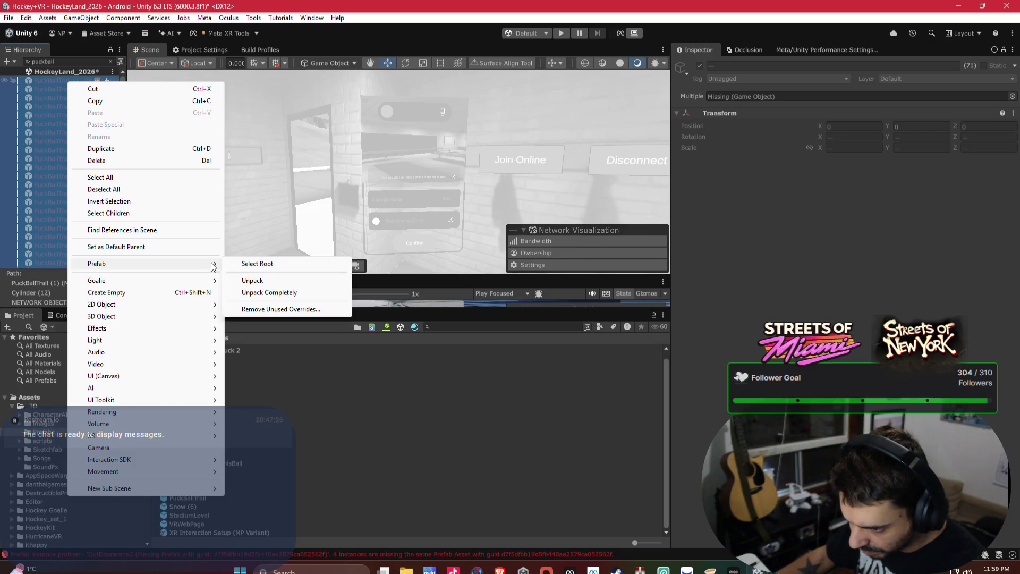
left_click(288, 310)
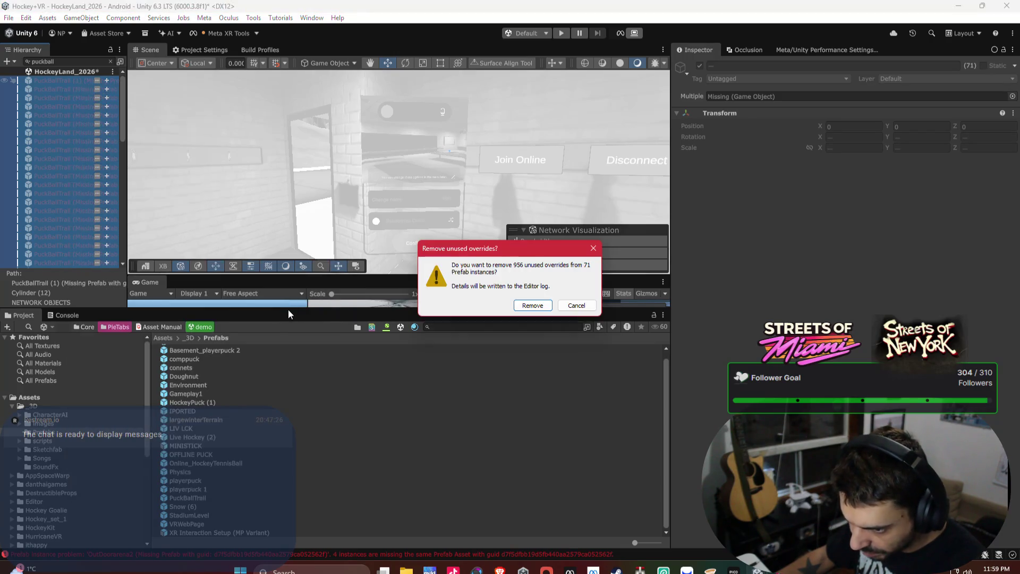
left_click(546, 310)
Reselect all 71 PuckBallTrail objects and try dragging the PuckBallTrail prefab onto the Inspector.
right_click(65, 84)
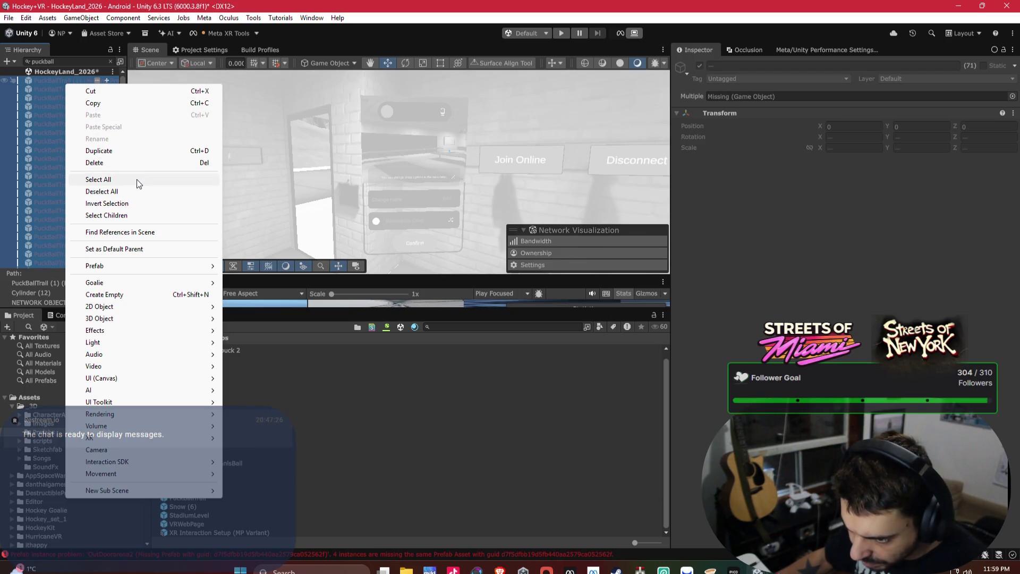
left_click(46, 77)
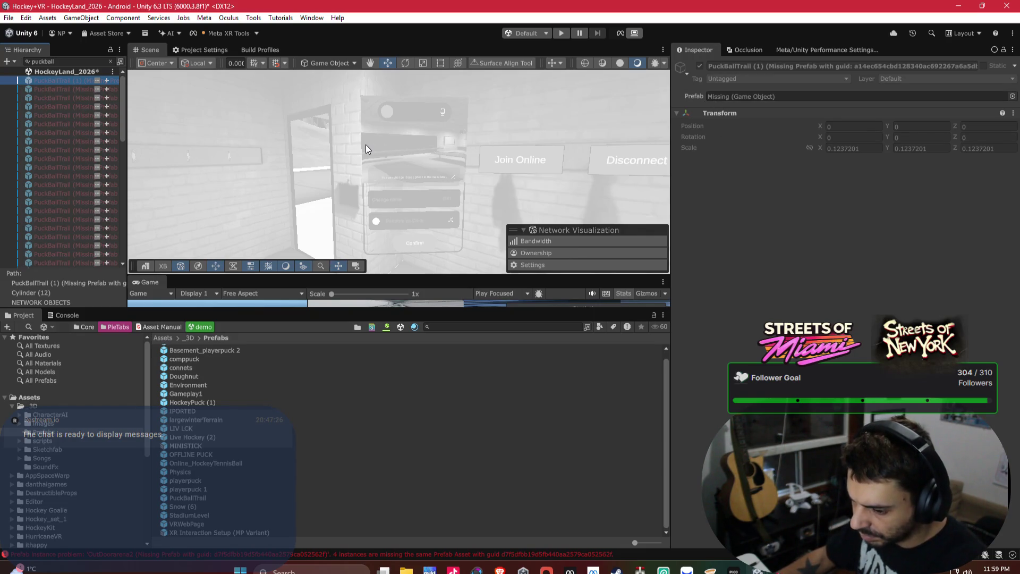
key("ctrl+a")
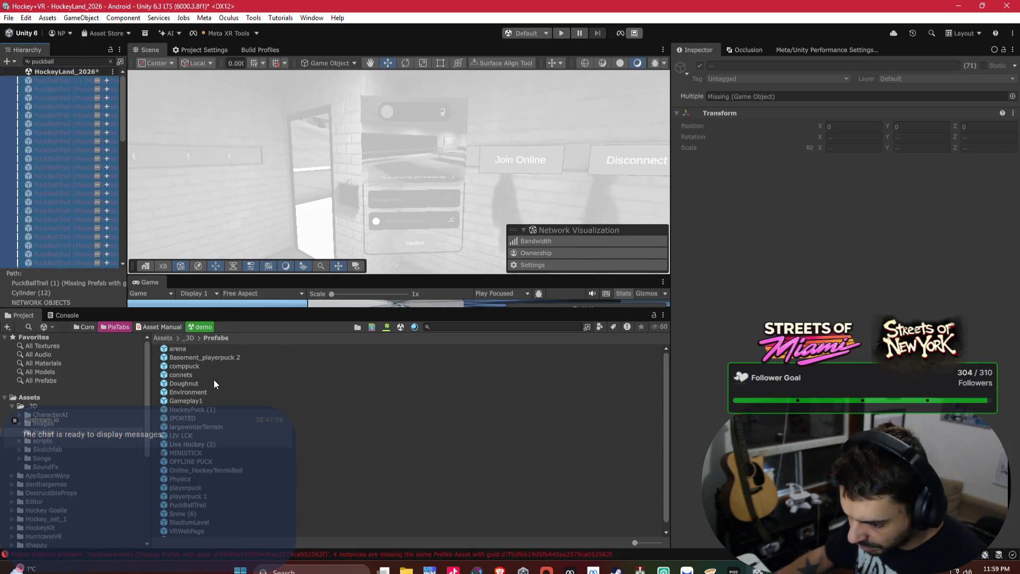
scroll(211, 379, "down", 1)
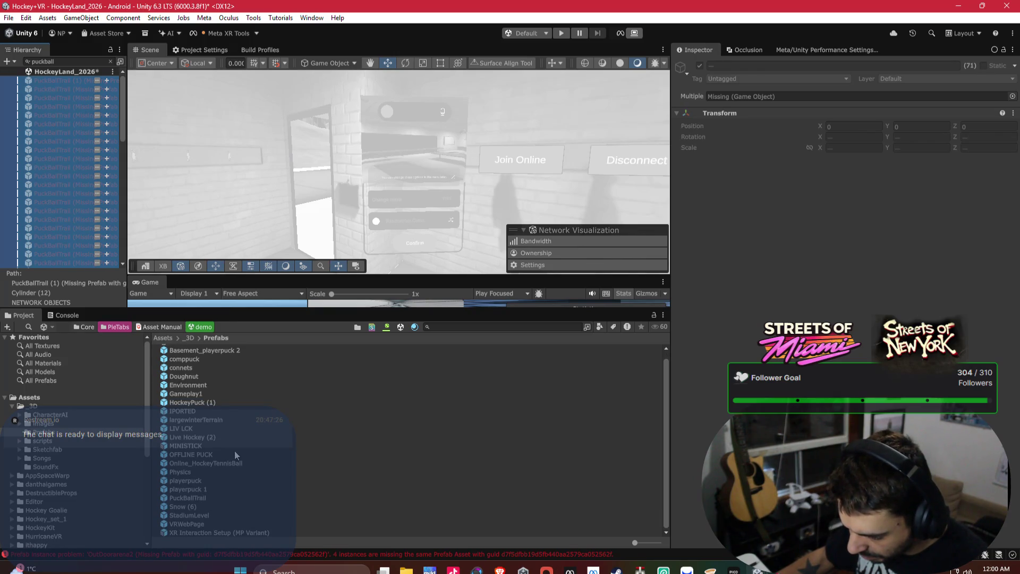
mouse_move(205, 497)
left_mouse_down()
mouse_move(303, 439)
mouse_move(761, 79)
mouse_move(768, 97)
left_mouse_up()
Assign the PuckBallTrail prefab to all 71 objects through the picker, searching 'puckba'.
left_click(1013, 96)
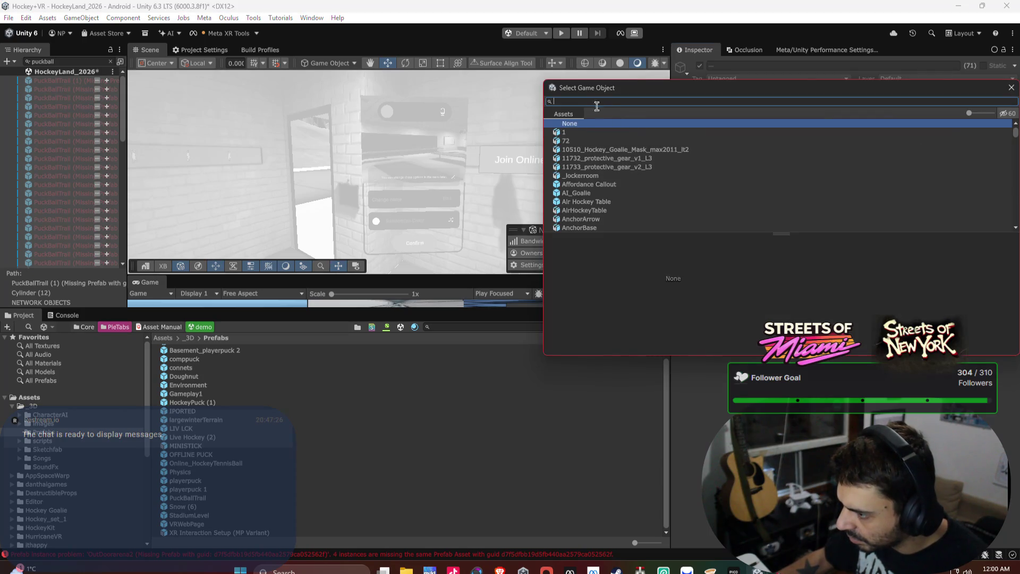
type("puckba")
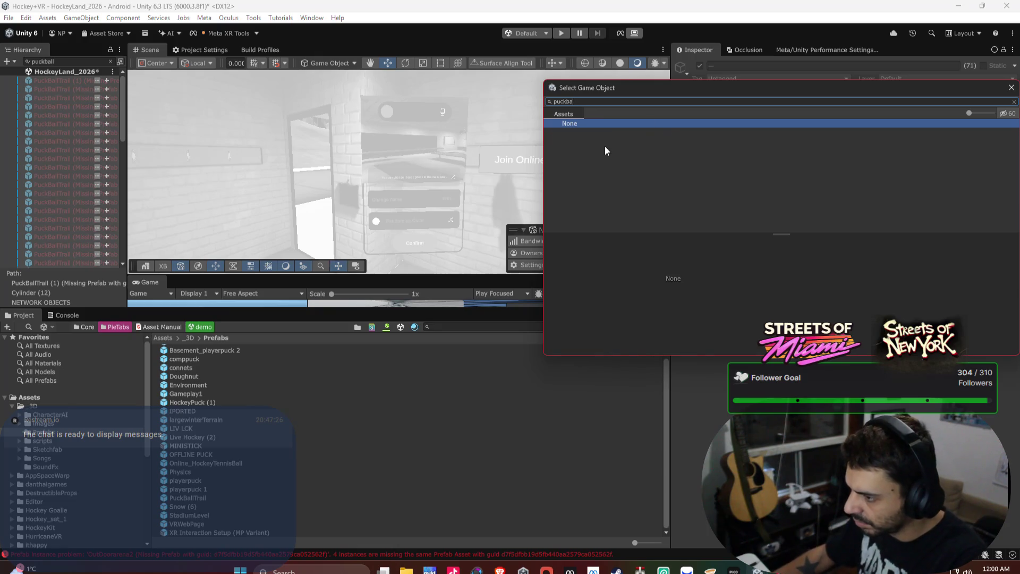
double_click(587, 132)
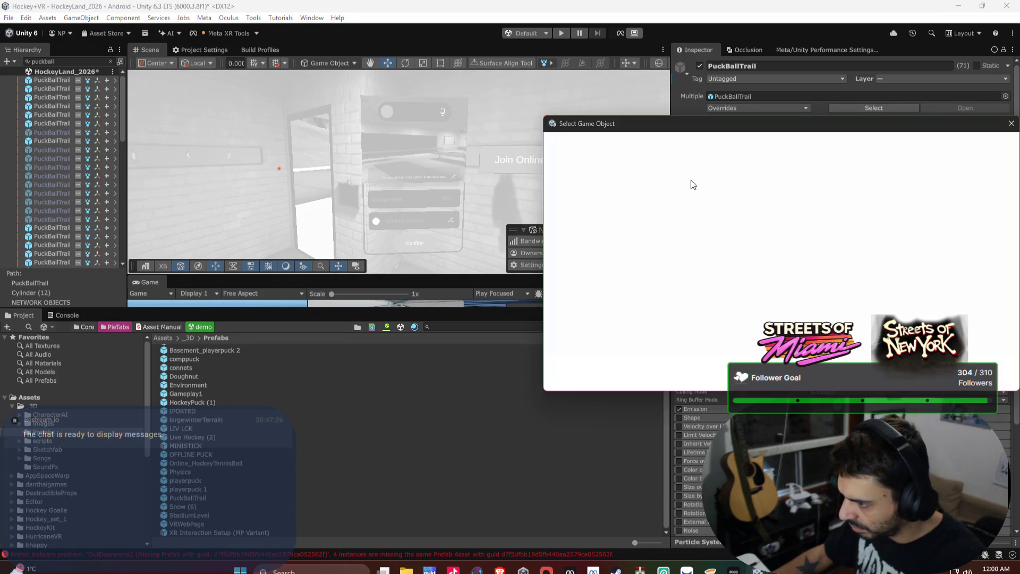
Clear the Hierarchy search so the full scene is listed again.
scroll(416, 239, "up", 5)
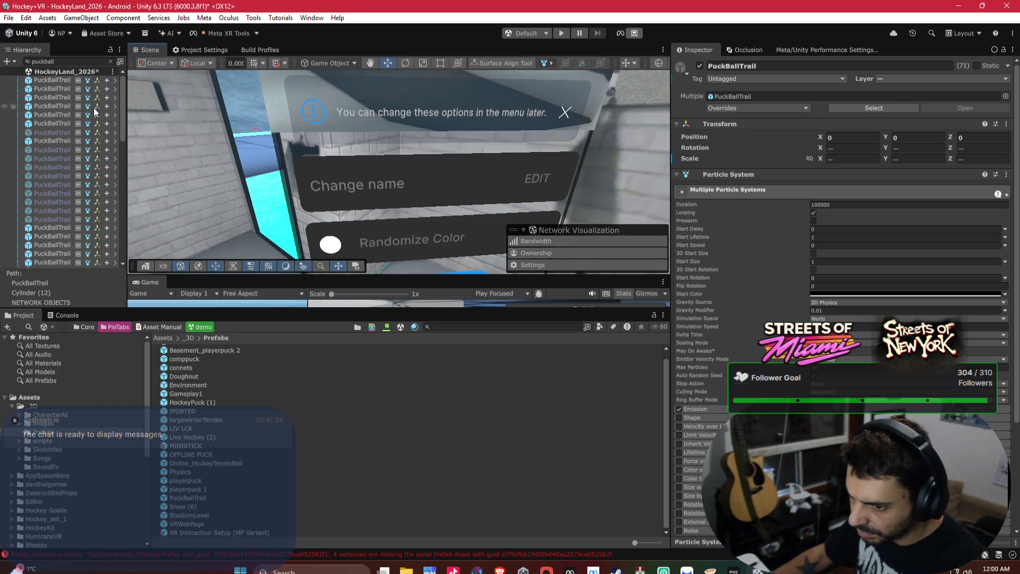
left_click(112, 62)
scroll(110, 142, "down", 5)
scroll(64, 185, "up", 10)
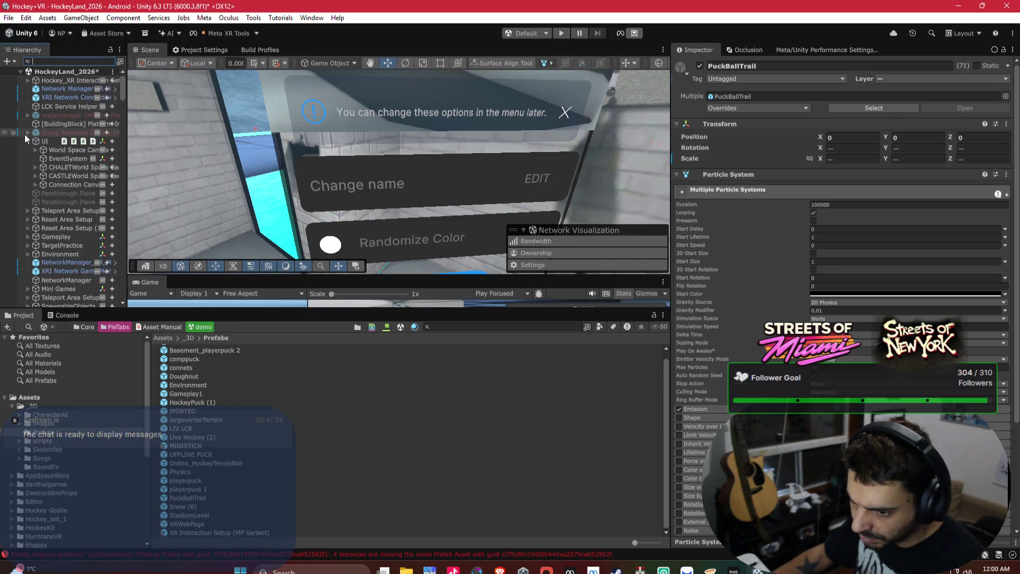
Collapse the UI, FOREST_ENVIRONMENT and NETWORK OBJECTS groups in the Hierarchy.
left_click(29, 139)
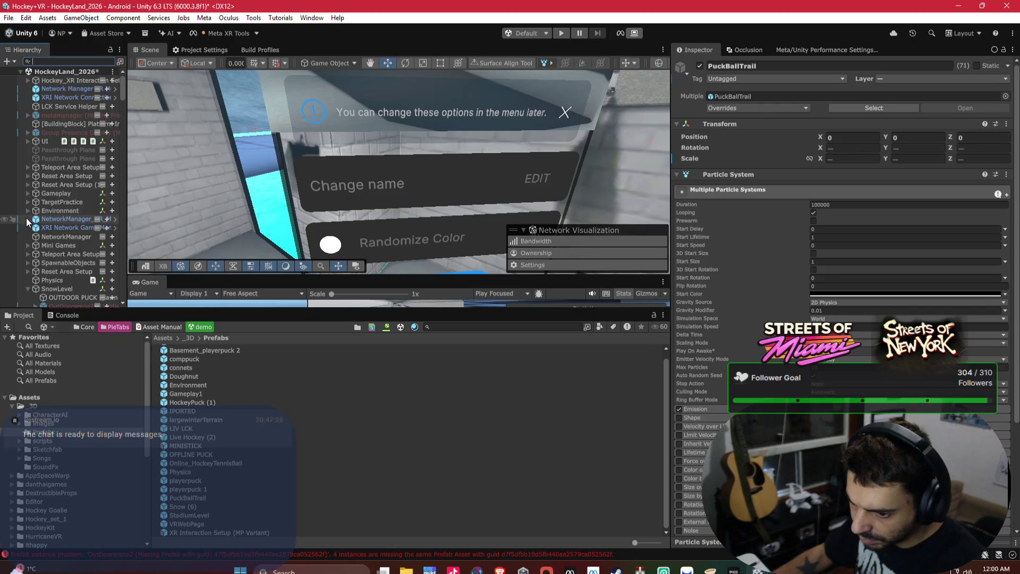
scroll(29, 212, "down", 5)
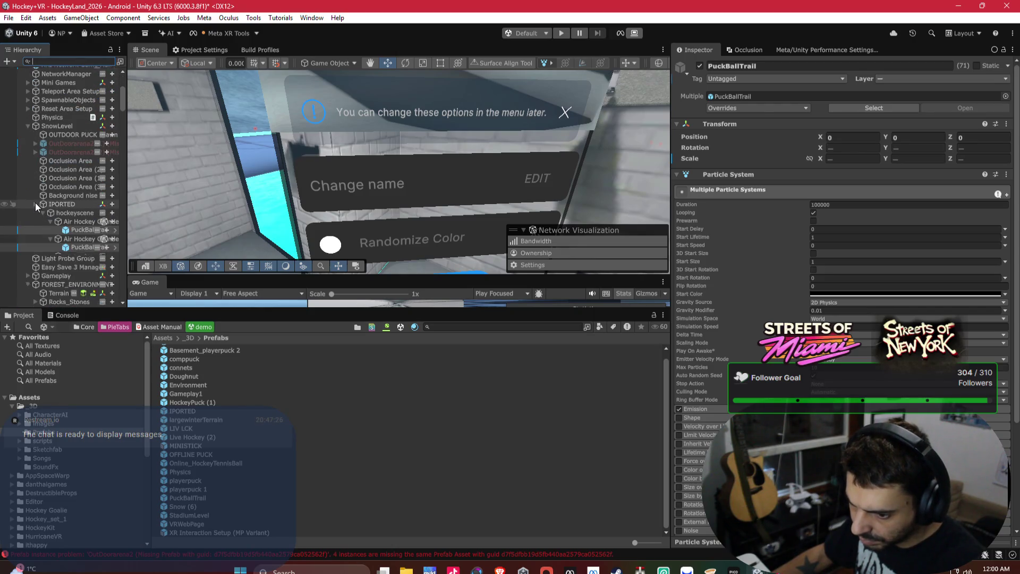
scroll(32, 221, "down", 5)
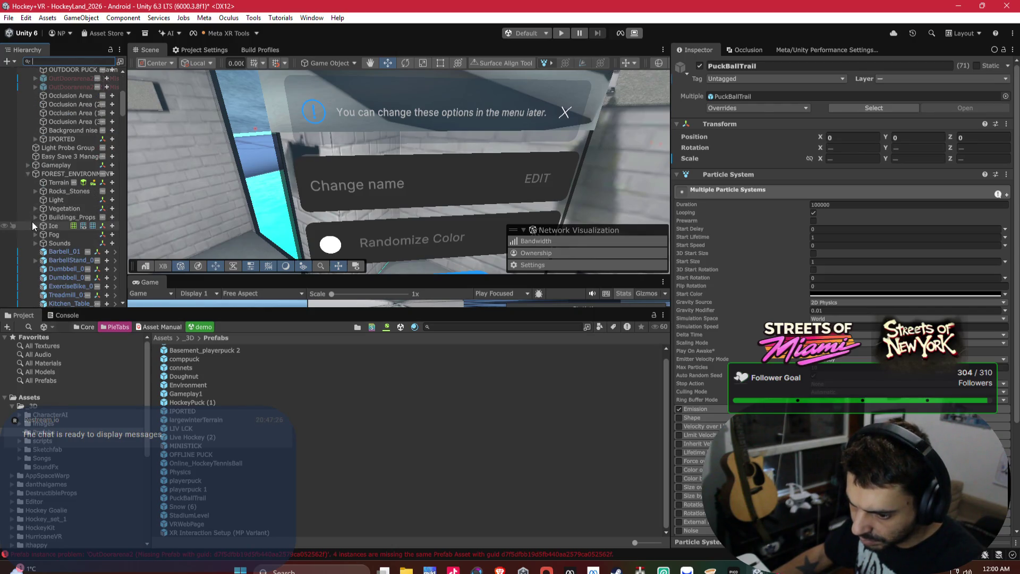
left_click(27, 173)
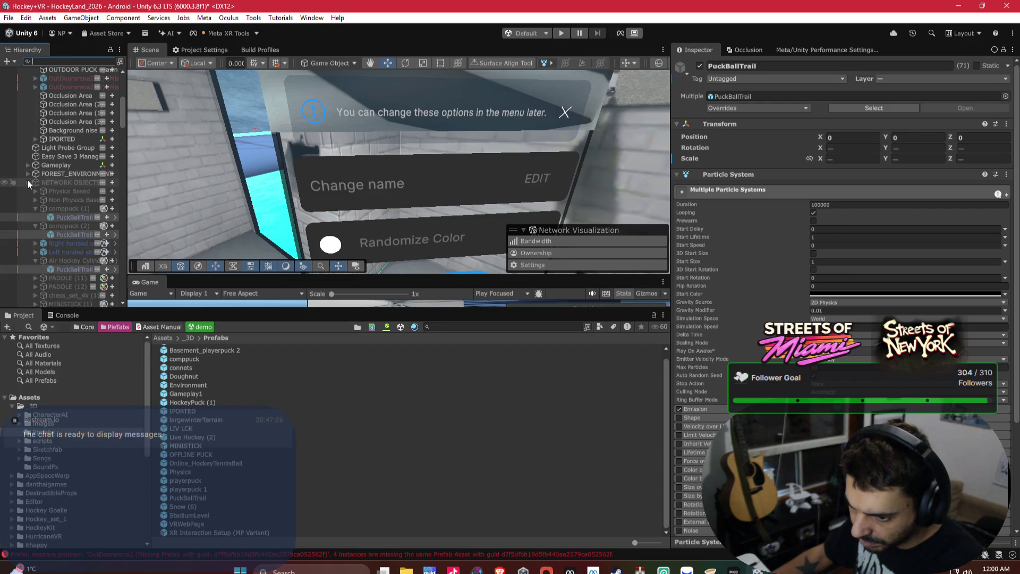
left_click(27, 182)
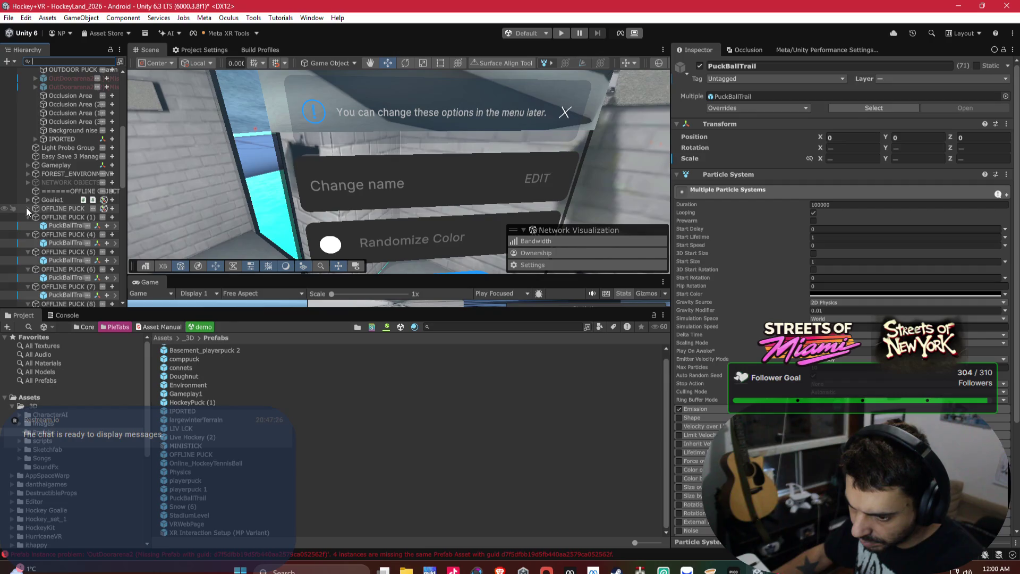
scroll(27, 194, "down", 3)
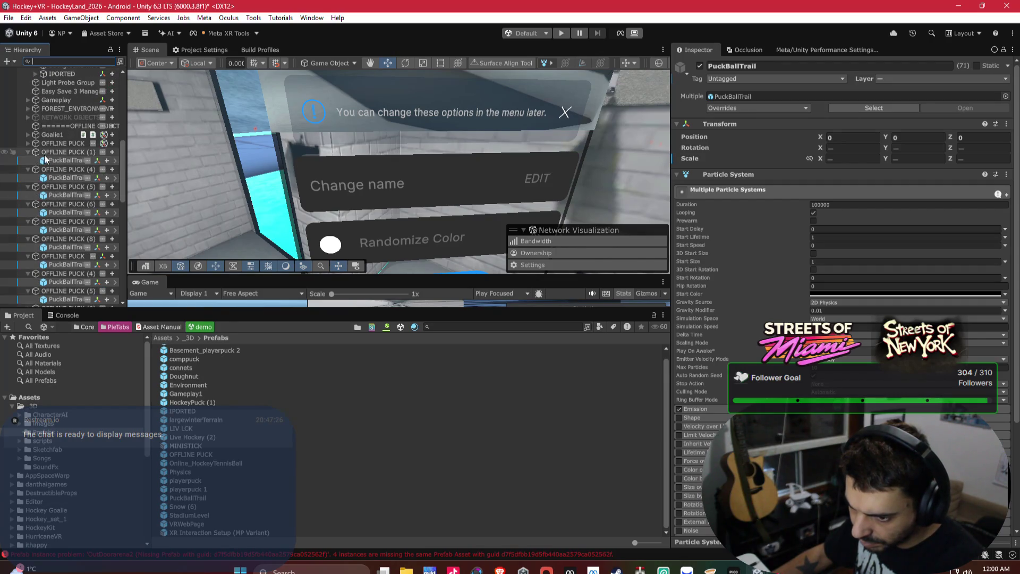
scroll(48, 157, "down", 10)
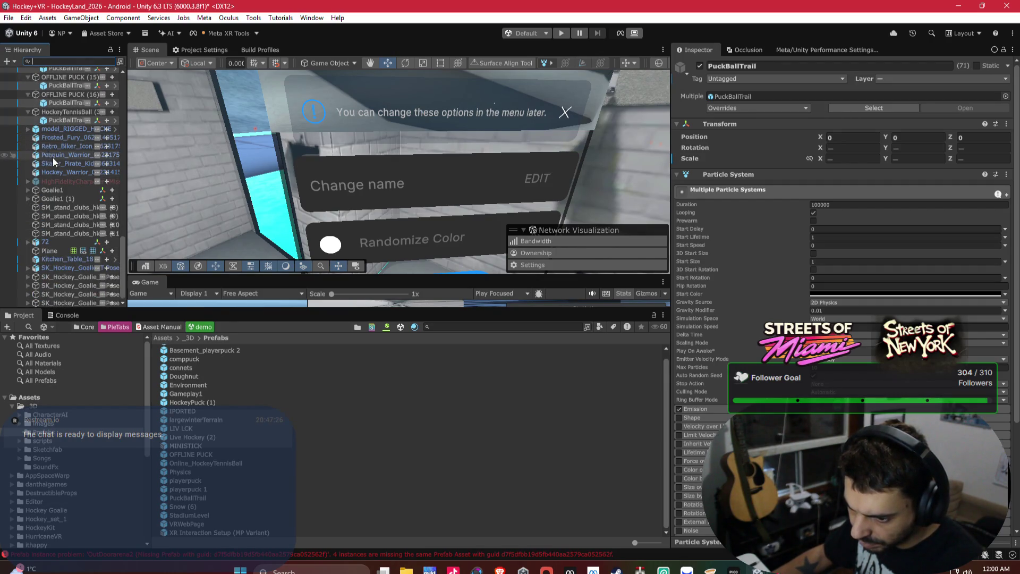
Delete the broken HighFidelityCharacter object.
left_click(59, 181)
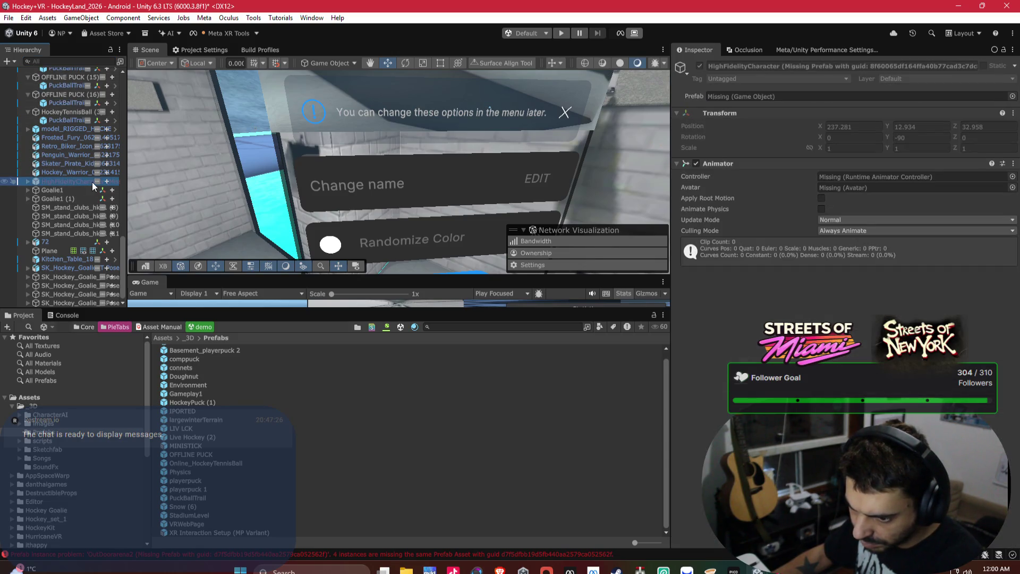
key("Delete")
scroll(90, 184, "up", 10)
scroll(91, 184, "up", 10)
Collapse SnowLevel and select the NetworkManager object.
left_click(27, 184)
scroll(72, 154, "up", 3)
left_click(74, 198)
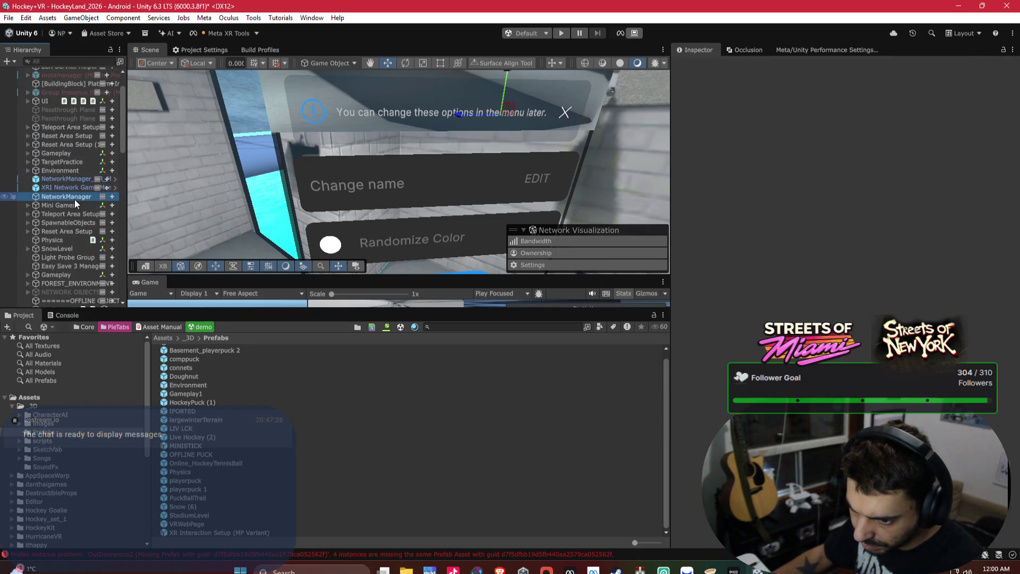
Frame NetworkManager in the scene, then delete the broken metamanager object.
double_click(74, 198)
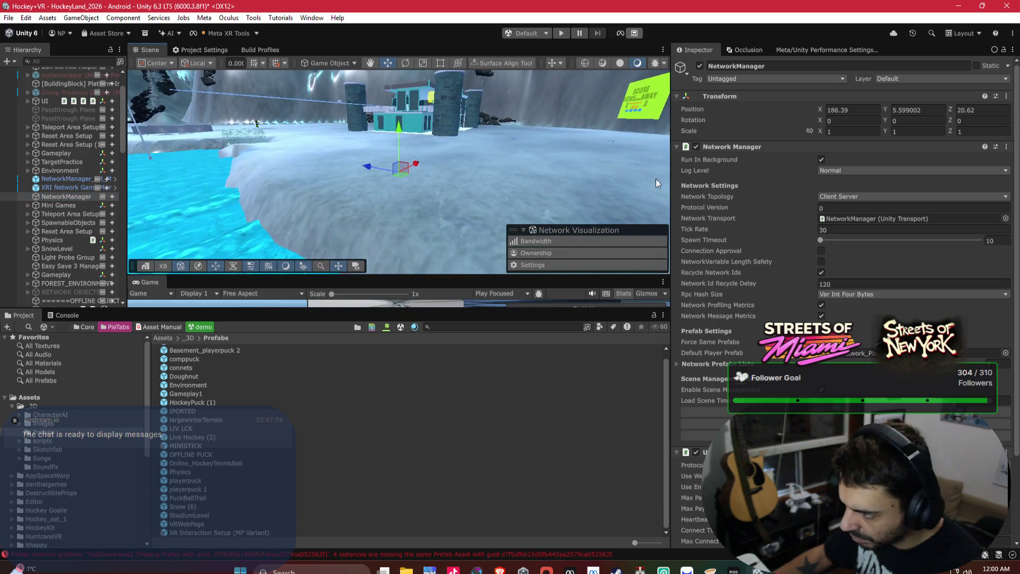
scroll(776, 241, "down", 5)
scroll(776, 241, "up", 5)
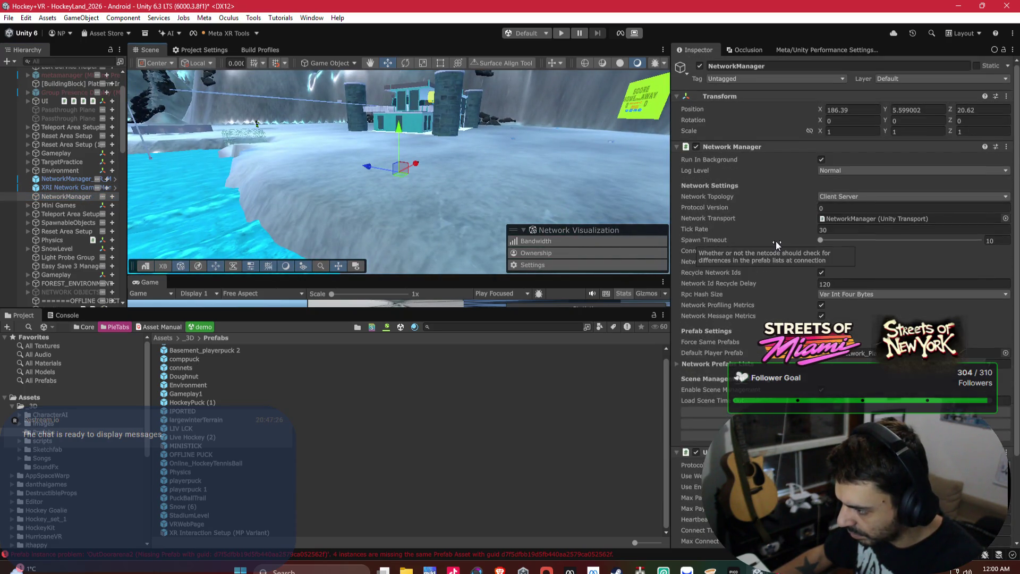
scroll(92, 146, "up", 3)
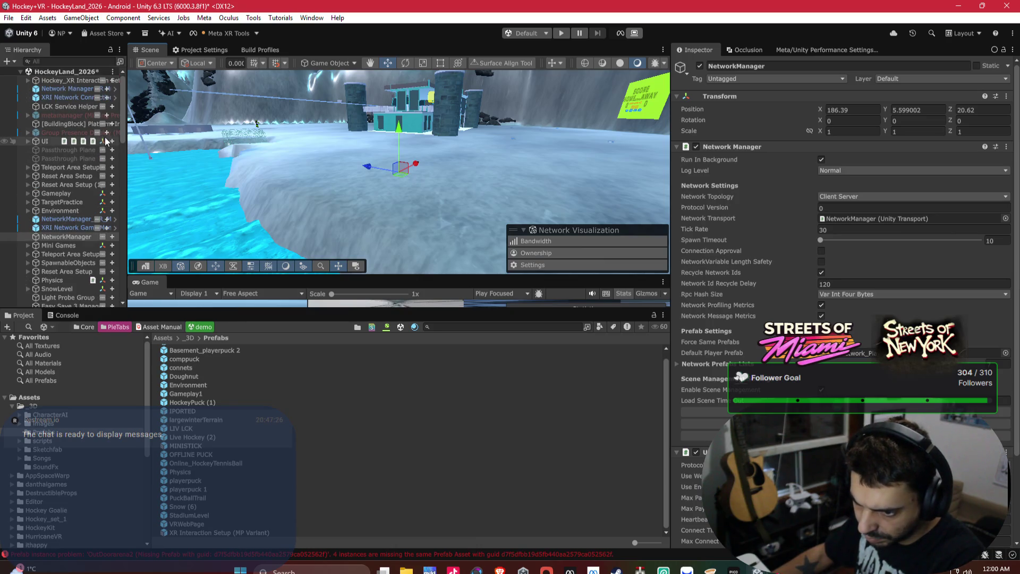
left_click(71, 116)
key("Delete")
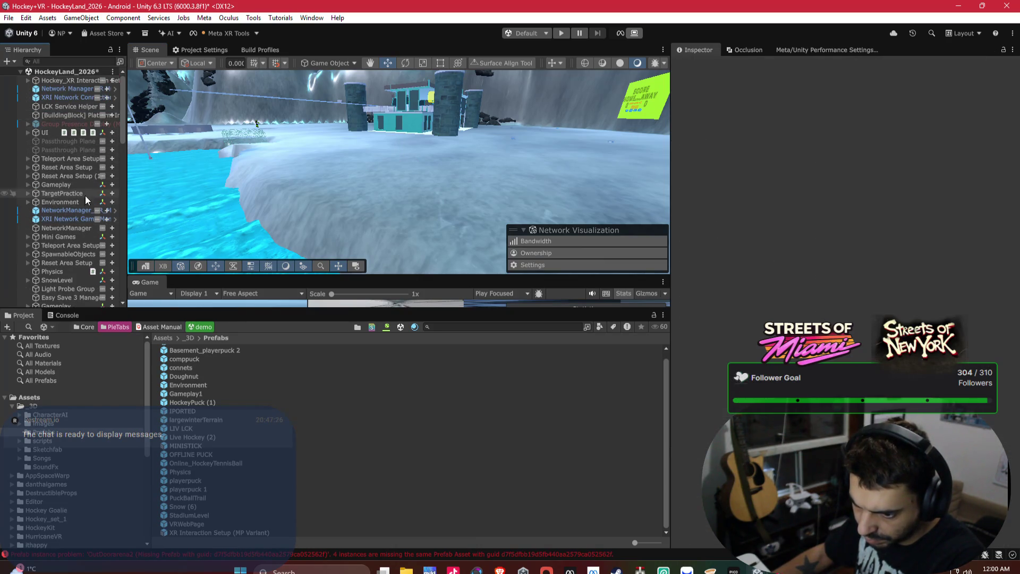
Delete XRI Network Game Manager and the two duplicate NetworkManager objects.
left_click(62, 219)
double_click(62, 218)
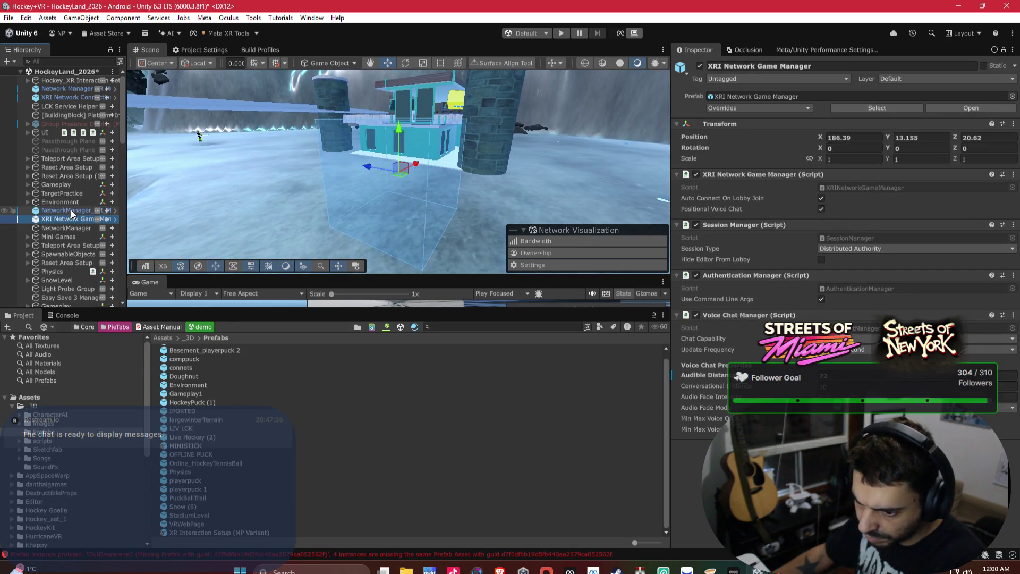
key("Delete")
left_click(72, 209)
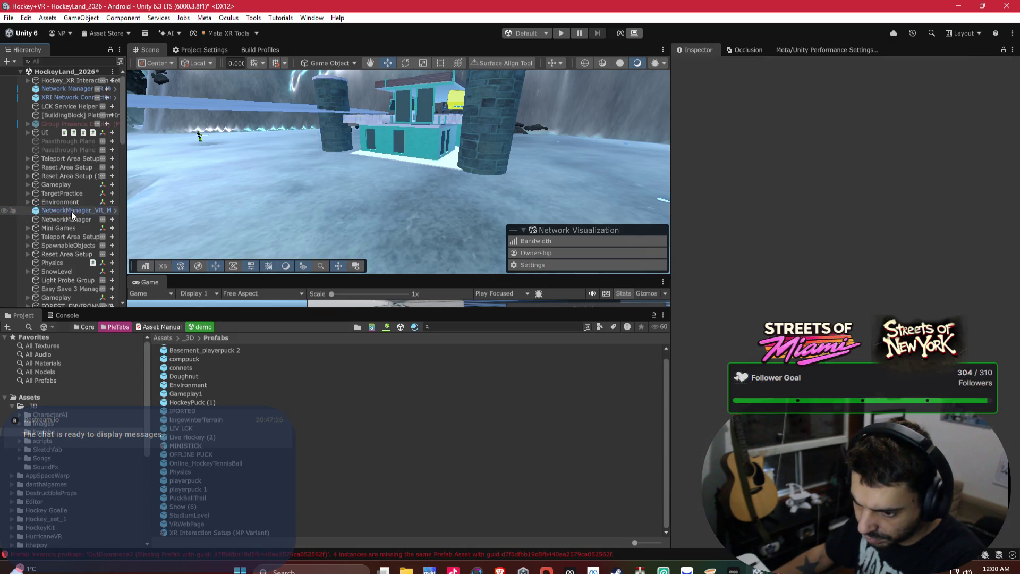
key("Delete")
left_click(71, 212)
key("Delete")
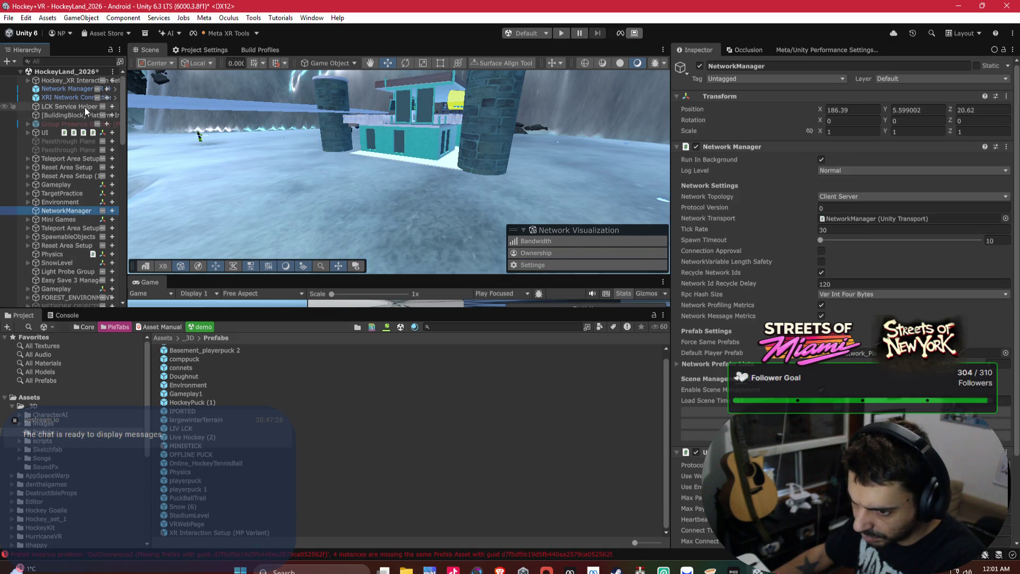
Inspect Network Manager VR Multiplayer, then delete the broken magenta object under World Space Canvas.
left_click(78, 89)
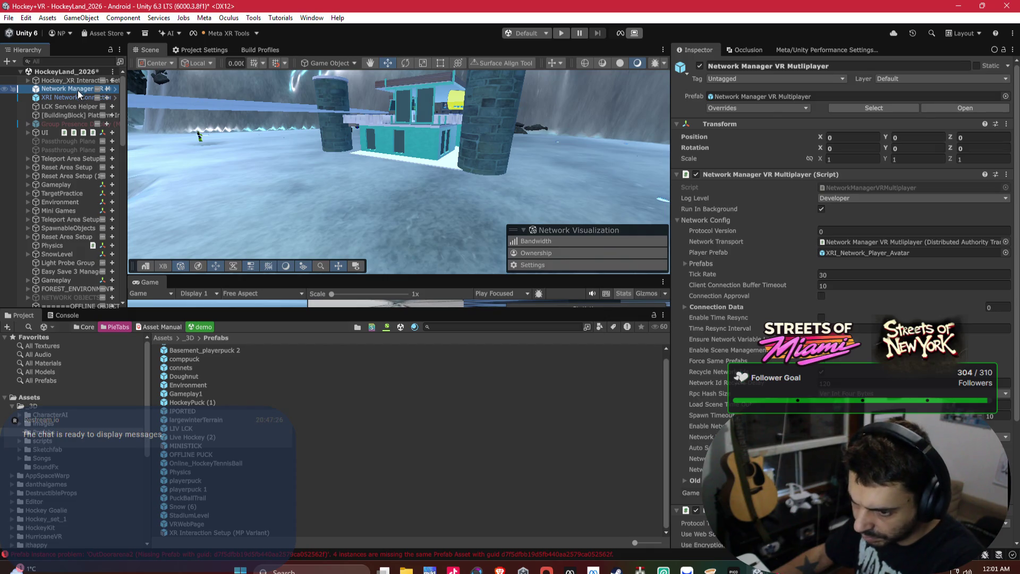
double_click(75, 98)
left_click_drag(256, 117, 400, 113)
left_click(400, 112)
key("Delete")
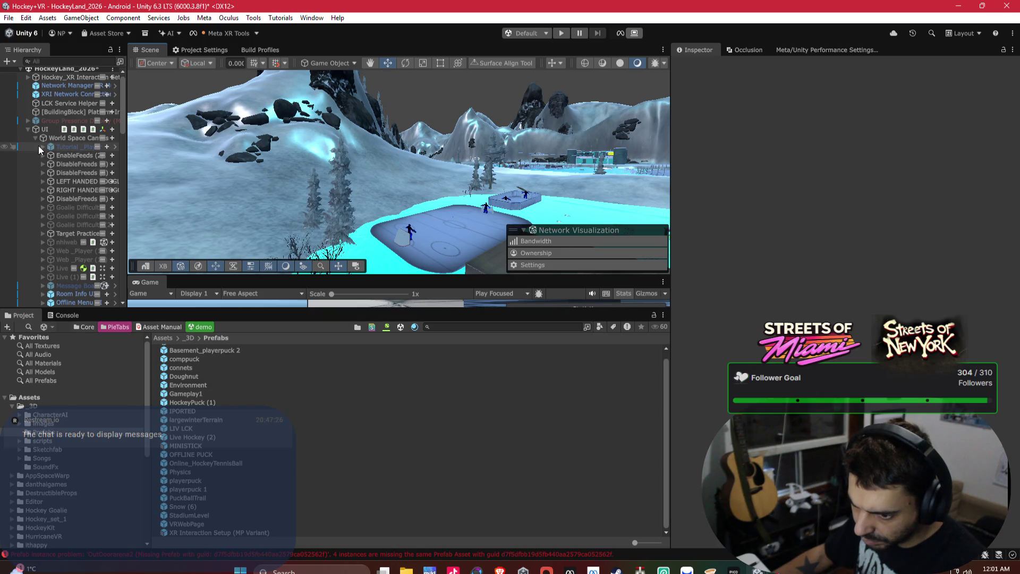
Delete the Message Board UI object from the Hierarchy.
scroll(83, 169, "down", 3)
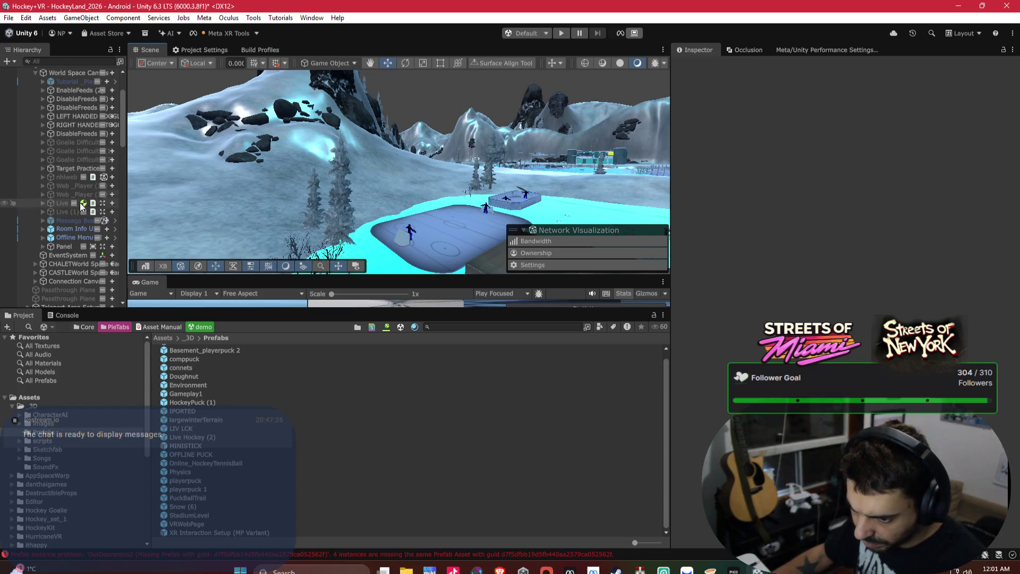
left_click(72, 217)
key("Delete")
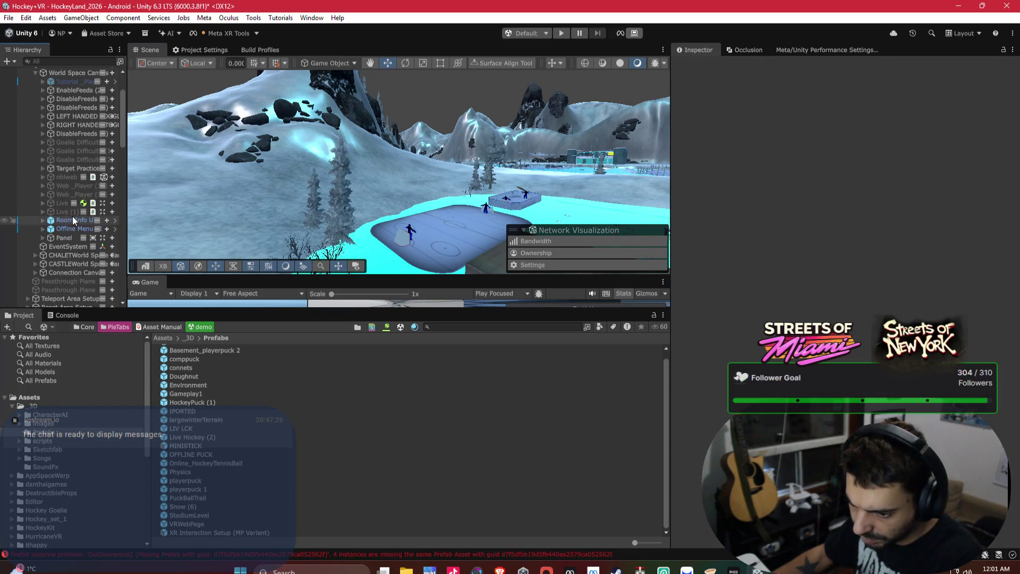
scroll(72, 216, "down", 6)
scroll(49, 100, "up", 9)
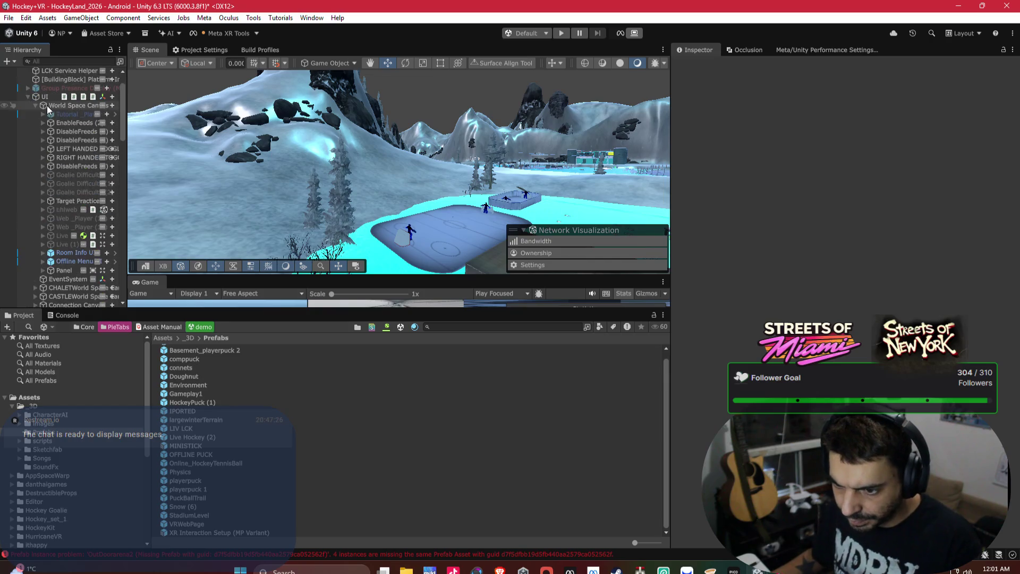
Search 'player_lis', select Player_List_UI, then clear the search.
left_click(55, 60)
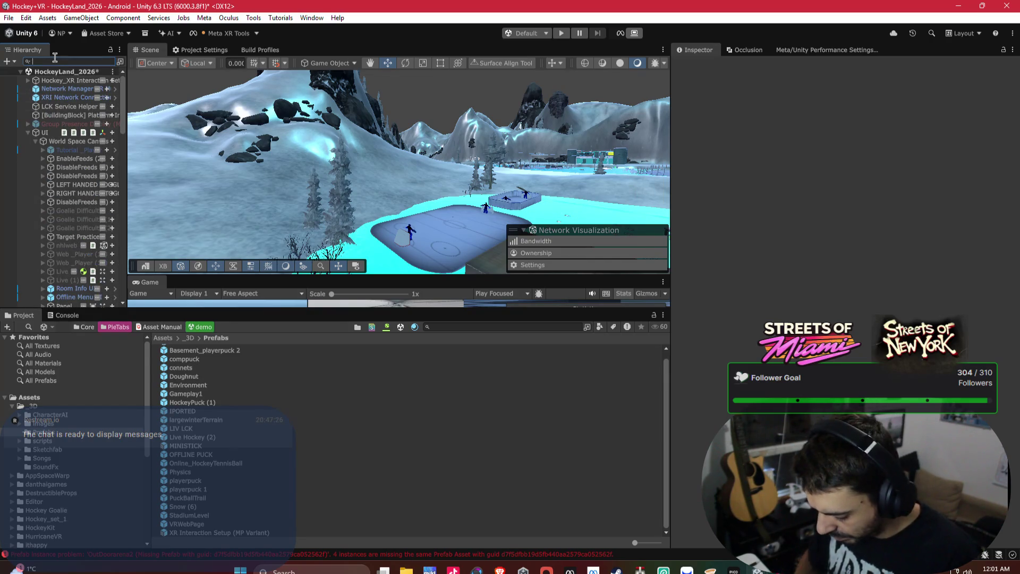
type("player")
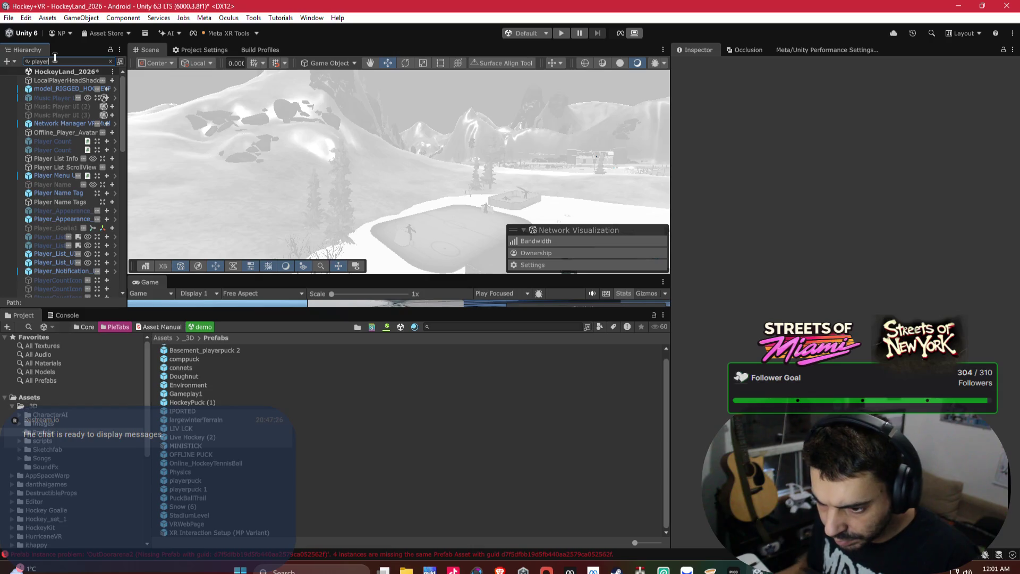
scroll(94, 171, "down", 3)
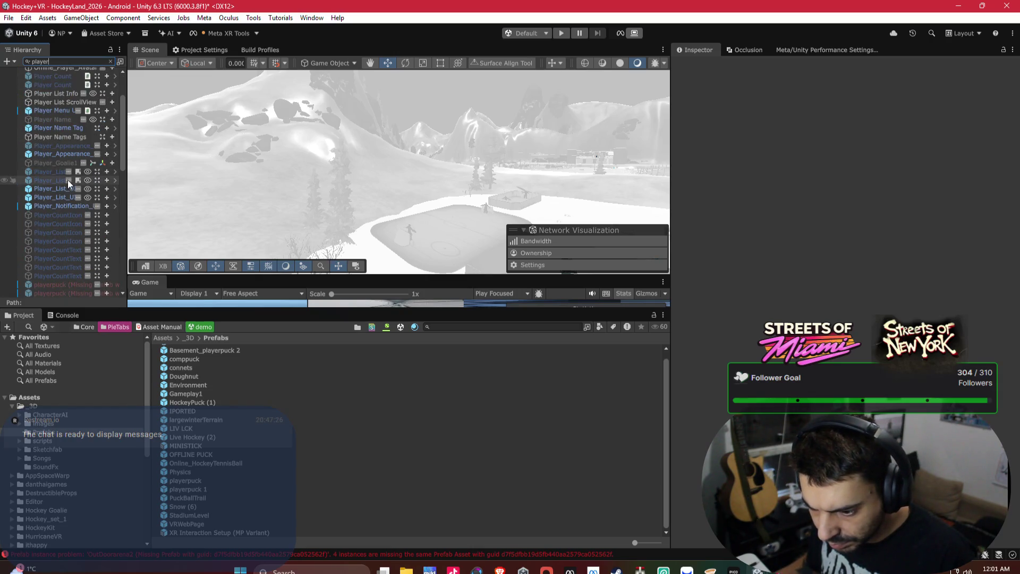
type("_lis")
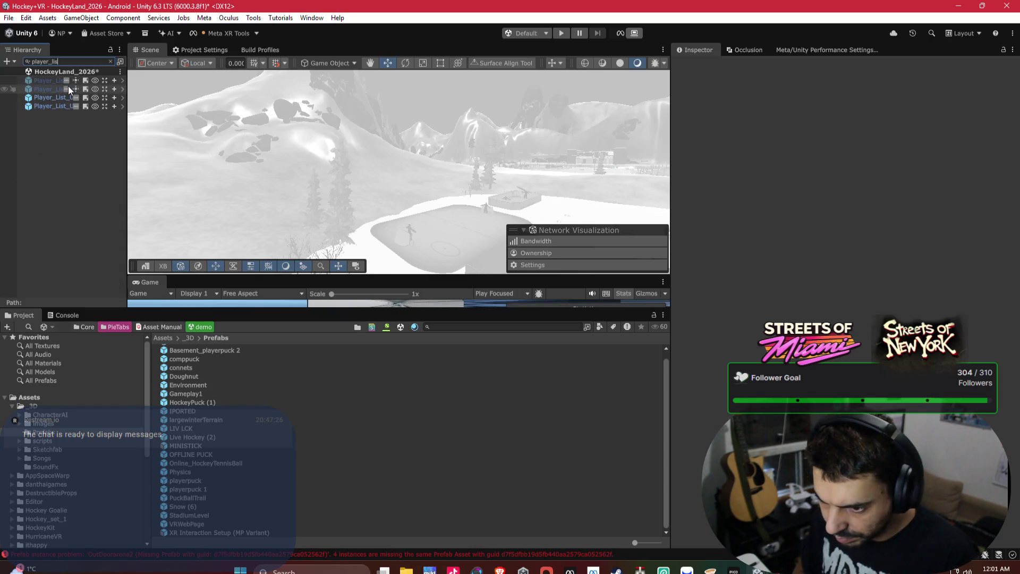
left_click(68, 97)
left_click(110, 61)
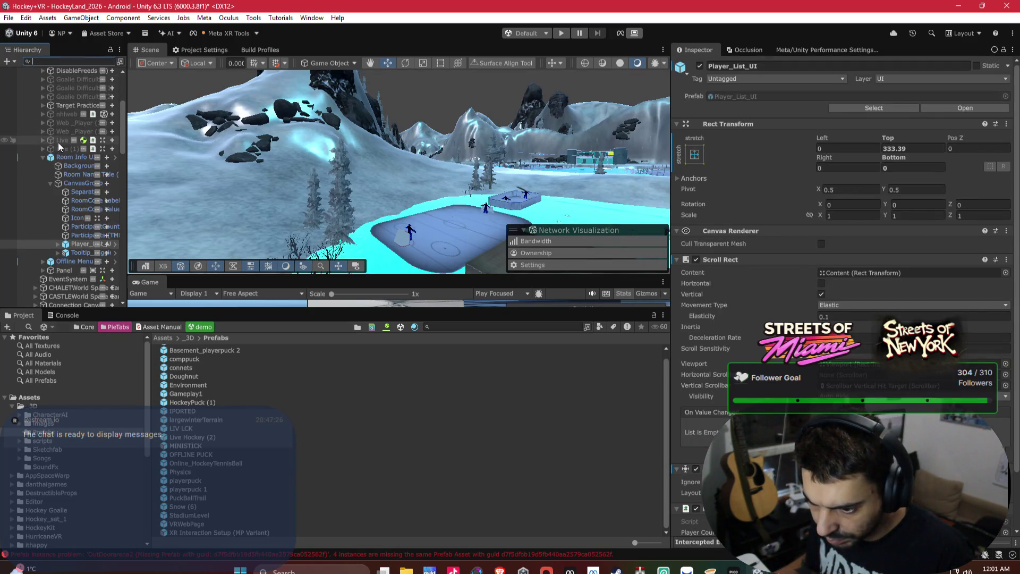
Collapse Room Info UI and select the locker room object in the Scene view.
left_click(44, 156)
mouse_move(268, 155)
left_mouse_down()
mouse_move(381, 190)
mouse_move(380, 169)
mouse_move(333, 154)
mouse_move(404, 209)
left_mouse_up()
left_click(404, 208)
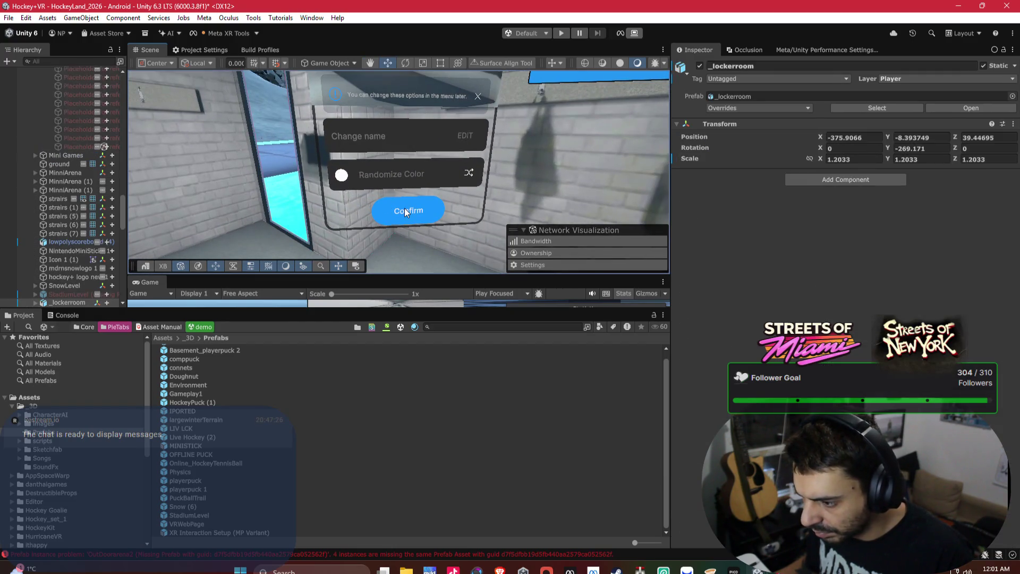
Widen the Hierarchy and inspect the placeholder BoxCollider and Transform objects.
scroll(80, 186, "up", 5)
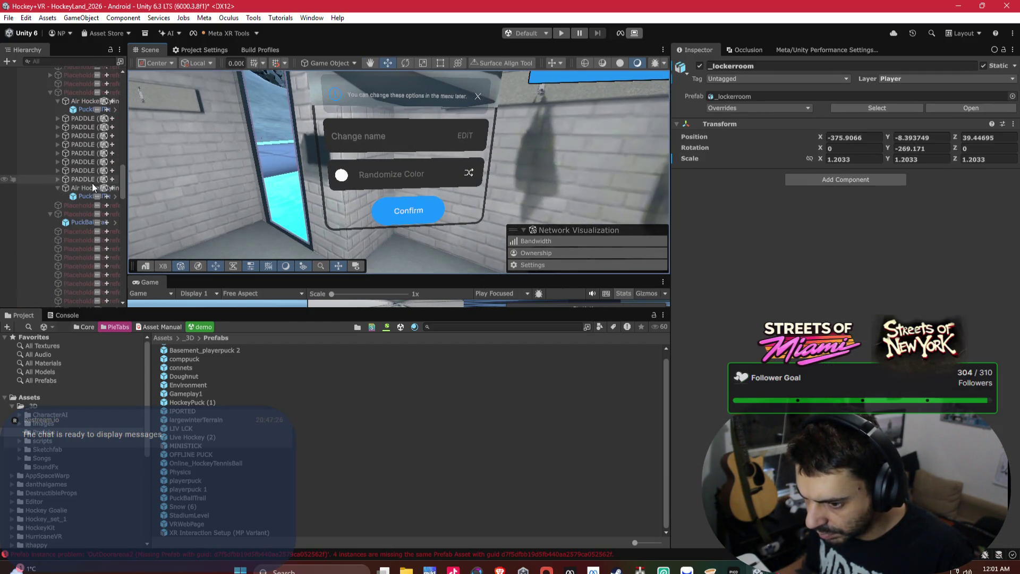
scroll(92, 182, "down", 3)
left_click(71, 195)
left_click_drag(126, 181, 214, 172)
scroll(116, 158, "up", 3)
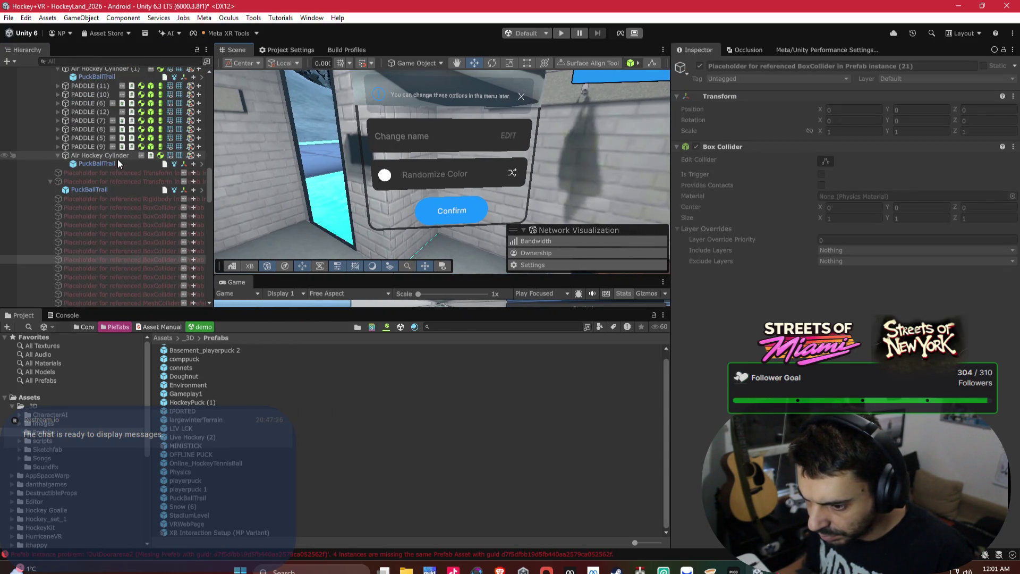
left_click(111, 173)
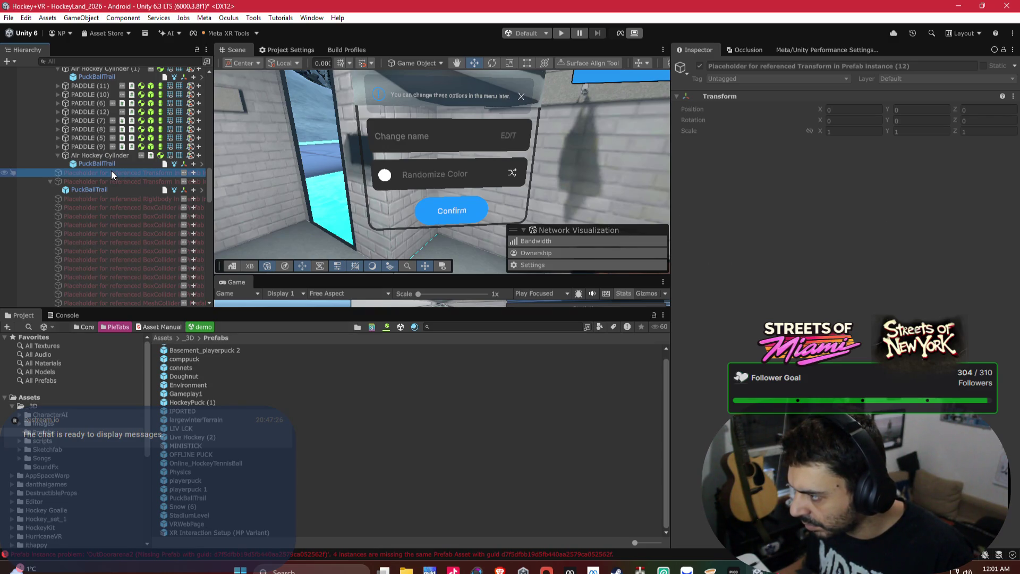
left_click(761, 68)
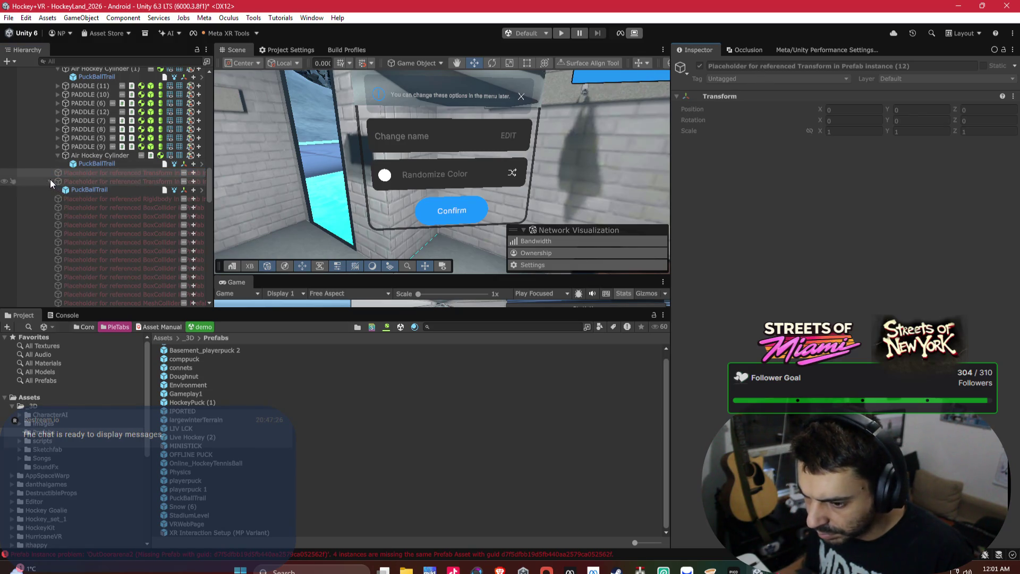
Search the Hierarchy for 'place' and select the full range of placeholder objects.
left_click(131, 61)
type("plac")
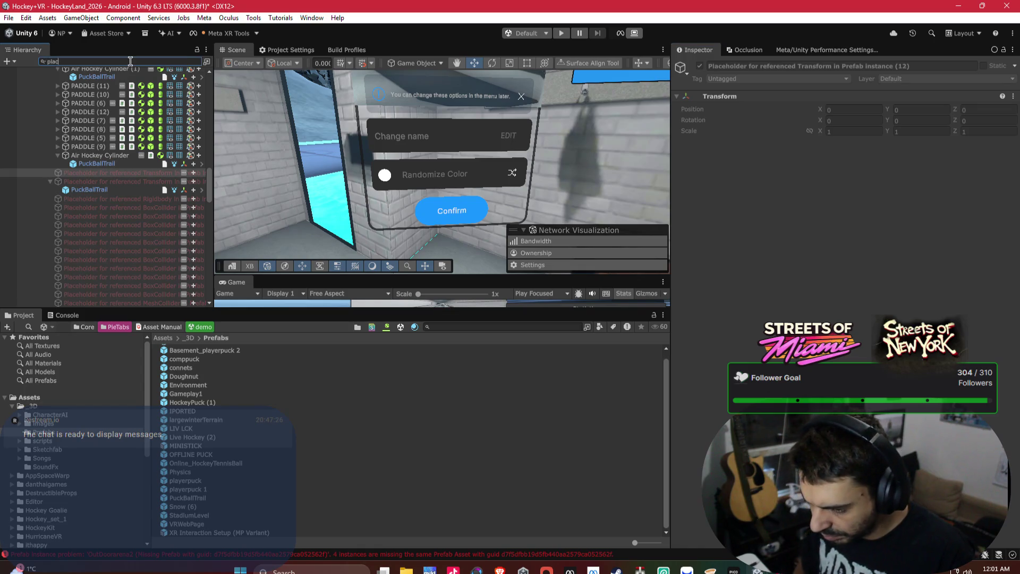
type("ehold")
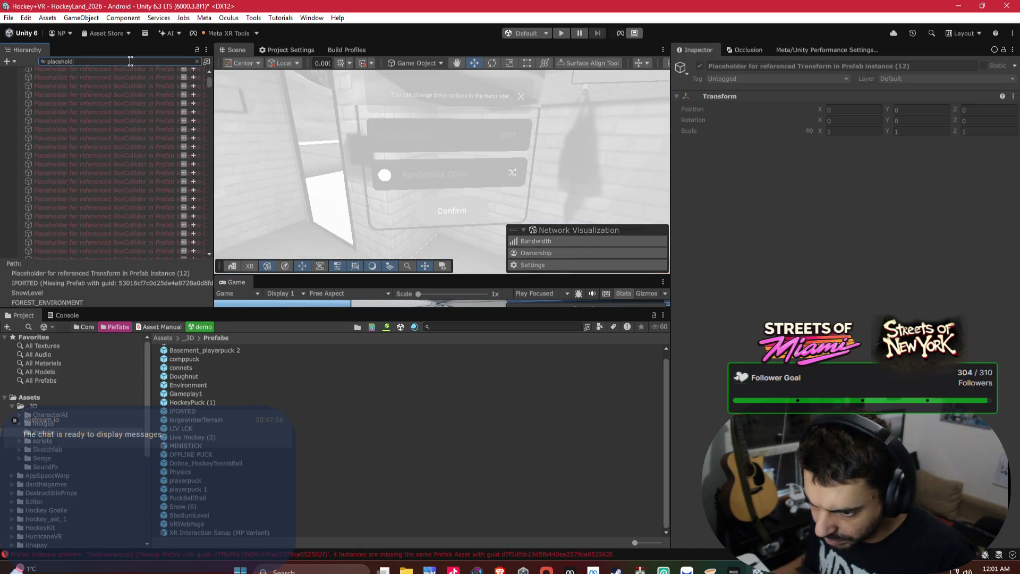
scroll(127, 100, "up", 10)
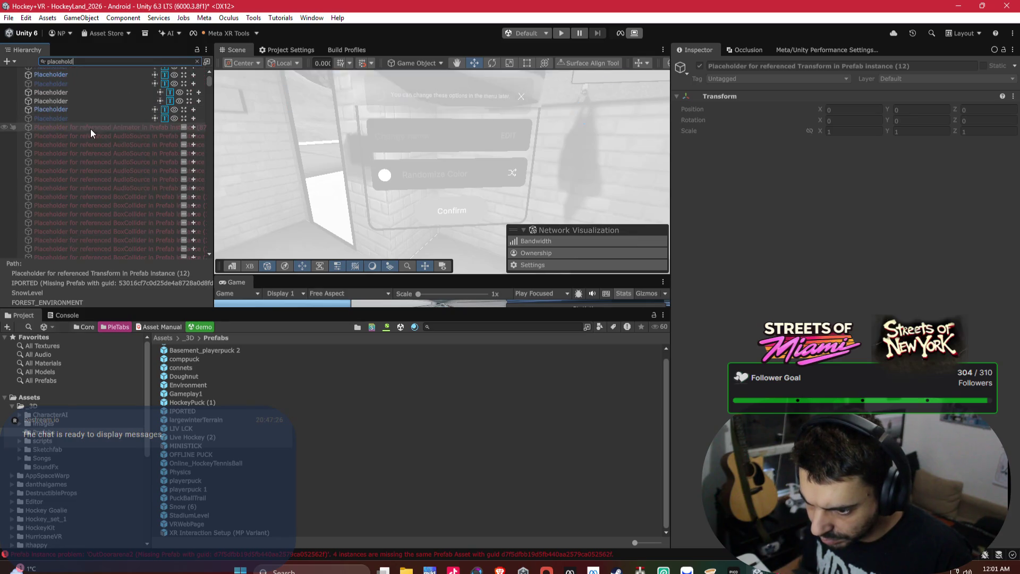
scroll(91, 129, "up", 3)
left_click(83, 185)
scroll(83, 184, "down", 5)
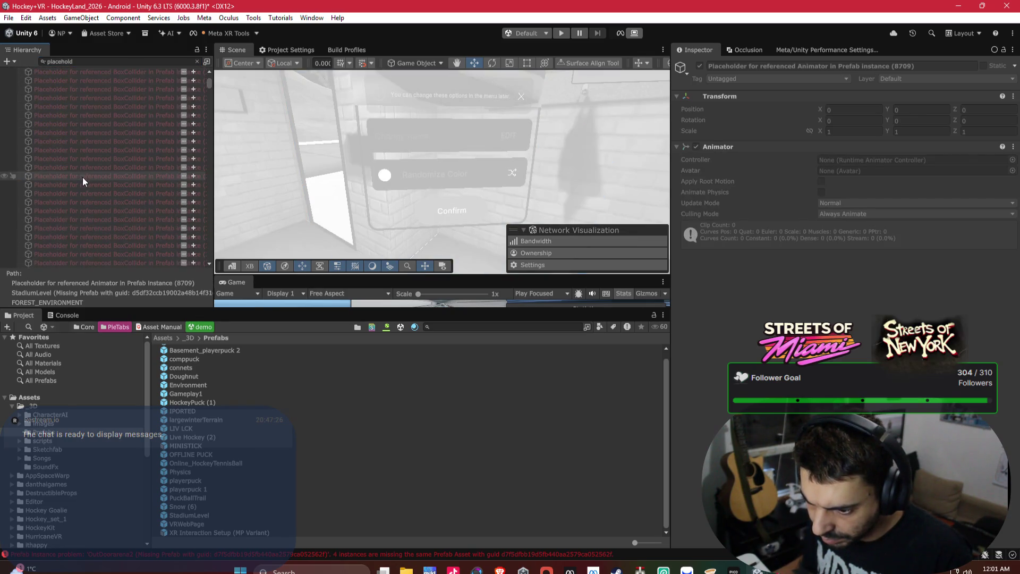
left_click_drag(209, 81, 192, 273)
left_click(152, 255, "shift")
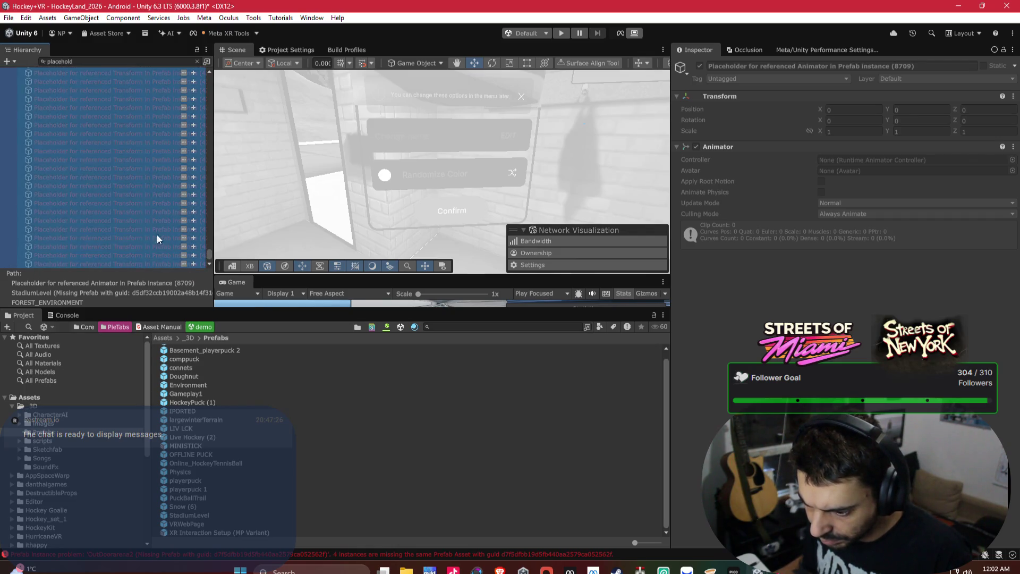
Clear the search while keeping all placeholder objects selected.
left_click(195, 61)
left_click_drag(209, 141, 213, 65)
scroll(212, 104, "down", 10)
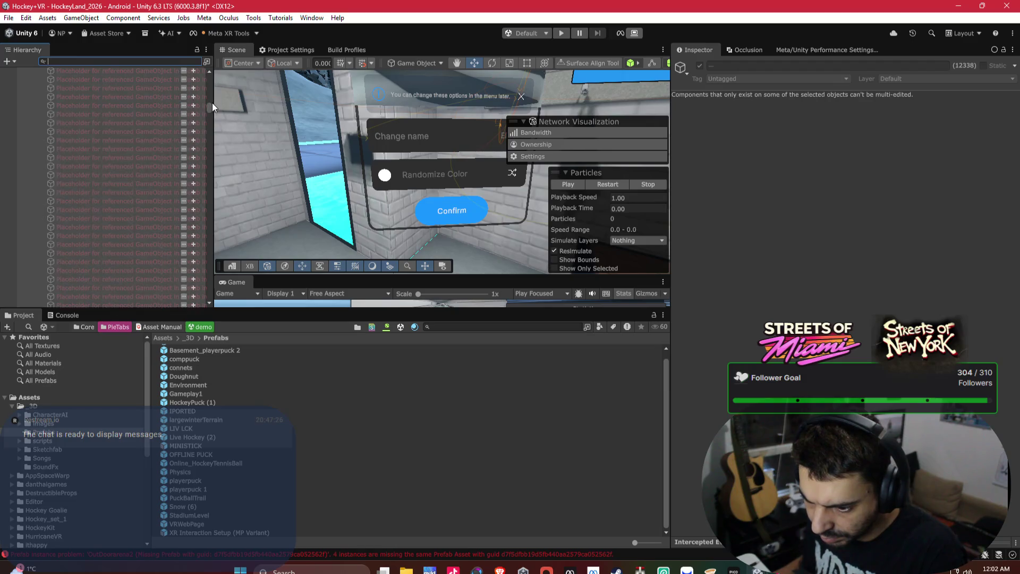
scroll(216, 80, "down", 15)
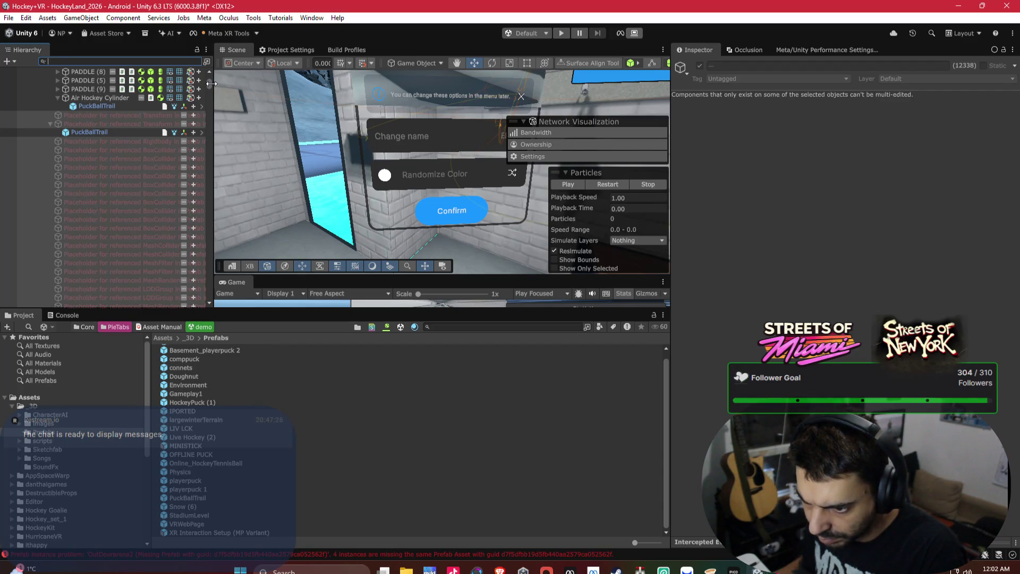
right_click(120, 117)
Delete the selected placeholder objects, then select and frame StadiumLevel.
left_click(156, 194)
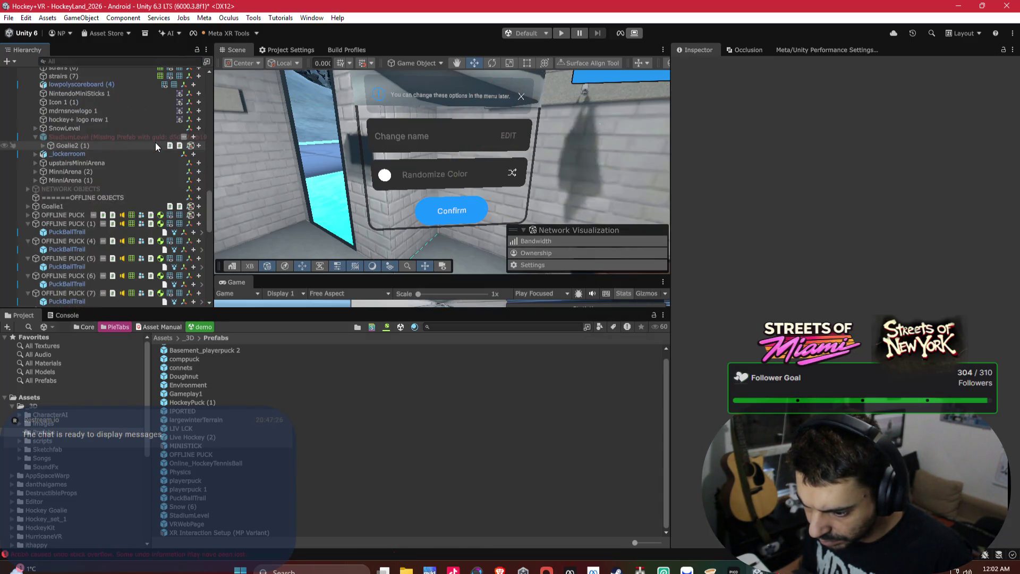
left_click(95, 167)
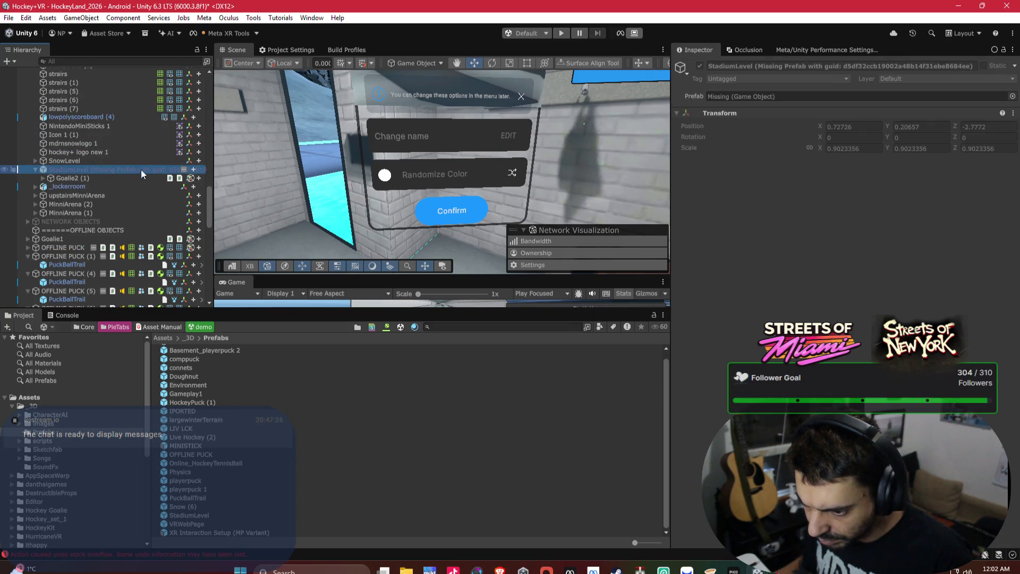
key("f")
mouse_move(360, 136)
left_mouse_down()
mouse_move(422, 126)
mouse_move(246, 130)
mouse_move(228, 166)
mouse_move(361, 159)
left_mouse_up()
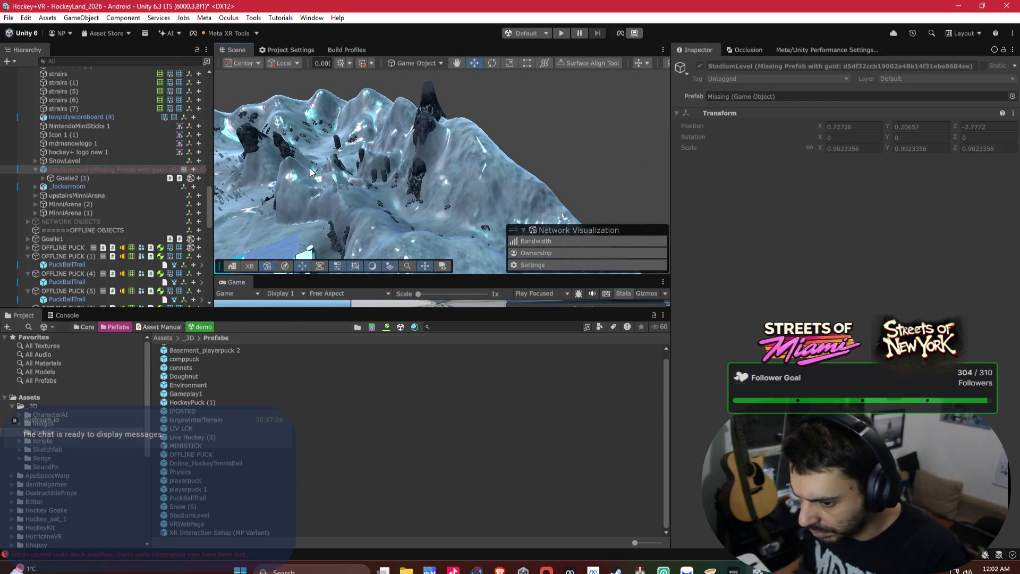
key("Delete")
Look over the terrain, reselect StadiumLevel, and try dragging the StadiumLevel prefab onto it.
mouse_move(430, 192)
left_mouse_down()
mouse_move(432, 227)
mouse_move(495, 193)
mouse_move(291, 114)
mouse_move(443, 169)
mouse_move(415, 114)
mouse_move(410, 133)
mouse_move(451, 149)
mouse_move(564, 166)
mouse_move(338, 105)
mouse_move(413, 136)
mouse_move(591, 129)
mouse_move(361, 148)
mouse_move(331, 182)
mouse_move(389, 146)
left_mouse_up()
scroll(431, 218, "up", 1)
left_click(537, 171)
left_click(532, 171)
scroll(413, 136, "down", 10)
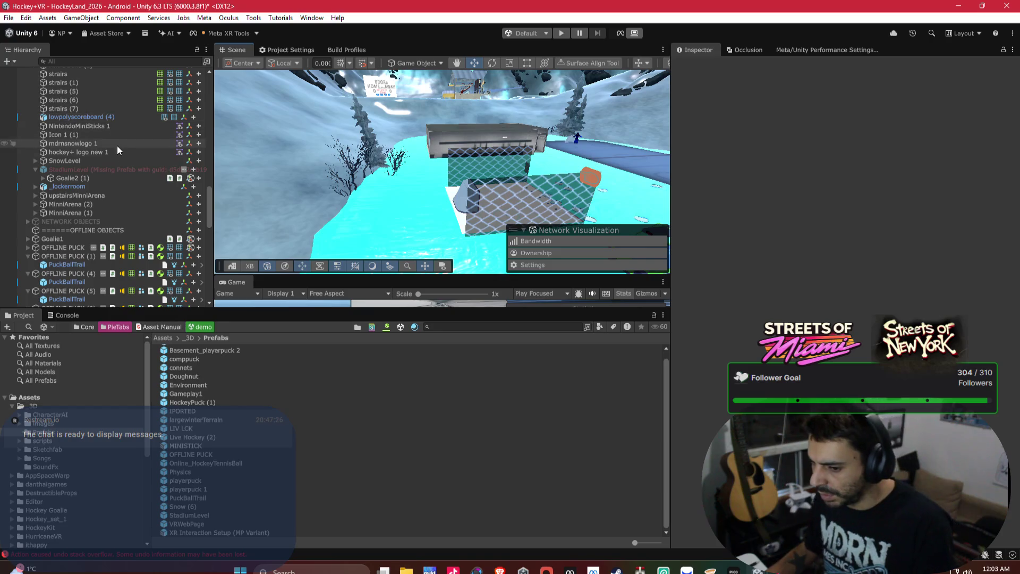
left_click(116, 170)
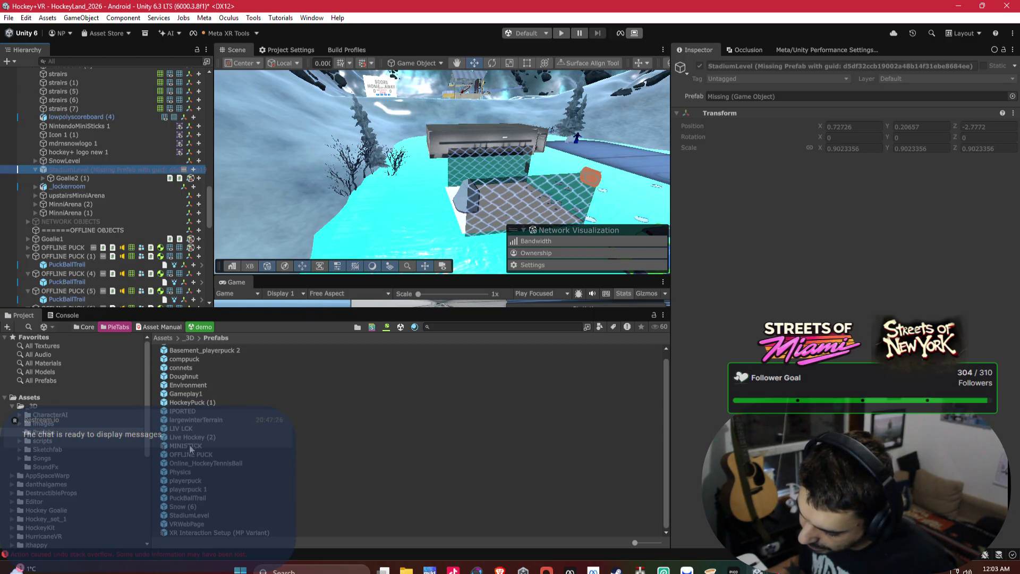
mouse_move(187, 516)
left_mouse_down()
mouse_move(585, 253)
mouse_move(744, 69)
mouse_move(754, 94)
mouse_move(782, 97)
left_mouse_up()
Link StadiumLevel to the StadiumLevel prefab through the picker, searching 'stadiu'.
left_click(1012, 97)
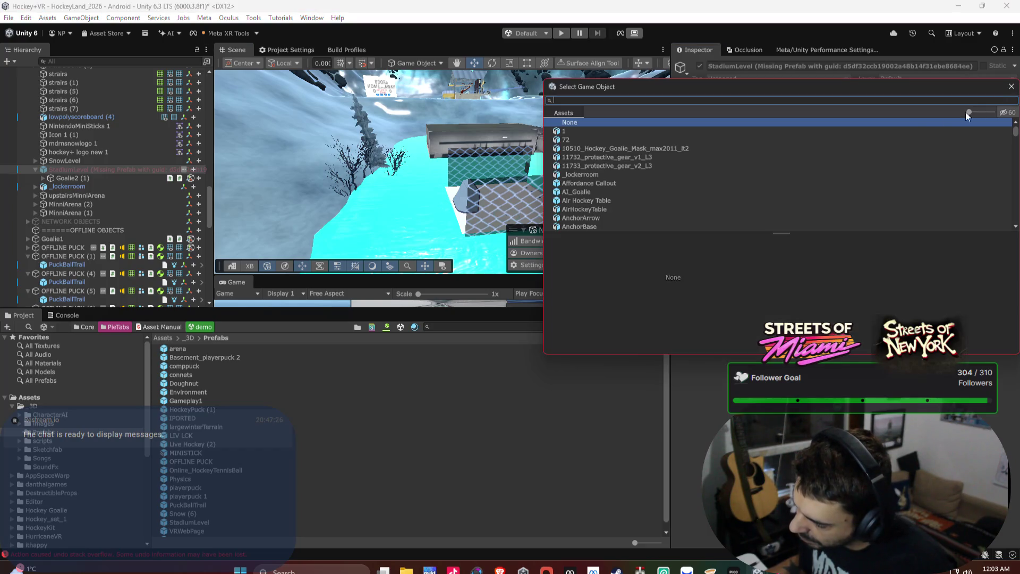
type("stadiu")
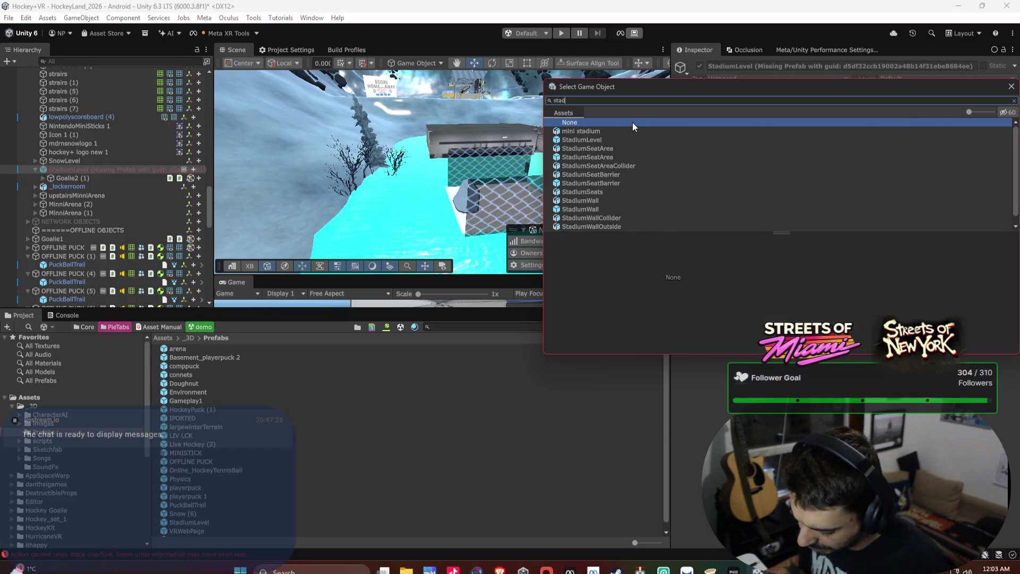
double_click(579, 139)
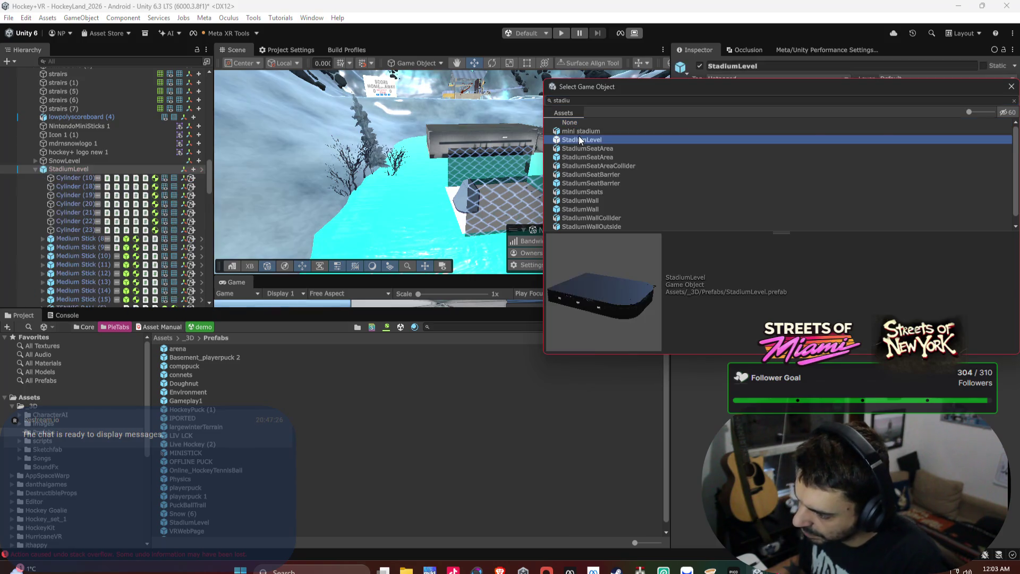
mouse_move(556, 146)
left_mouse_down()
mouse_move(554, 131)
mouse_move(585, 213)
mouse_move(417, 247)
mouse_move(520, 180)
mouse_move(295, 213)
mouse_move(280, 227)
mouse_move(320, 172)
left_mouse_up()
Rotate and move the stadium to position -244.2, -4.6, 156 with Y rotation 3.413.
key("e")
mouse_move(385, 165)
left_mouse_down()
mouse_move(448, 184)
mouse_move(477, 174)
mouse_move(316, 222)
mouse_move(234, 223)
left_mouse_up()
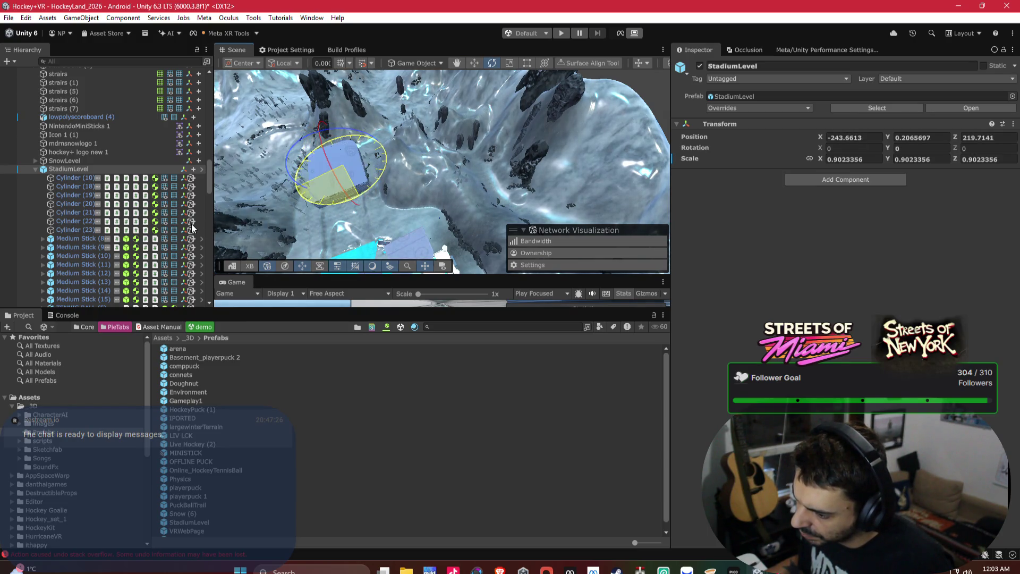
key("f")
mouse_move(423, 207)
left_mouse_down()
mouse_move(609, 130)
mouse_move(540, 101)
mouse_move(393, 111)
mouse_move(466, 109)
mouse_move(334, 139)
mouse_move(400, 149)
left_mouse_up()
mouse_move(400, 151)
left_mouse_down()
mouse_move(378, 155)
mouse_move(412, 177)
mouse_move(429, 85)
left_mouse_up()
key("e")
mouse_move(426, 122)
left_mouse_down()
mouse_move(419, 116)
mouse_move(598, 122)
mouse_move(247, 110)
mouse_move(273, 109)
mouse_move(348, 136)
mouse_move(365, 171)
left_mouse_up()
Delete two red doors from the stadium wall.
left_click(365, 171)
key("Delete")
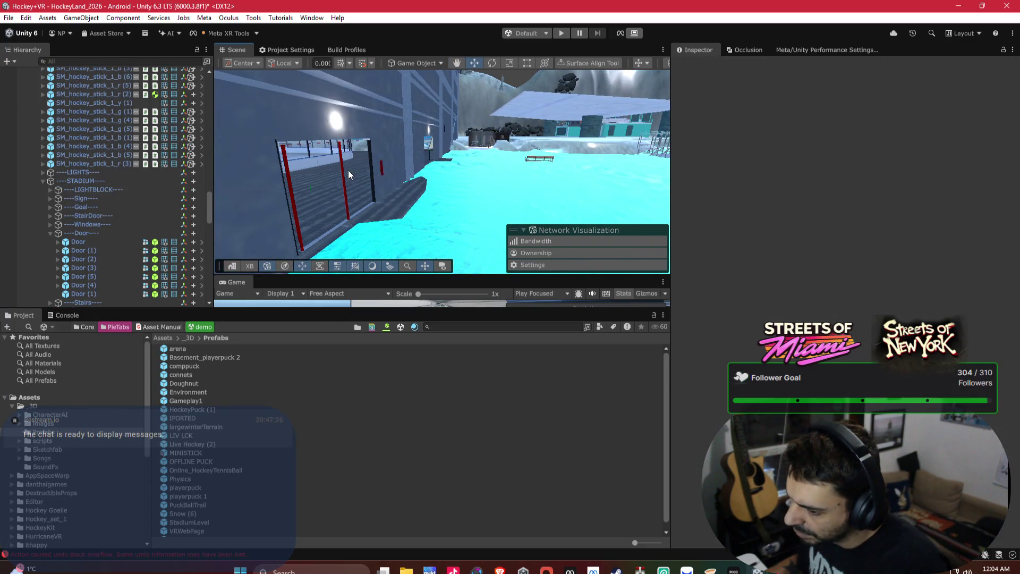
left_click(343, 167)
key("Delete")
mouse_move(349, 165)
left_mouse_down()
mouse_move(508, 151)
mouse_move(468, 222)
mouse_move(379, 230)
left_mouse_up()
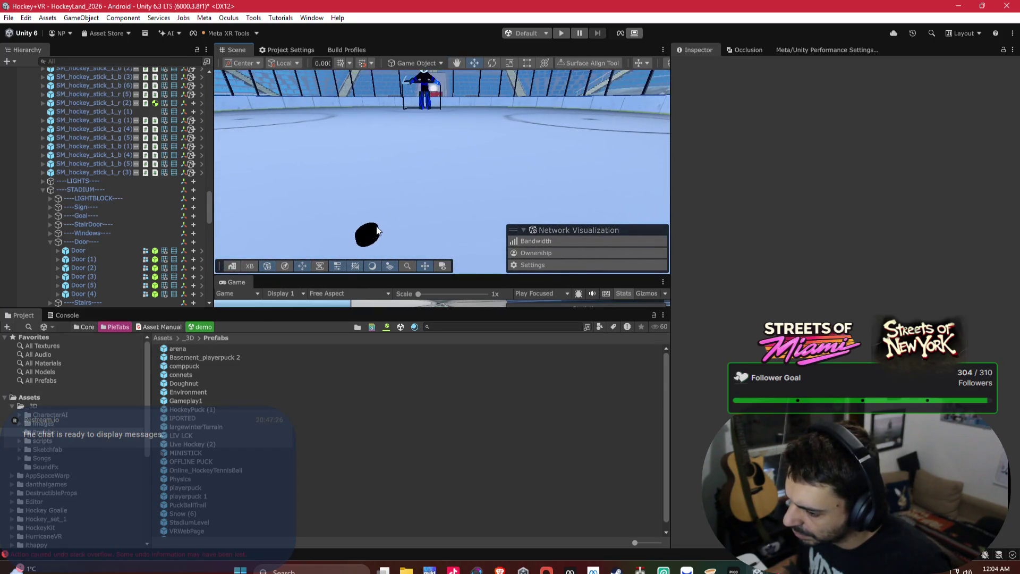
Inspect a hockey puck's and a hockey stick's collider and grab components.
left_click(376, 231)
scroll(907, 310, "down", 15)
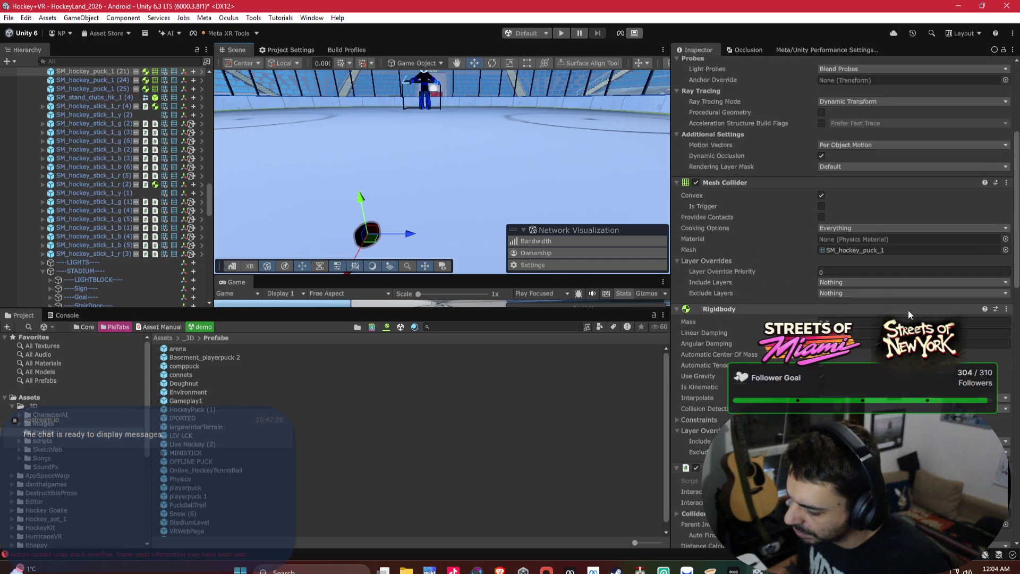
scroll(910, 311, "down", 5)
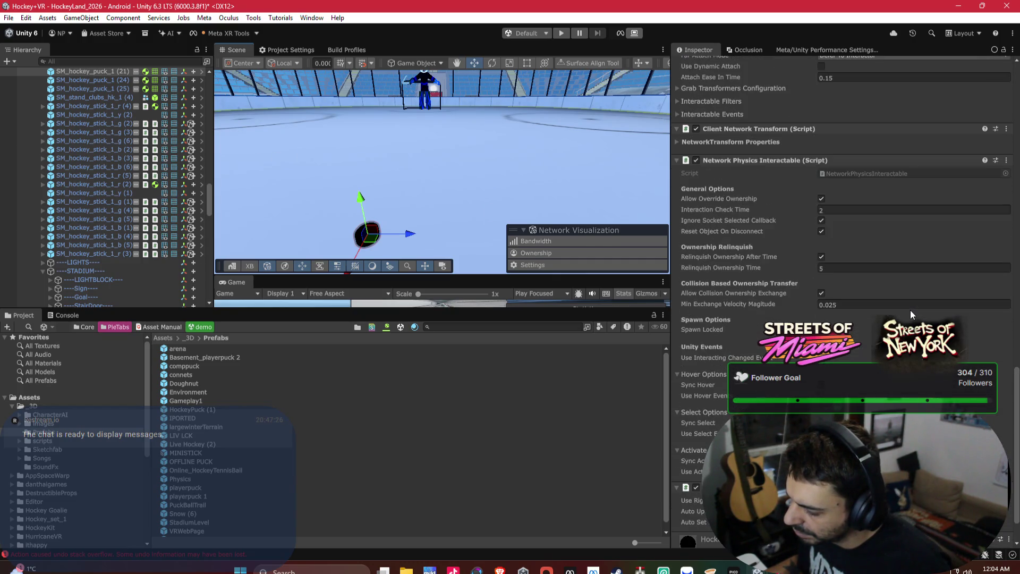
left_click(76, 253)
scroll(104, 239, "up", 6)
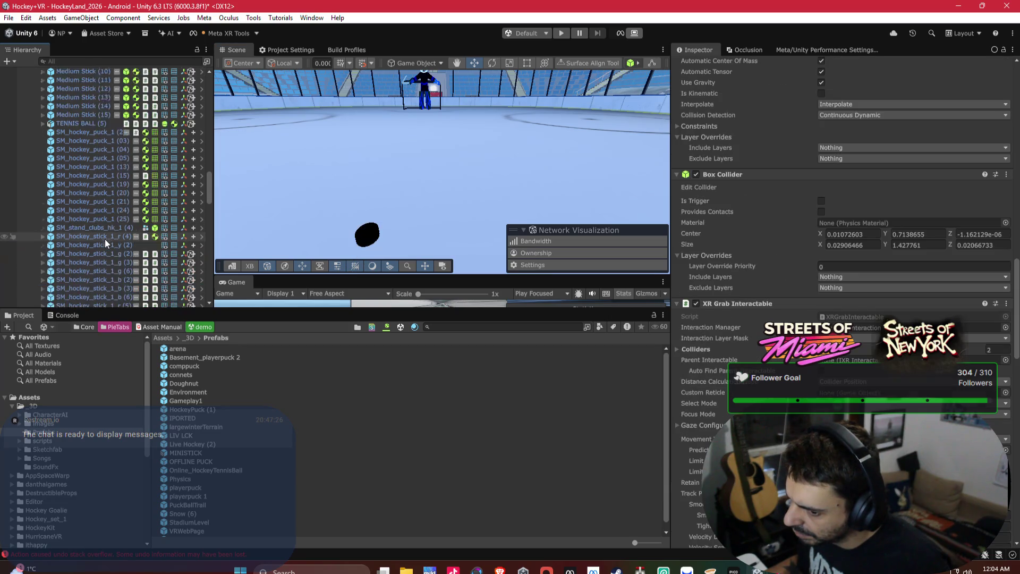
scroll(59, 162, "up", 3)
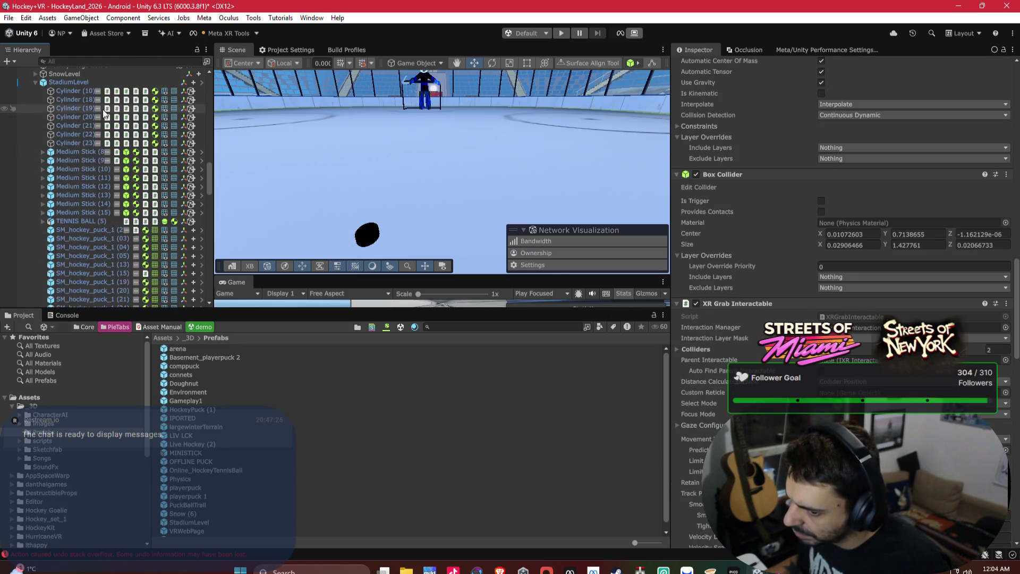
Select the 46 cylinders, sticks and pucks and drag them onto StadiumLevel, which is refused.
left_click(74, 91, "shift")
scroll(80, 92, "up", 3)
scroll(93, 160, "down", 15)
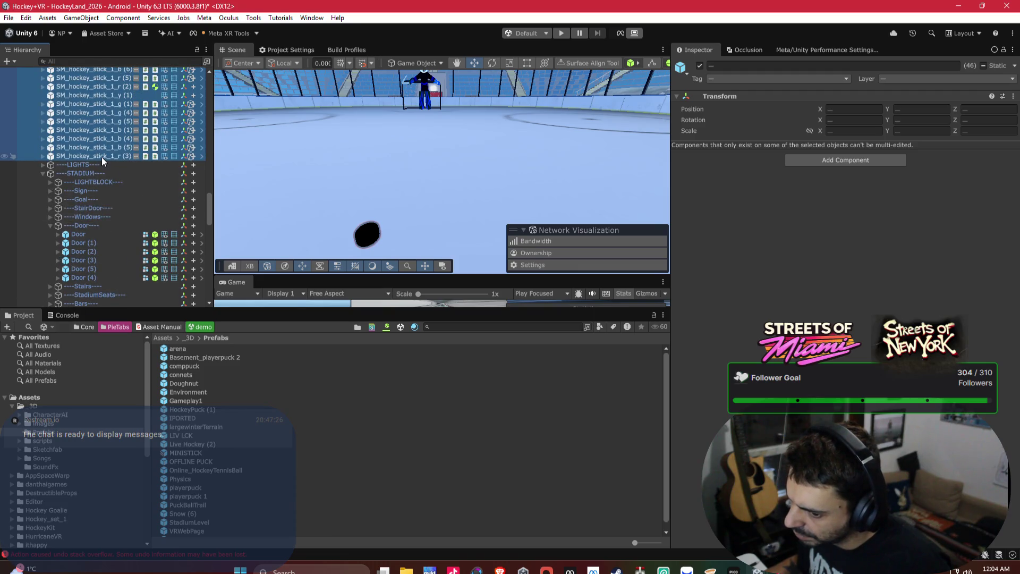
scroll(102, 158, "up", 15)
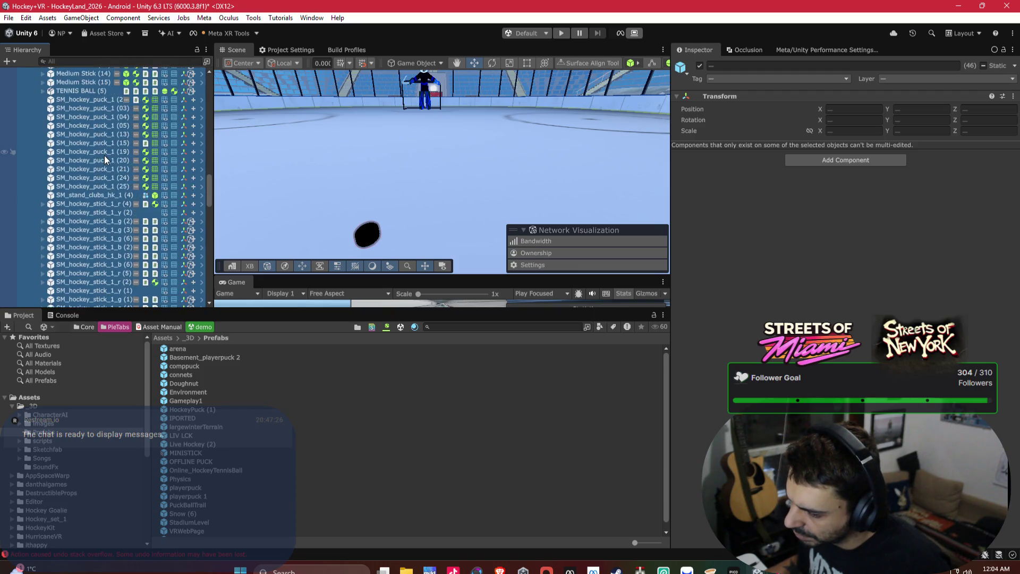
left_click_drag(68, 113, 68, 113)
Dismiss the restructure warning and unpack the StadiumLevel prefab instance.
left_click(575, 311)
left_click(68, 113)
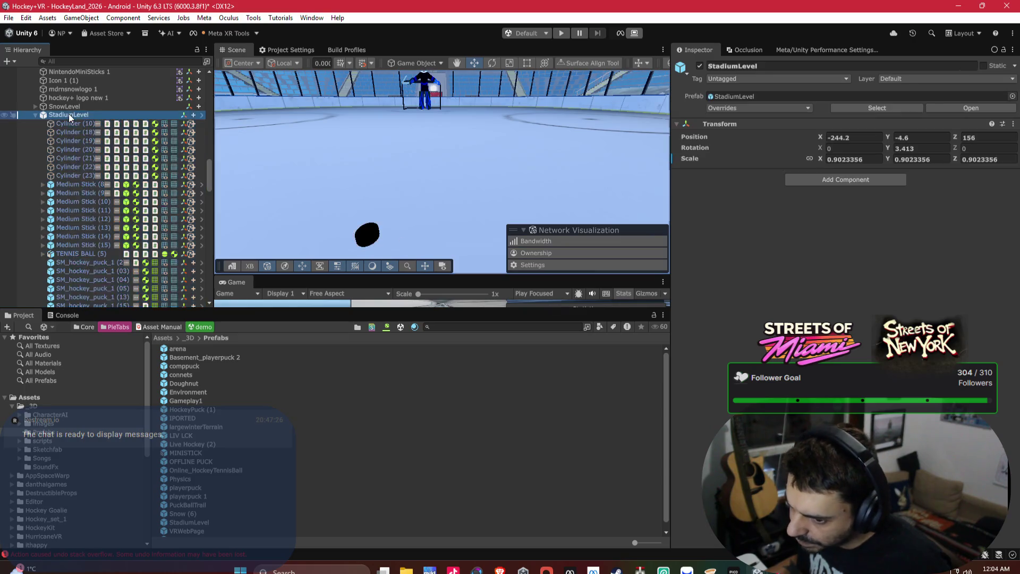
right_click(68, 114)
mouse_move(142, 212)
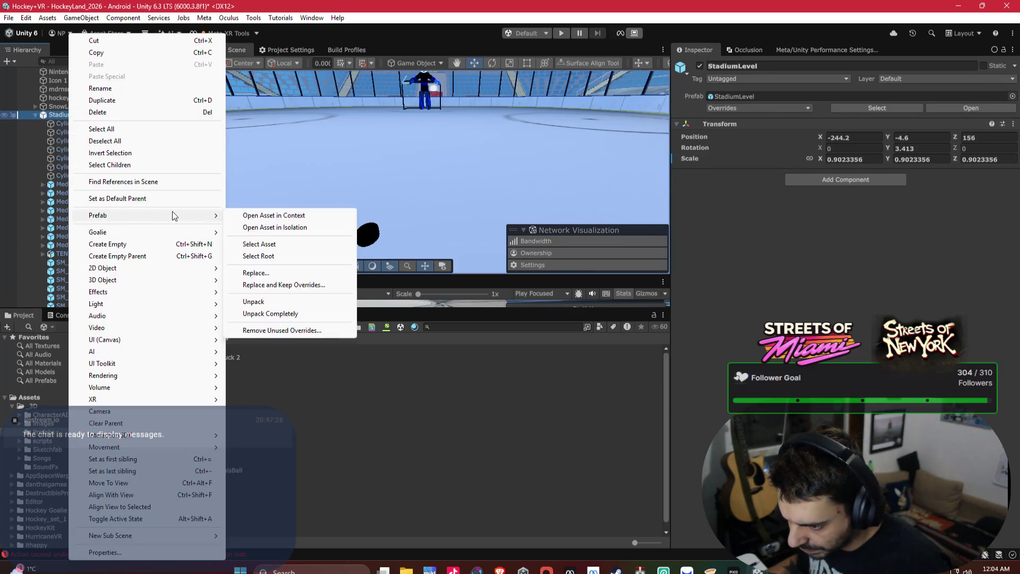
left_click(253, 302)
Move the 46 objects from Cylinder (10) onward out to the scene root.
left_click(89, 126)
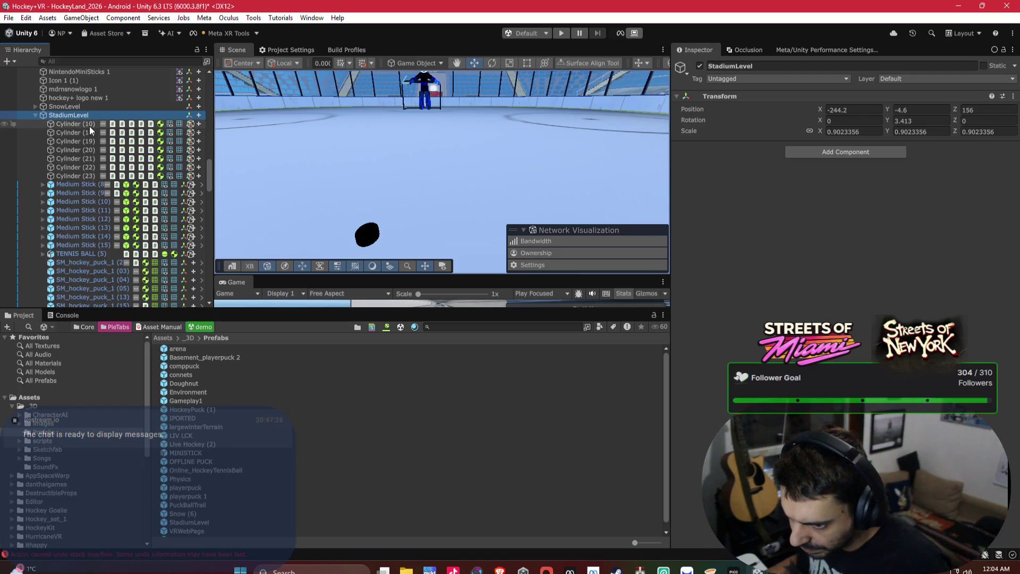
scroll(90, 130, "down", 5)
left_click(94, 150, "shift")
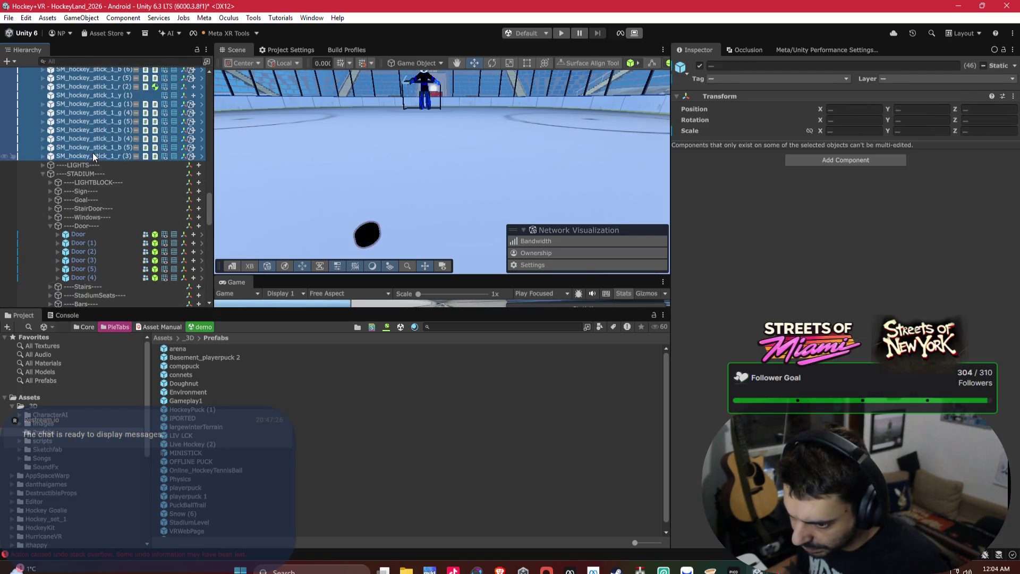
scroll(94, 152, "up", 5)
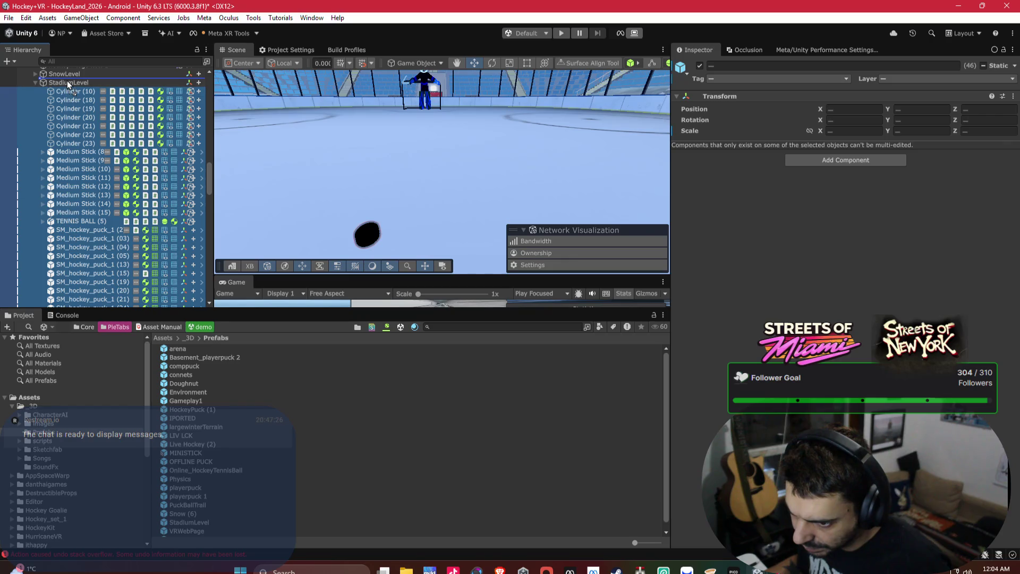
left_click_drag(68, 83, 67, 82)
Collapse StadiumLevel and expand NETWORK OBJECTS in the Hierarchy.
scroll(72, 155, "down", 6)
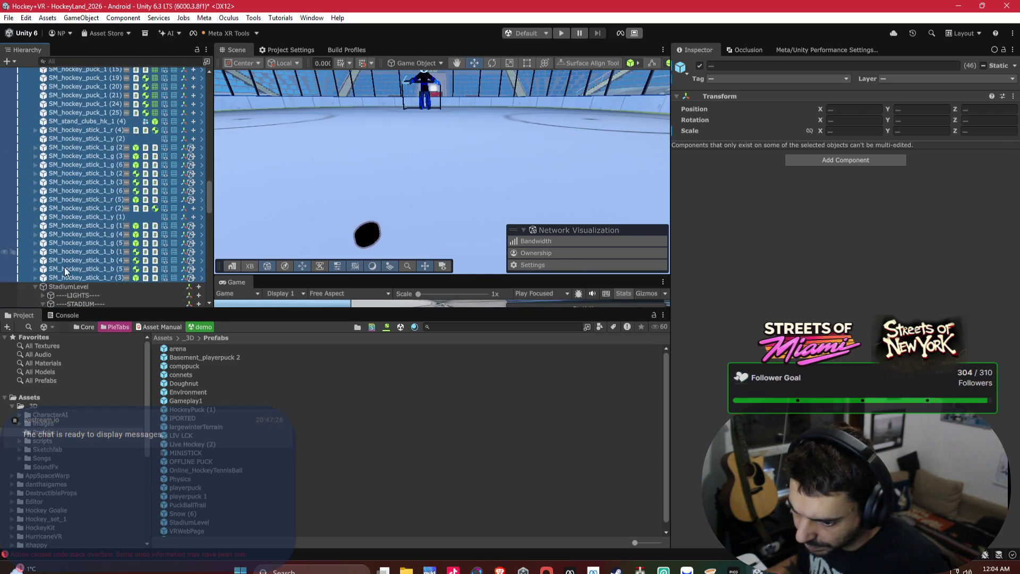
left_click(35, 285)
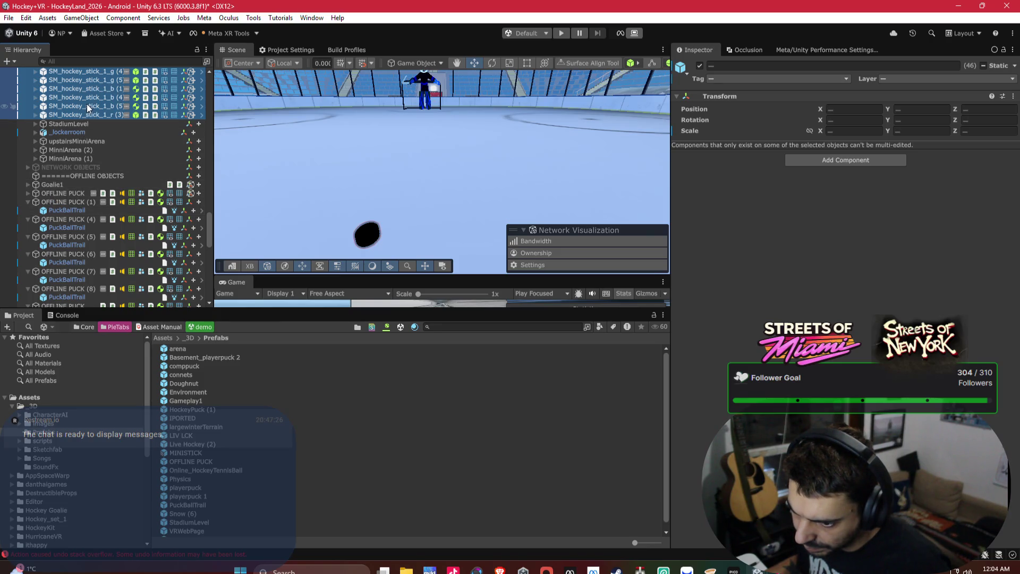
scroll(81, 167, "down", 8)
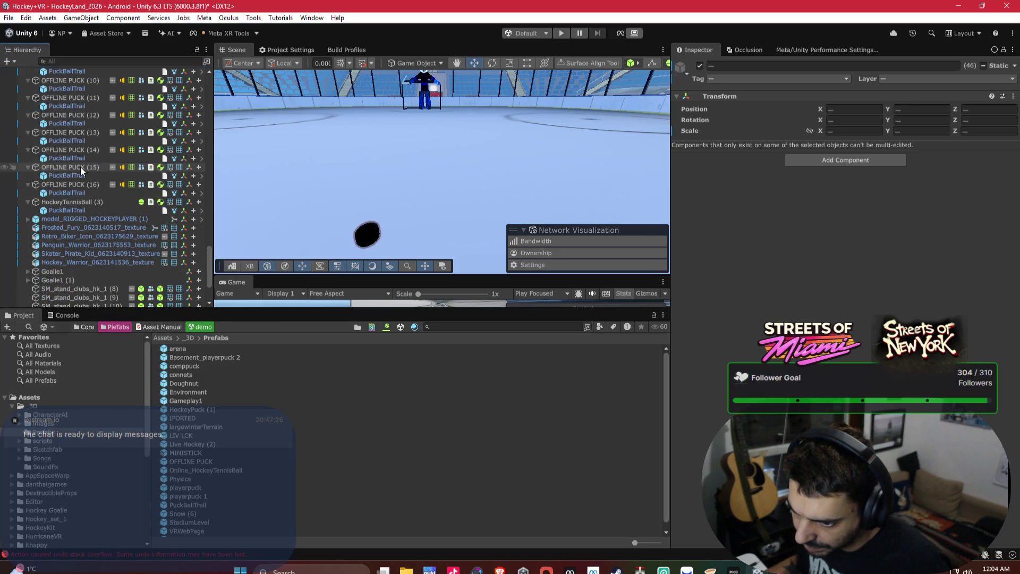
scroll(86, 202, "down", 5)
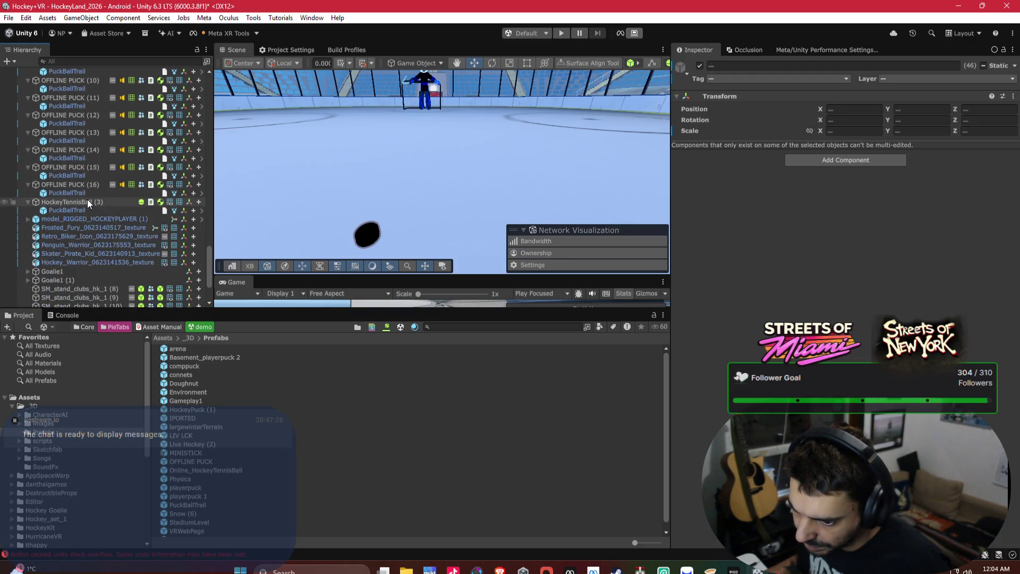
scroll(87, 200, "up", 15)
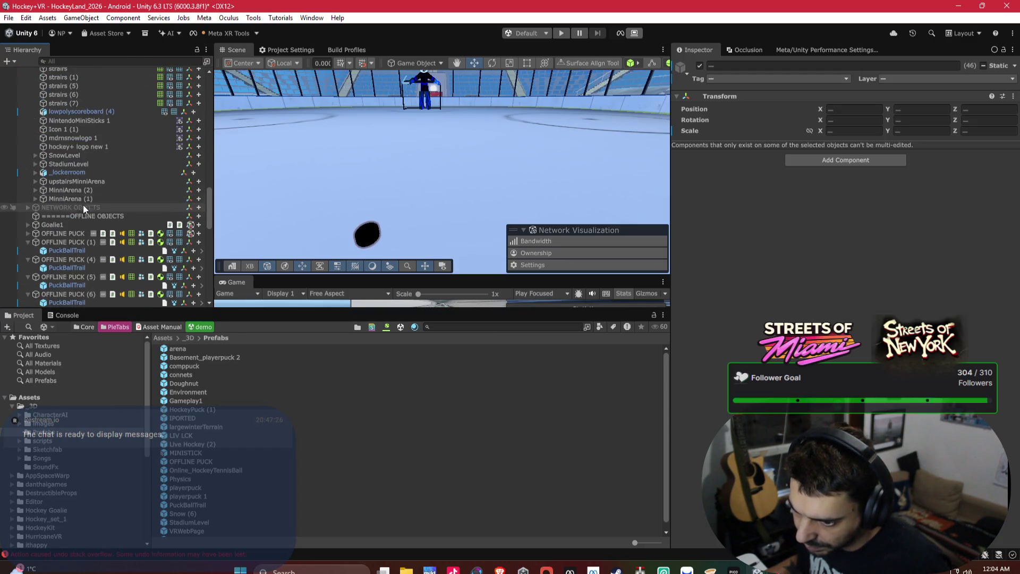
left_click(28, 207)
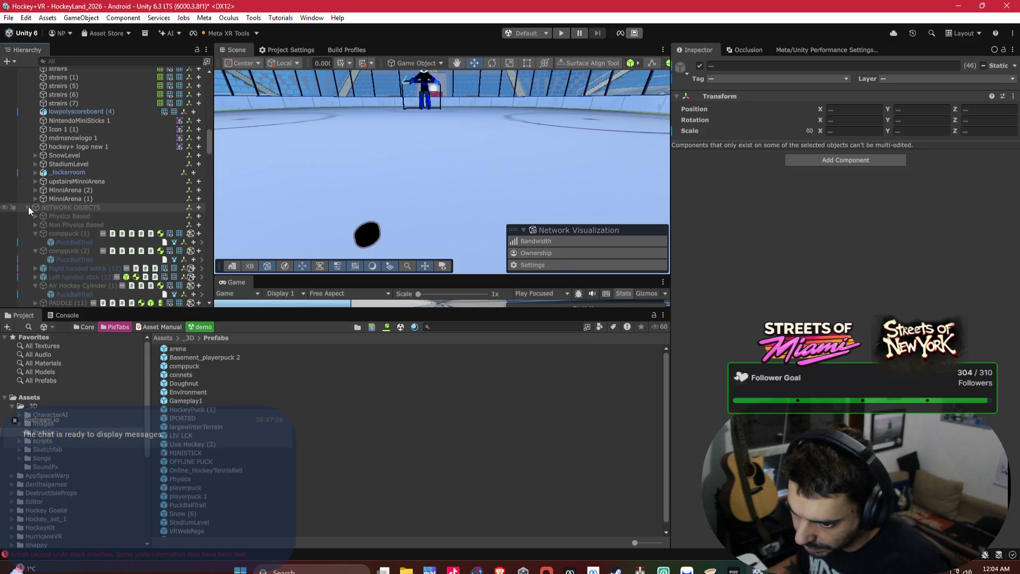
Inspect comppuck (1) and playerpuck, collapsing the expanded puck and Air Hockey Cylinder entries.
left_click(34, 232)
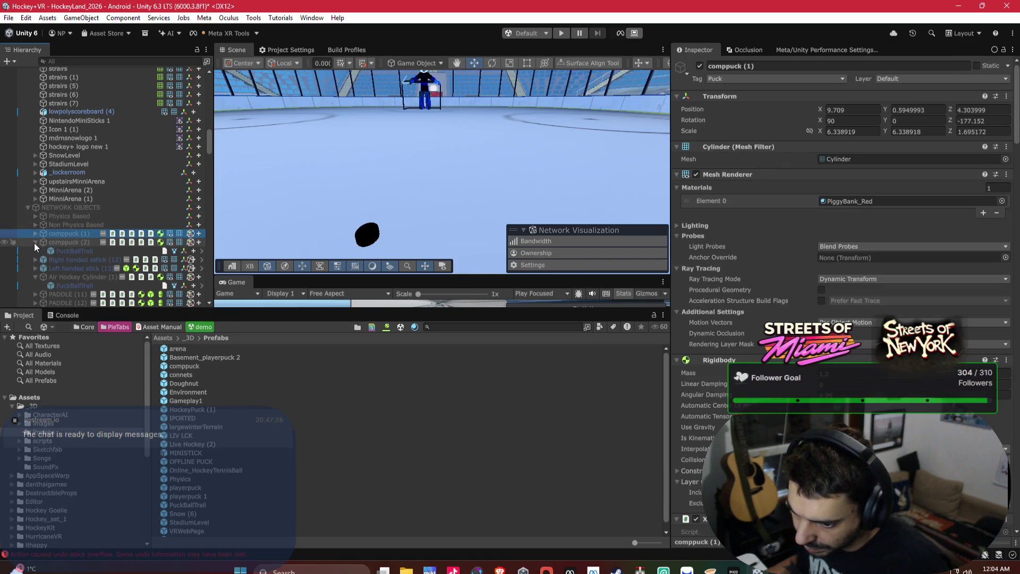
left_click(34, 242)
left_click(35, 268)
scroll(32, 266, "down", 5)
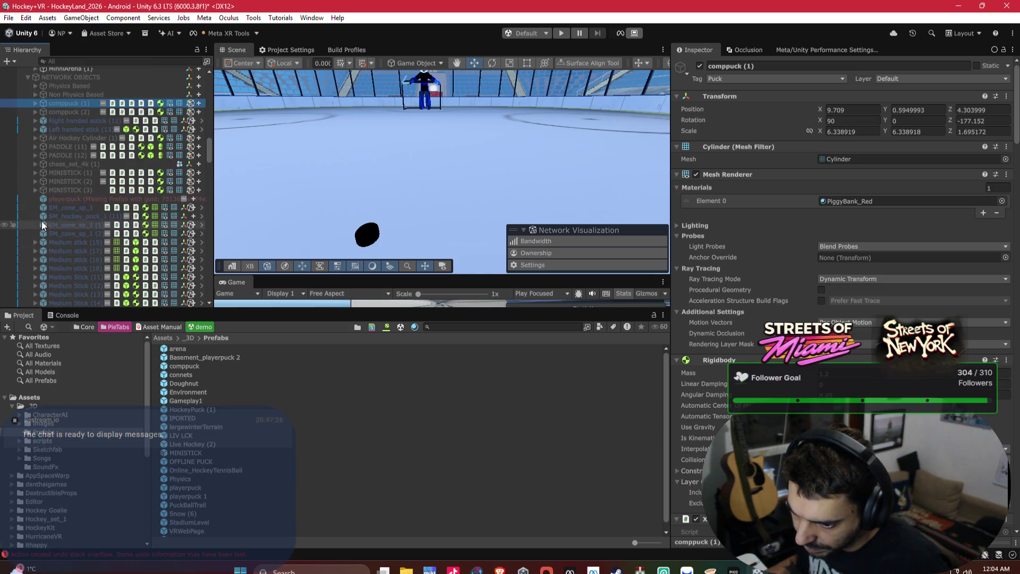
left_click(79, 202)
scroll(84, 196, "down", 5)
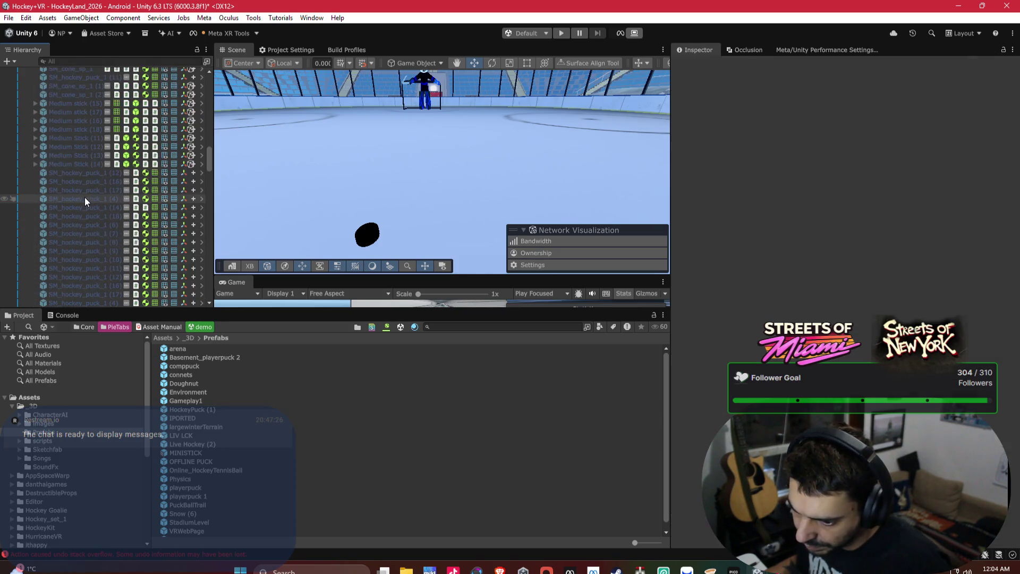
scroll(85, 200, "down", 10)
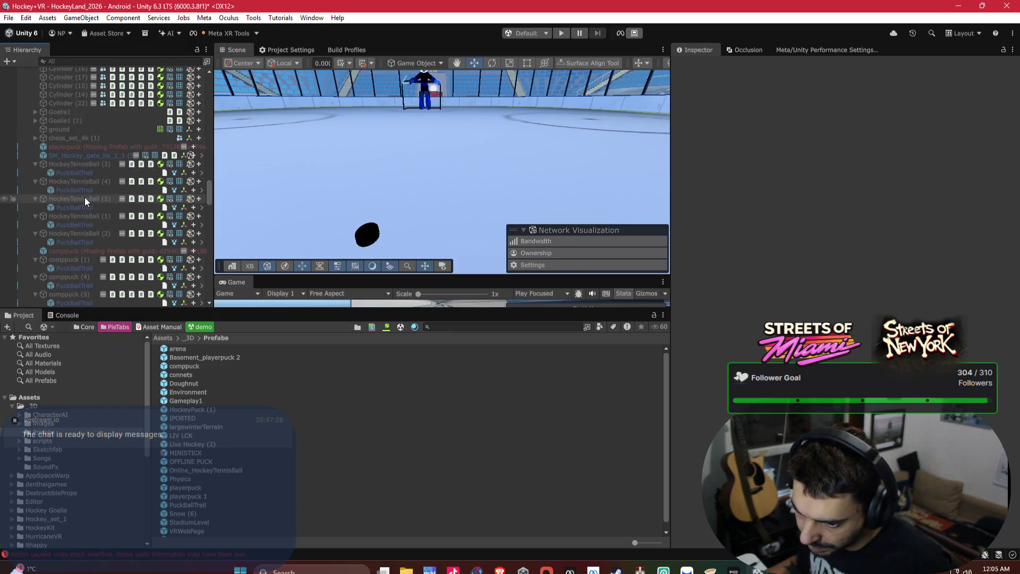
Delete the comppuck with the missing prefab, then select the Occlusion Area object.
left_click(80, 251)
key("Delete")
scroll(79, 247, "down", 10)
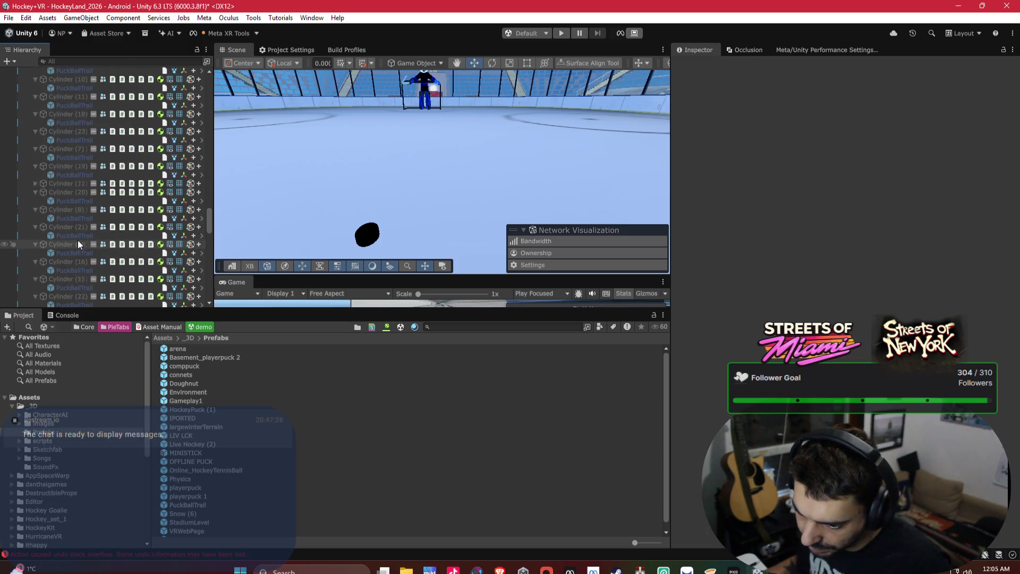
scroll(81, 234, "up", 10)
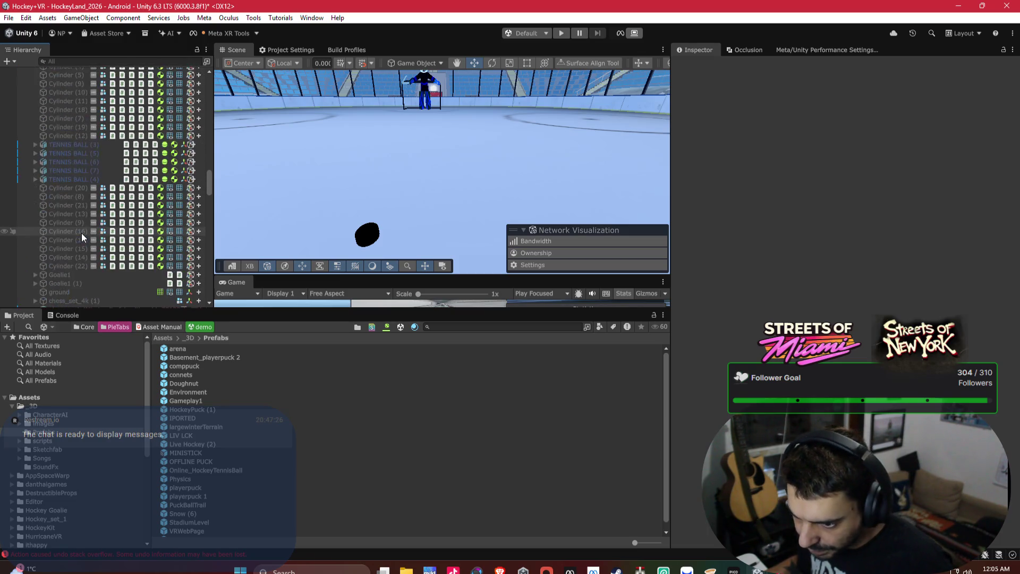
scroll(82, 233, "up", 10)
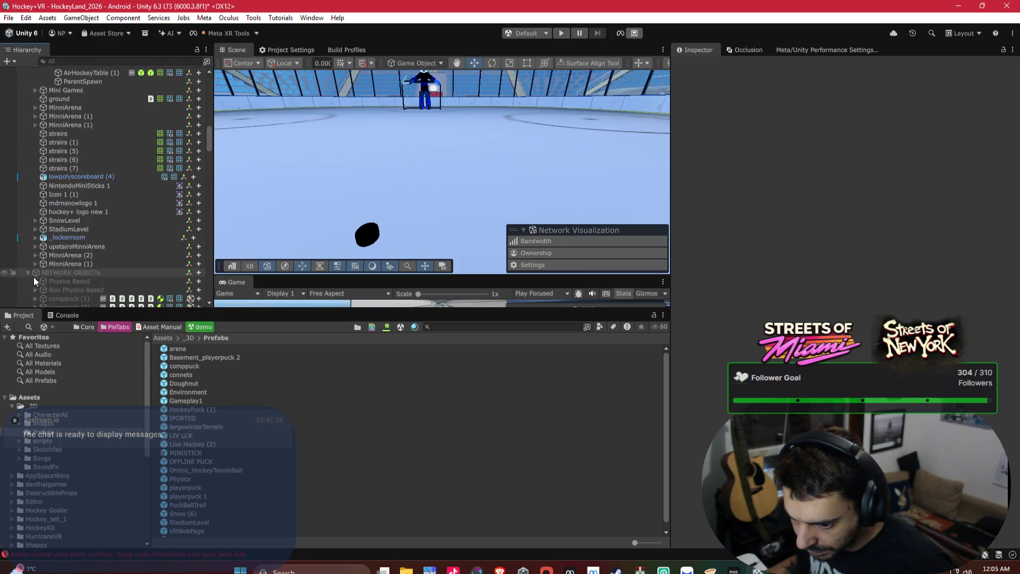
left_click(35, 275)
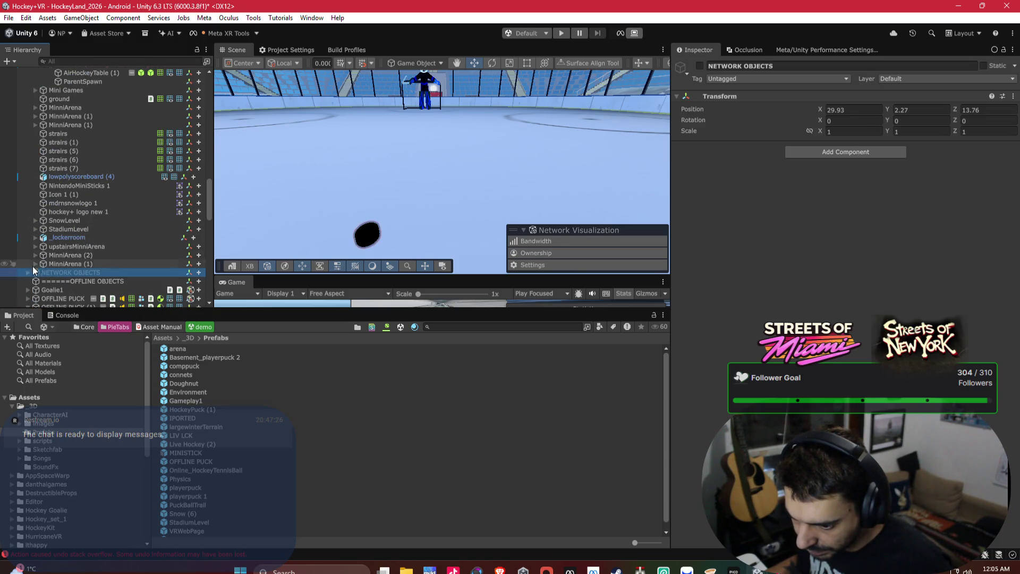
scroll(135, 200, "down", 10)
left_click(134, 198)
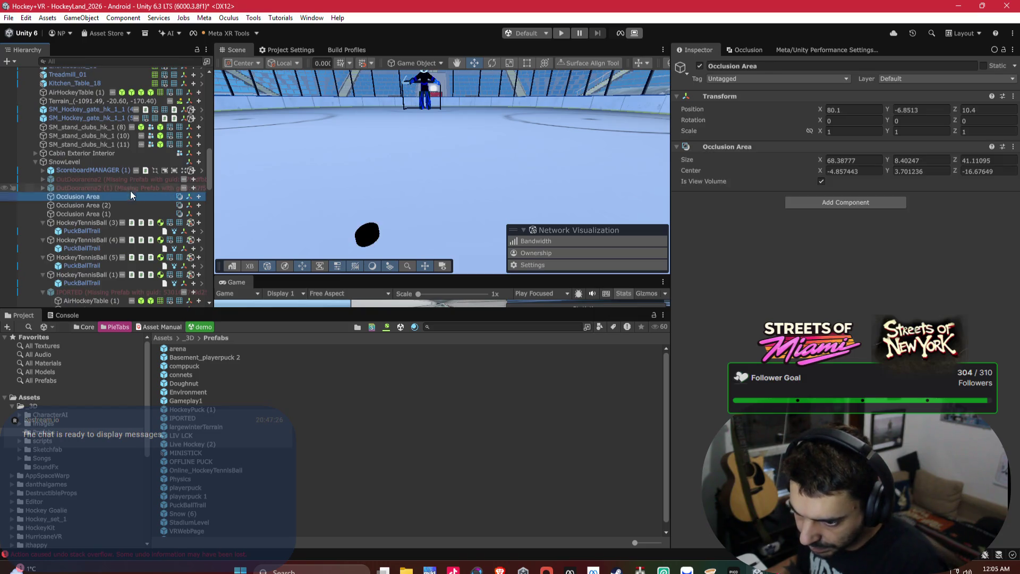
Frame OutDoorarena2 (1) and search the object picker for 'Out'.
left_click(130, 187)
double_click(129, 186)
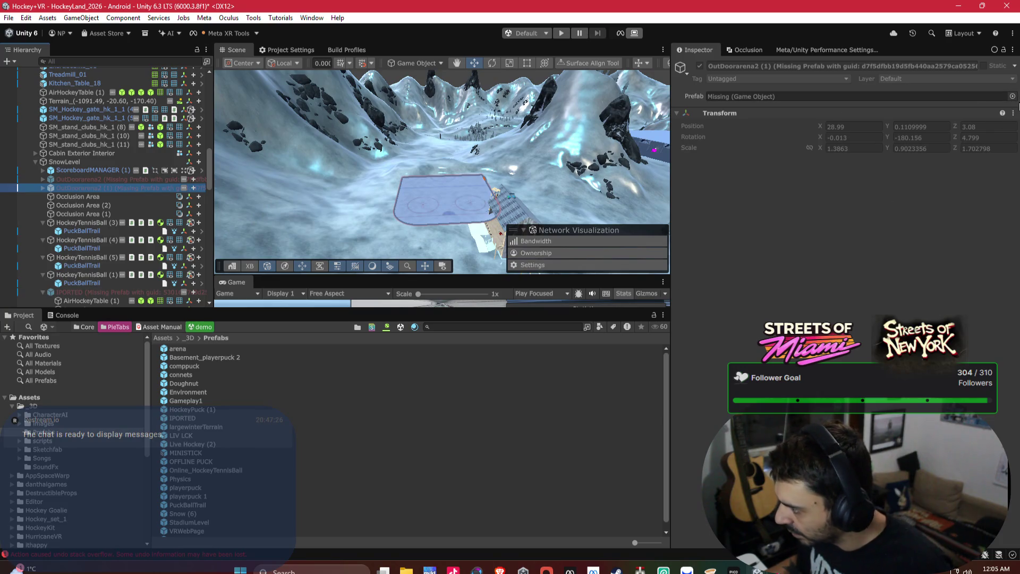
left_click(1012, 97)
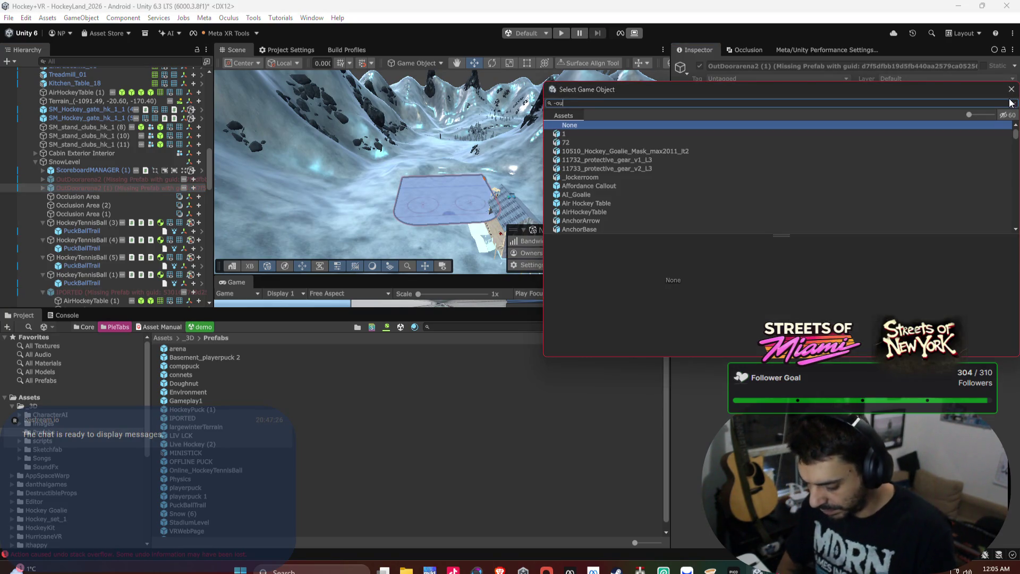
type("rt")
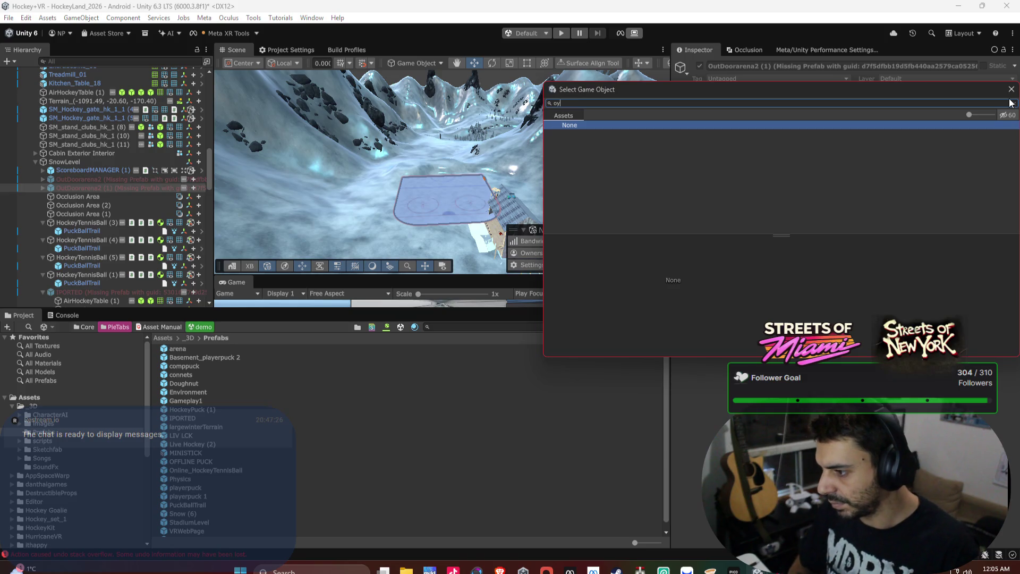
type("utdoor")
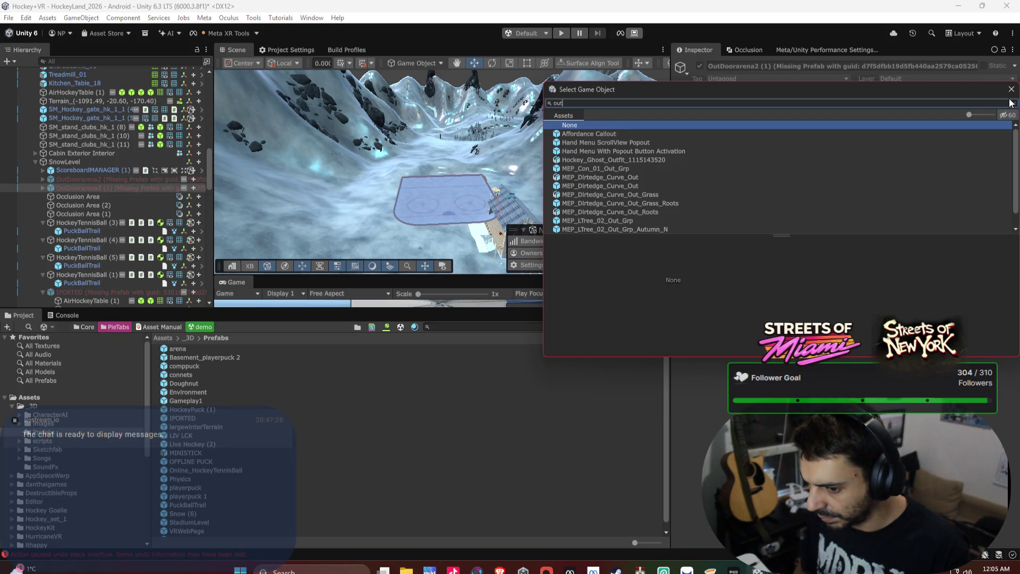
key("BackSpace")
key("BackSpace")
key("BackSpace")
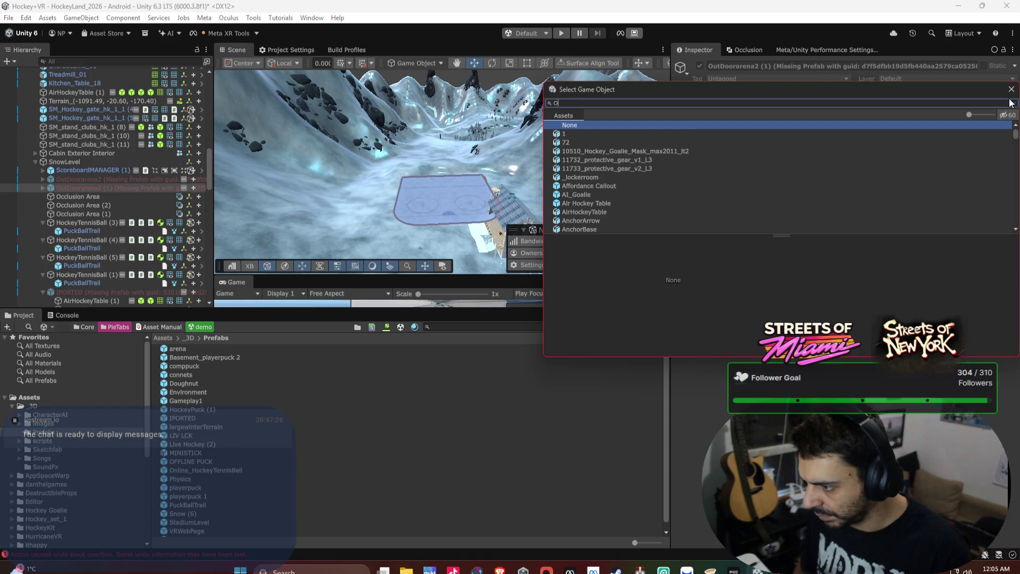
type("OutDoor")
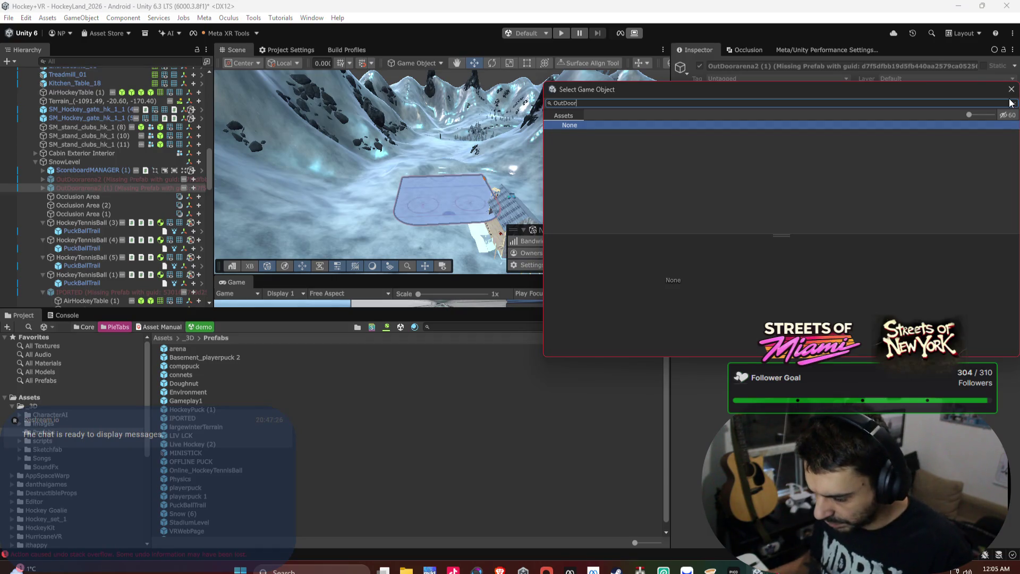
Pick OutDoorarena2, frame it with F, and orbit and zoom the Scene view.
left_click(90, 178)
key("f")
mouse_move(456, 181)
left_mouse_down()
mouse_move(473, 196)
mouse_move(447, 202)
mouse_move(407, 180)
mouse_move(398, 186)
mouse_move(559, 168)
mouse_move(570, 144)
mouse_move(555, 160)
mouse_move(412, 143)
left_mouse_up()
scroll(473, 195, "up", 10)
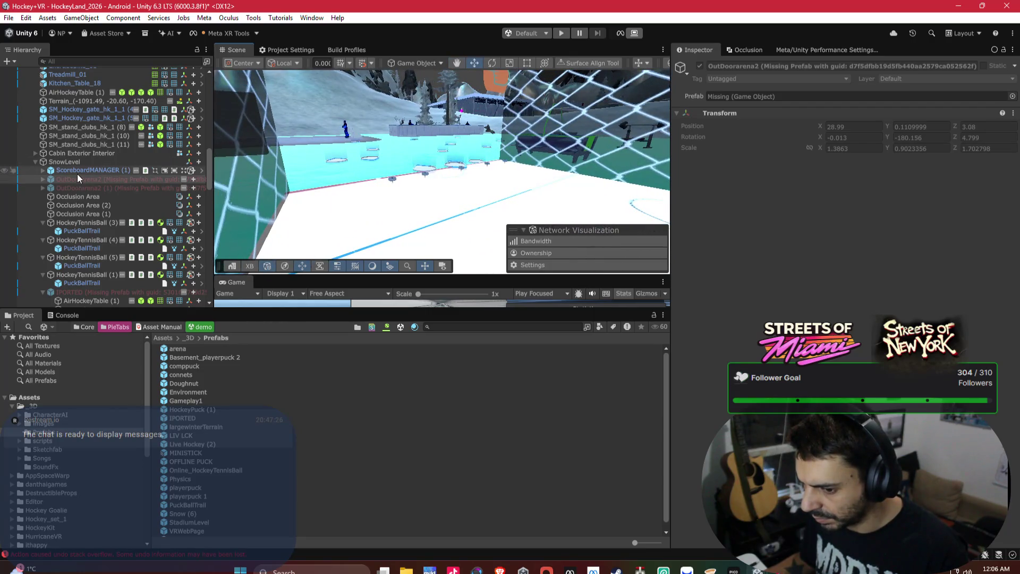
Select both OutDoorarena2 objects, collapse SnowLevel and swing the view to the locker room.
left_click(78, 171)
left_click(72, 180)
left_click(65, 189, "shift")
left_click_drag(485, 195, 404, 180)
left_click(36, 161)
mouse_move(453, 141)
left_mouse_down()
mouse_move(414, 175)
mouse_move(586, 167)
mouse_move(532, 170)
left_mouse_up()
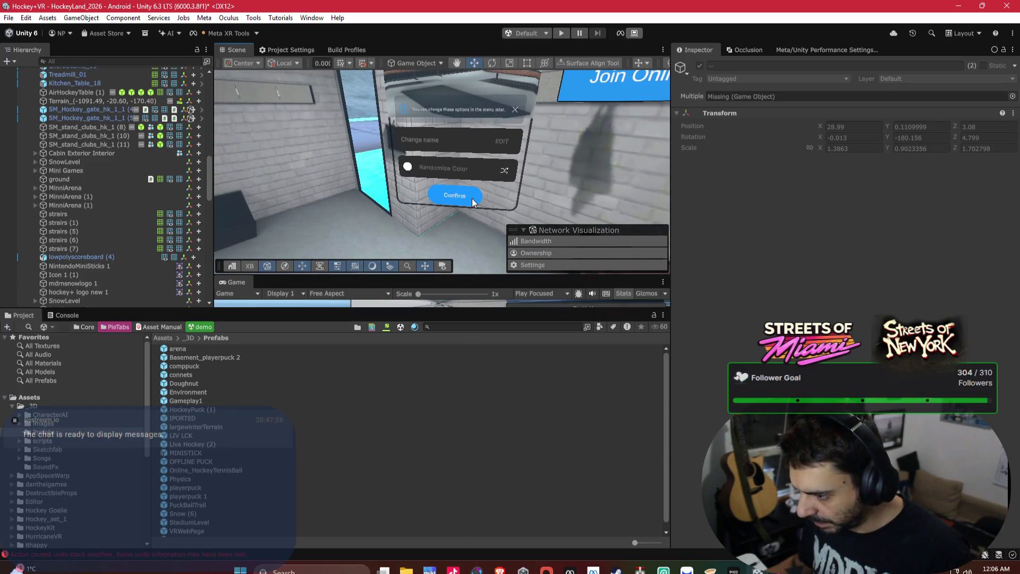
left_click(372, 175)
scroll(140, 170, "up", 10)
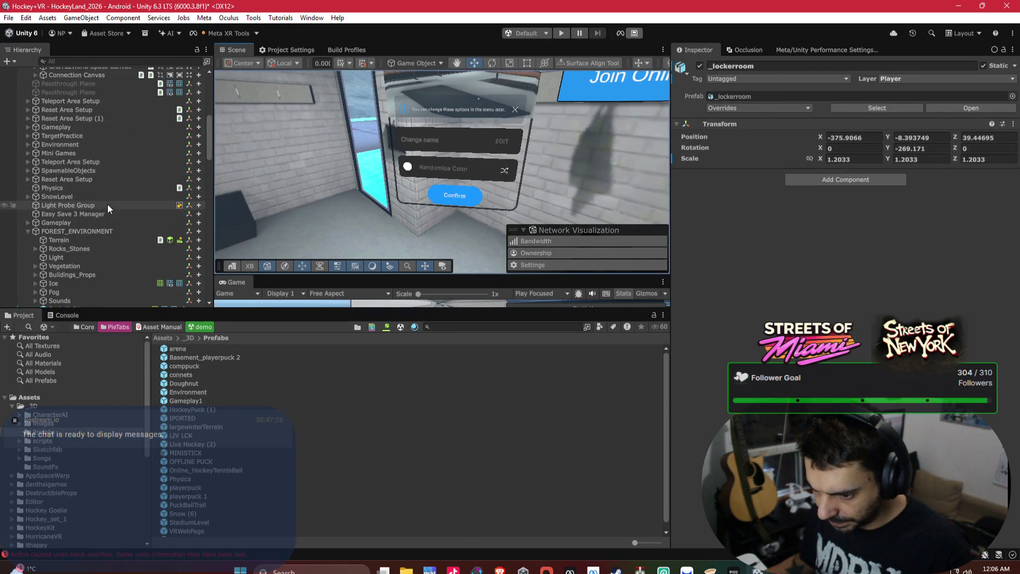
Delete Group Presence Display (Missing Prefab) and check Platform Init, World Space Canvas and Tutorial_Player.
left_click(72, 126)
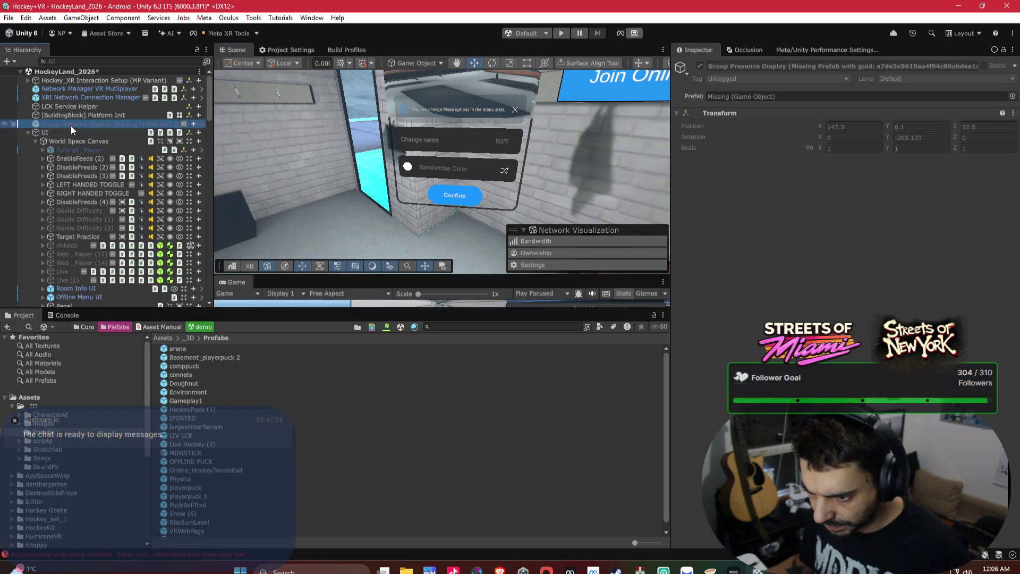
key("Delete")
left_click(108, 115)
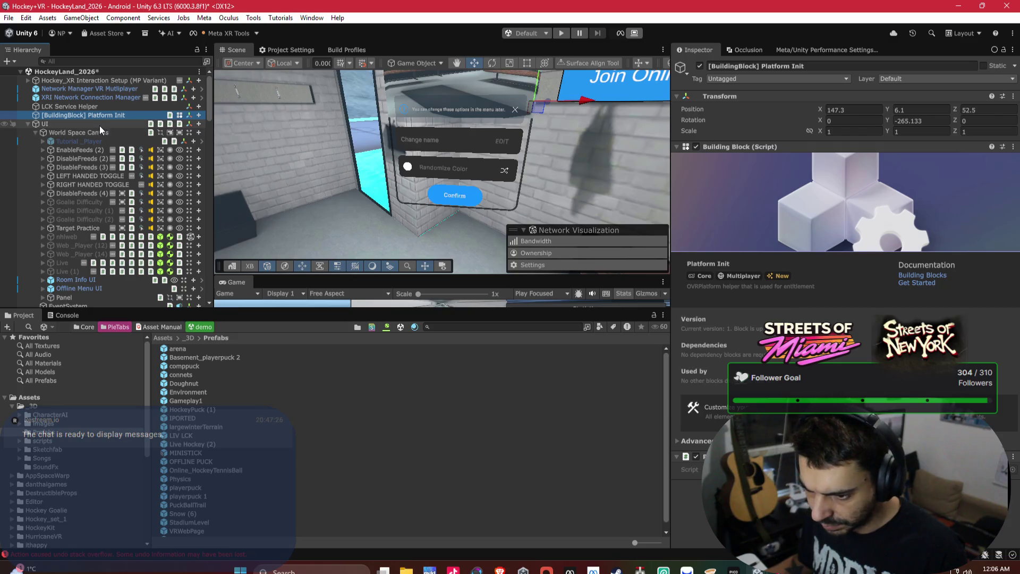
left_click(94, 132)
left_click(96, 142)
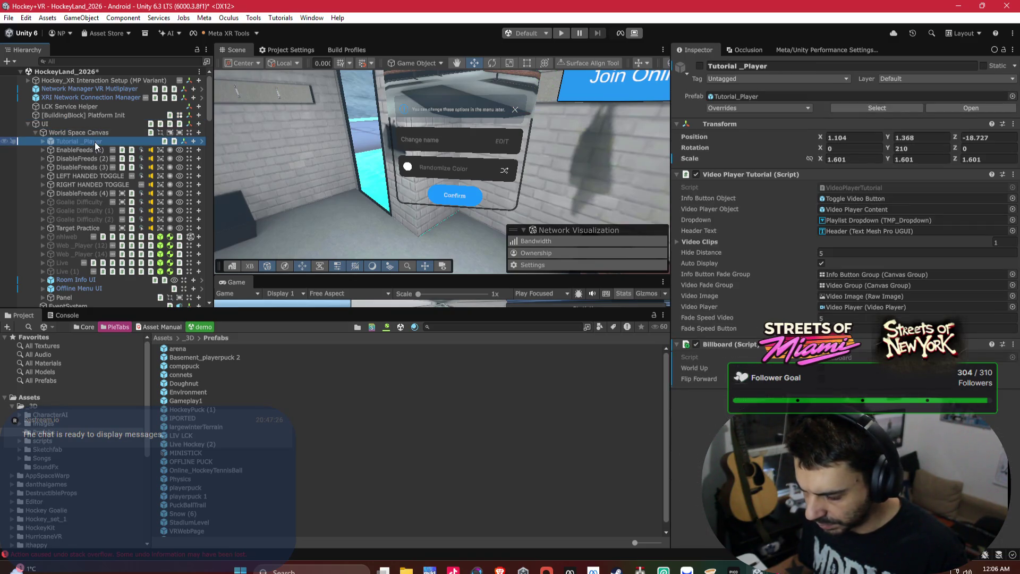
Frame Tutorial_Player and the World Space Canvas, then navigate back and select _lockerroom.
key("f")
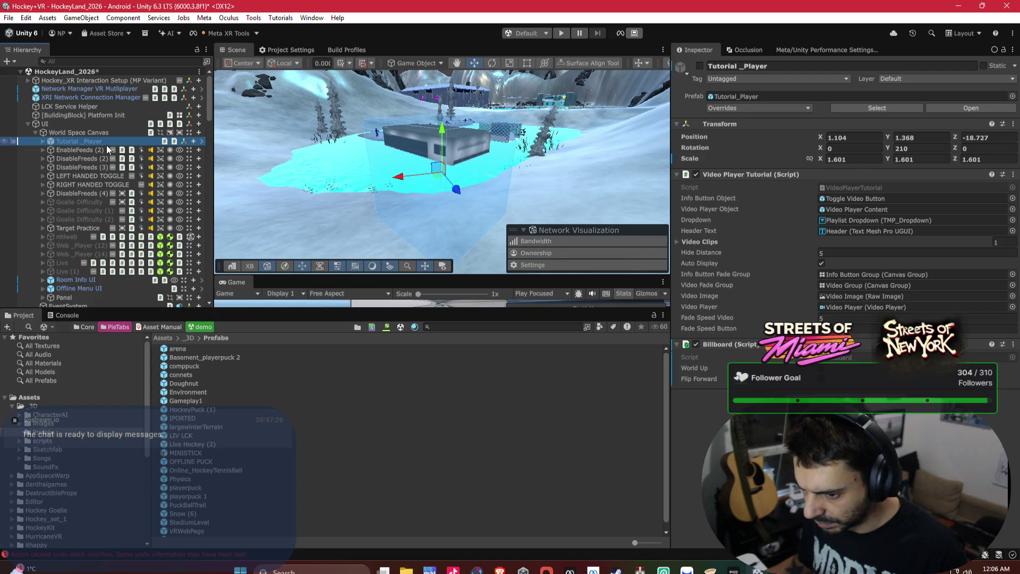
double_click(90, 133)
mouse_move(417, 168)
left_mouse_down()
mouse_move(412, 148)
mouse_move(486, 90)
left_mouse_up()
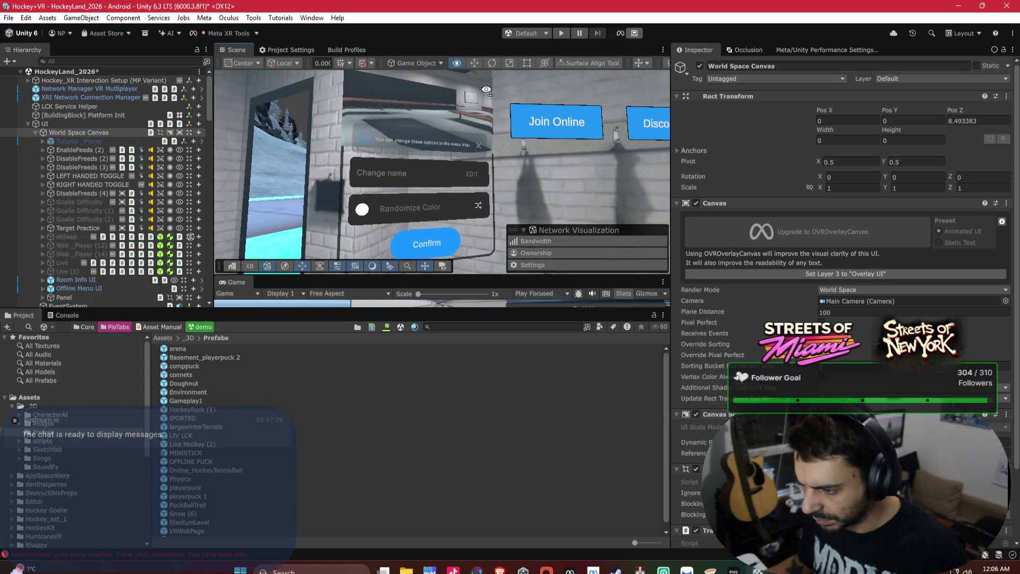
left_click(432, 246)
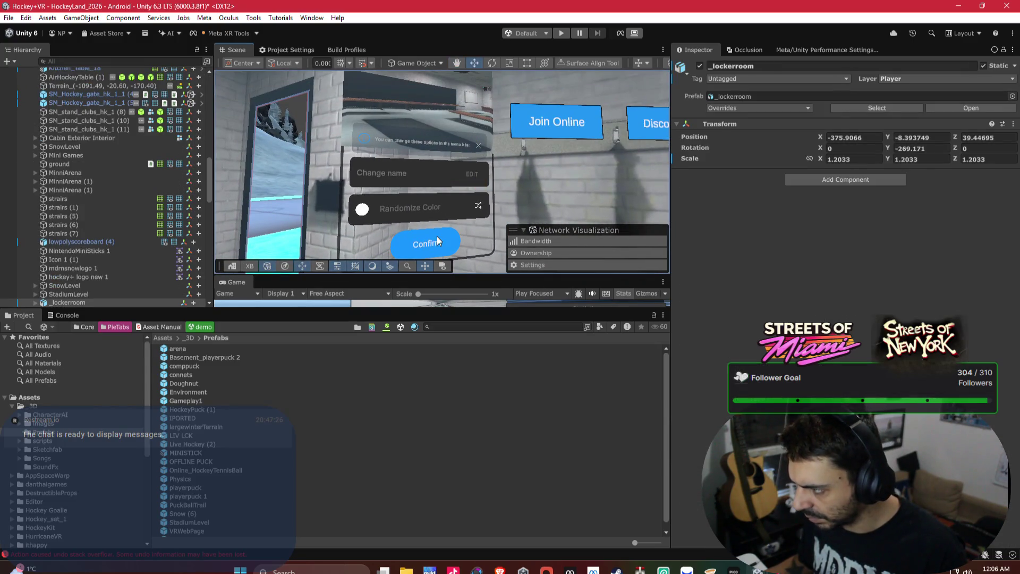
Change _lockerroom's Layer to ground for this object only, not its children.
left_click(898, 80)
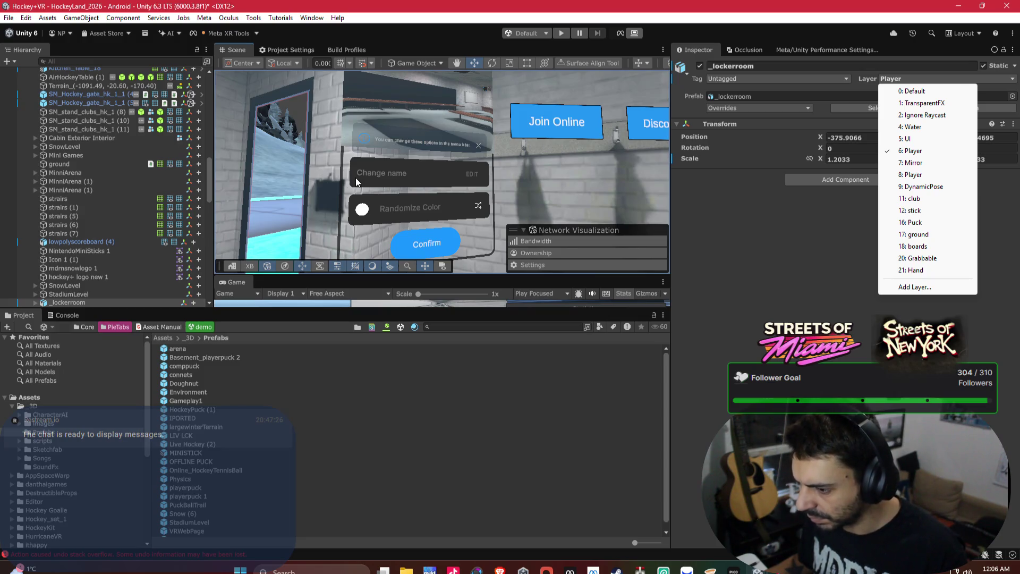
left_click(934, 236)
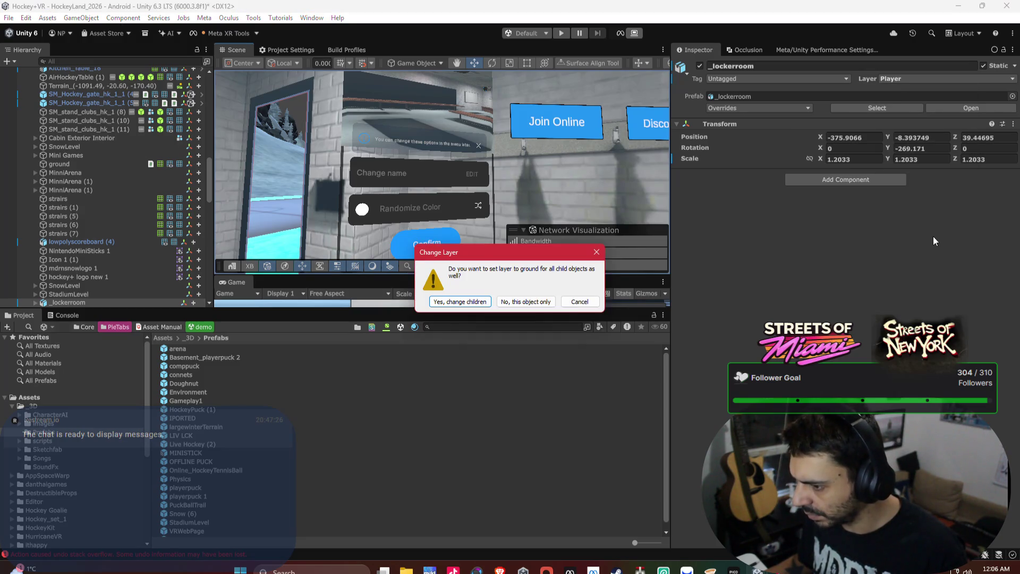
left_click(529, 301)
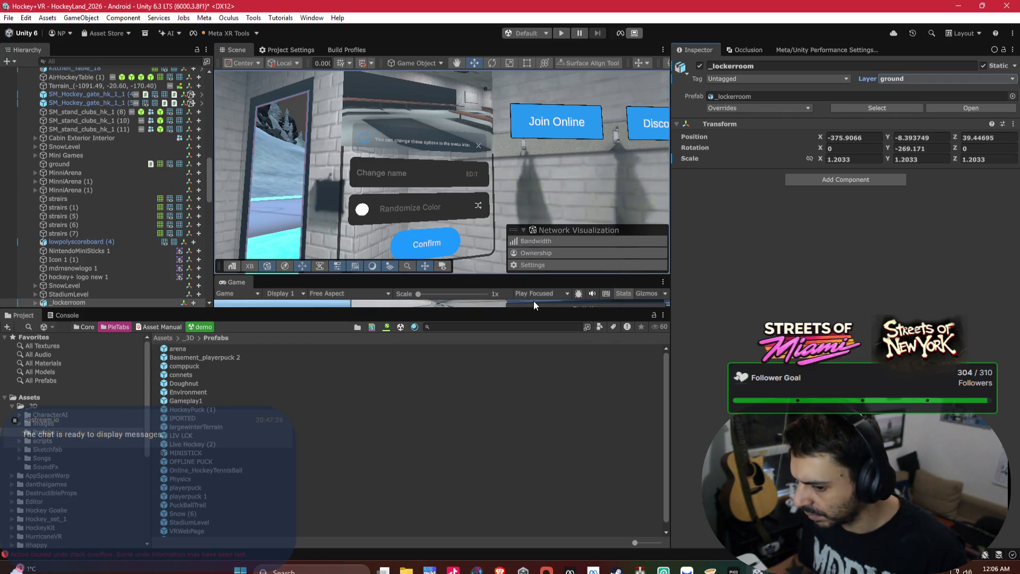
mouse_move(546, 147)
left_mouse_down()
mouse_move(567, 171)
mouse_move(609, 181)
mouse_move(419, 148)
mouse_move(657, 155)
mouse_move(624, 157)
left_mouse_up()
Raise and stretch the walls to Position Y 1.5376 and Scale Z 113.84.
left_click(420, 147)
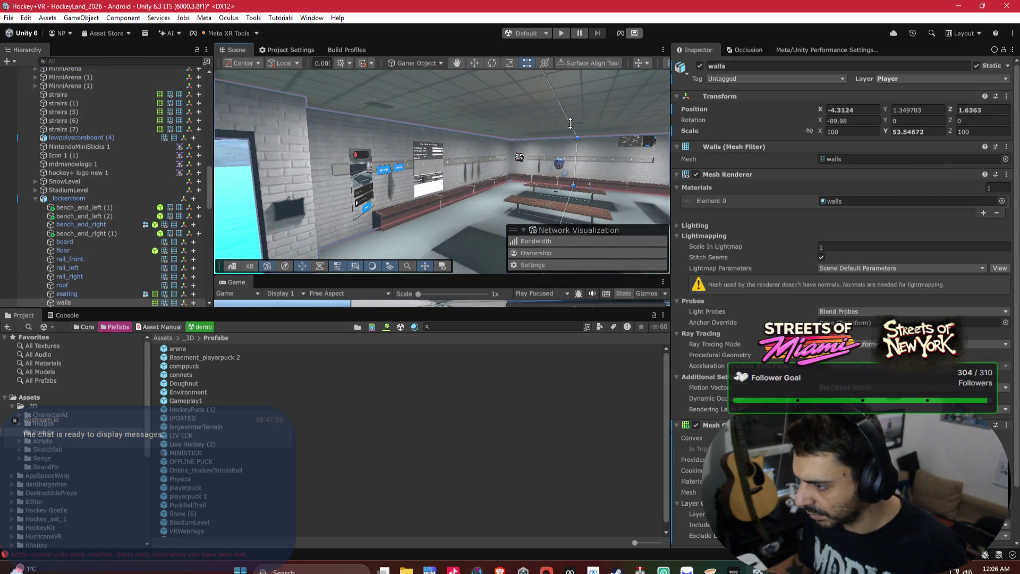
mouse_move(566, 118)
left_mouse_down()
mouse_move(570, 99)
mouse_move(507, 124)
mouse_move(531, 131)
mouse_move(355, 105)
mouse_move(373, 147)
mouse_move(344, 147)
left_mouse_up()
mouse_move(344, 148)
left_mouse_down()
mouse_move(436, 215)
mouse_move(354, 201)
mouse_move(371, 212)
mouse_move(426, 171)
mouse_move(391, 186)
mouse_move(432, 164)
mouse_move(330, 143)
mouse_move(447, 148)
left_mouse_up()
Check the locker room floor and _lockerroom objects, framing the floor.
left_click(428, 213)
left_click(470, 203)
key("f")
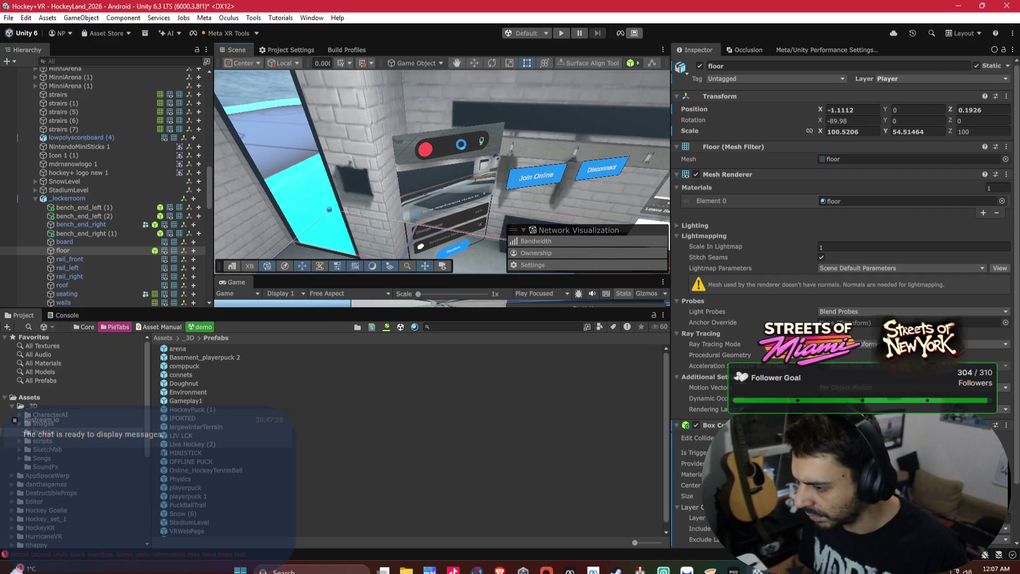
mouse_move(534, 141)
left_mouse_down()
mouse_move(501, 158)
mouse_move(509, 111)
mouse_move(588, 118)
left_mouse_up()
left_click(503, 143)
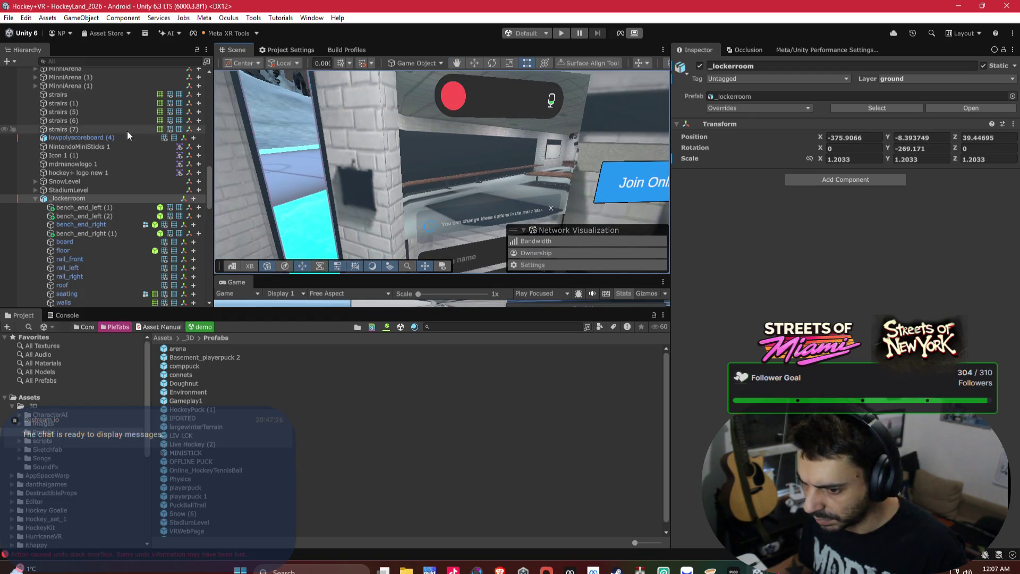
Select UI and expand its Connection Toggler's Objects To Enable Offline list.
scroll(91, 184, "up", 10)
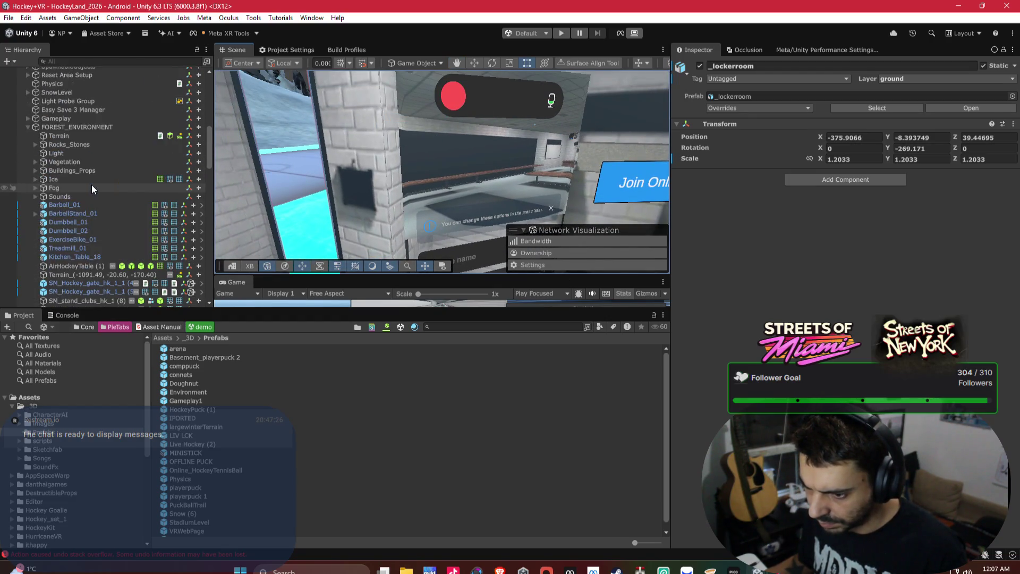
scroll(91, 184, "up", 9)
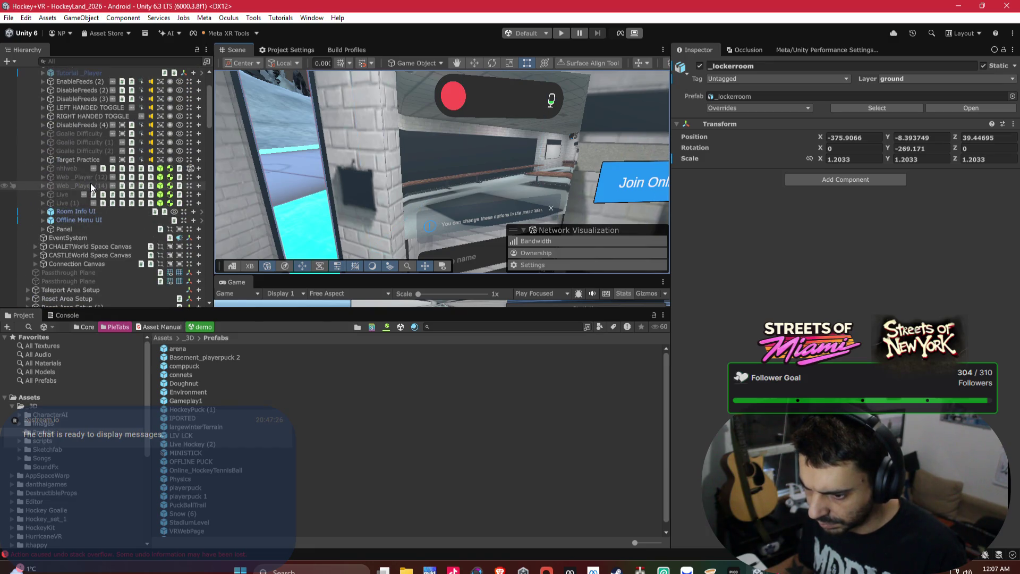
left_click(80, 219)
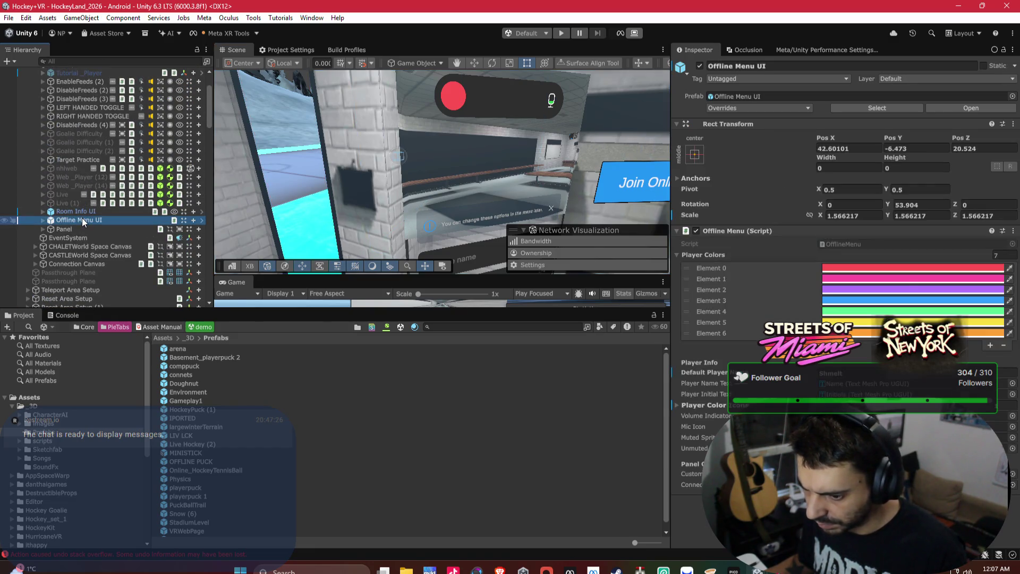
scroll(118, 142, "up", 3)
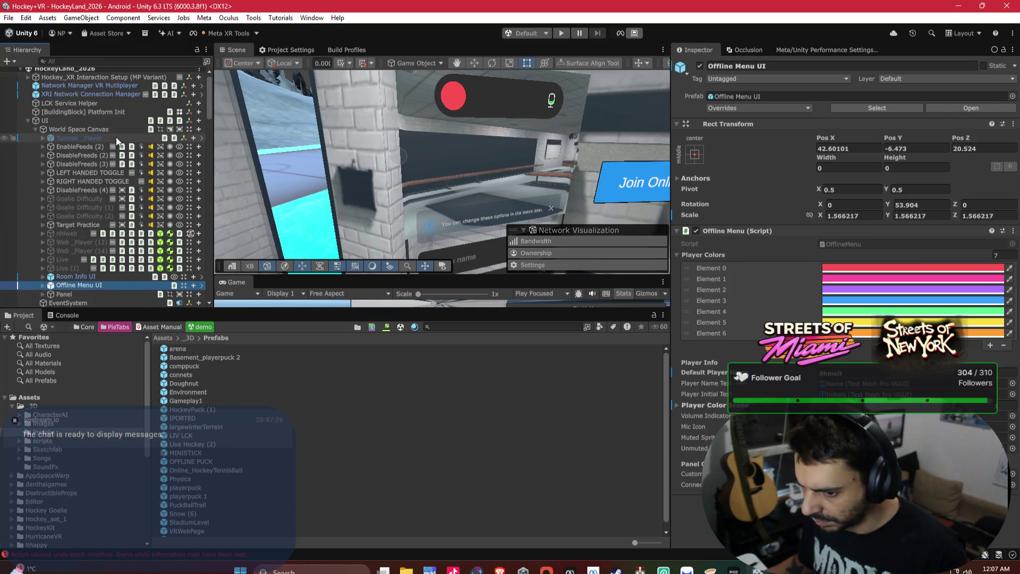
left_click(72, 119)
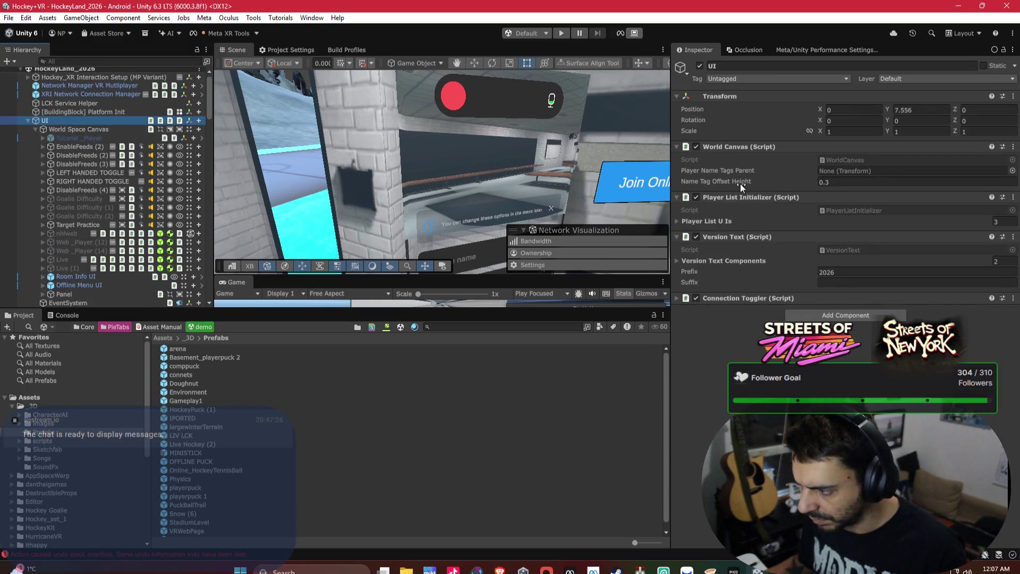
left_click(722, 295)
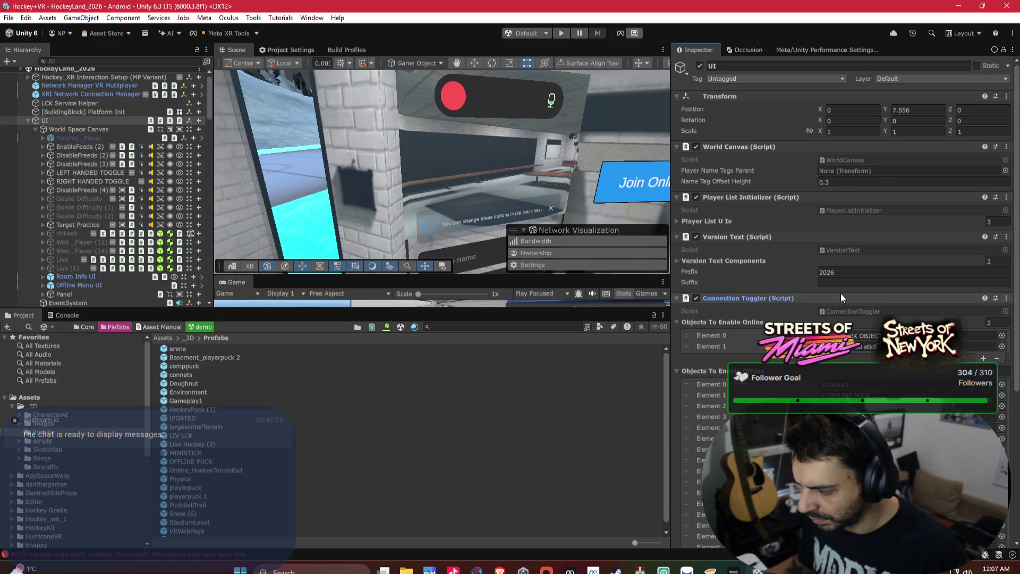
scroll(840, 295, "down", 1)
scroll(831, 298, "down", 1)
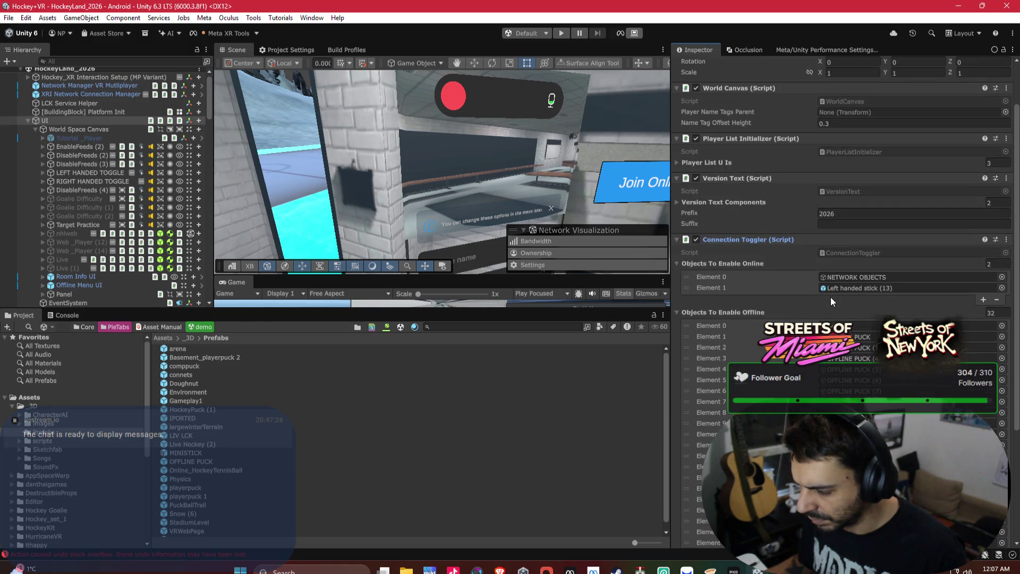
left_click(763, 311)
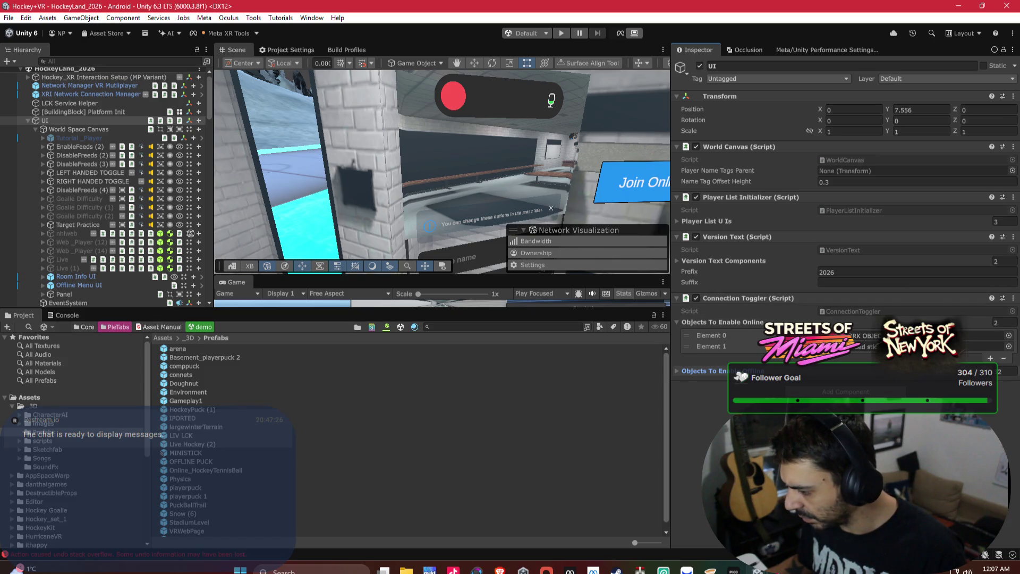
left_click(678, 371)
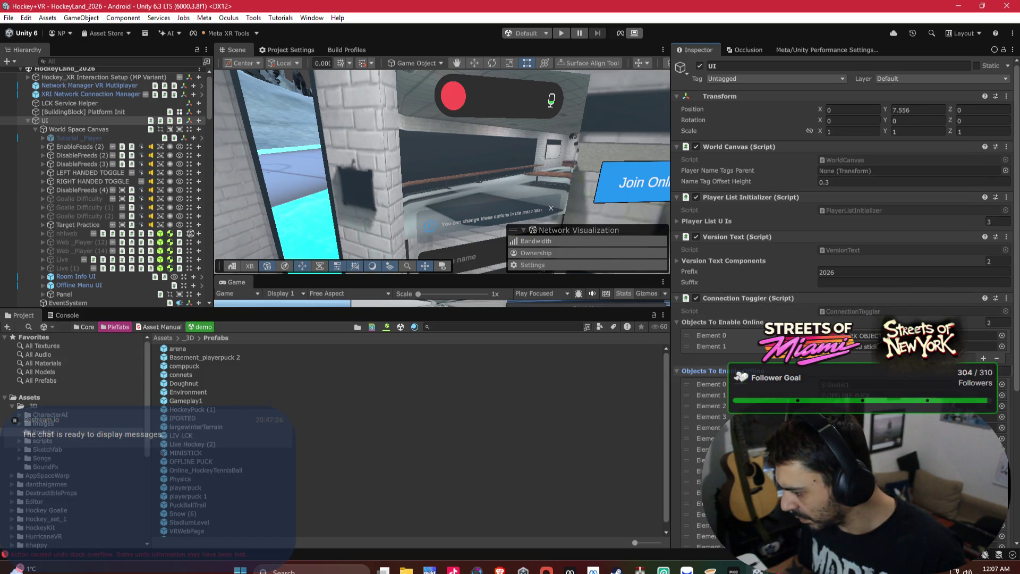
mouse_move(531, 170)
left_mouse_down()
mouse_move(619, 165)
mouse_move(370, 208)
mouse_move(379, 222)
left_mouse_up()
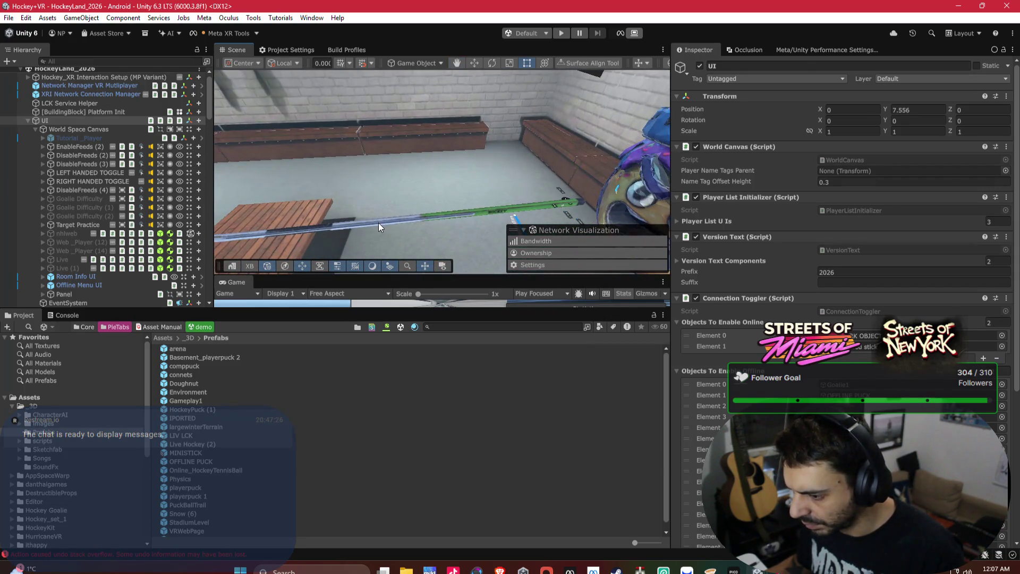
Set the left-handed offline stick to Kinematic with its attach child as Predicted Visuals Transform.
left_click(378, 223)
scroll(840, 240, "down", 3)
scroll(841, 240, "down", 15)
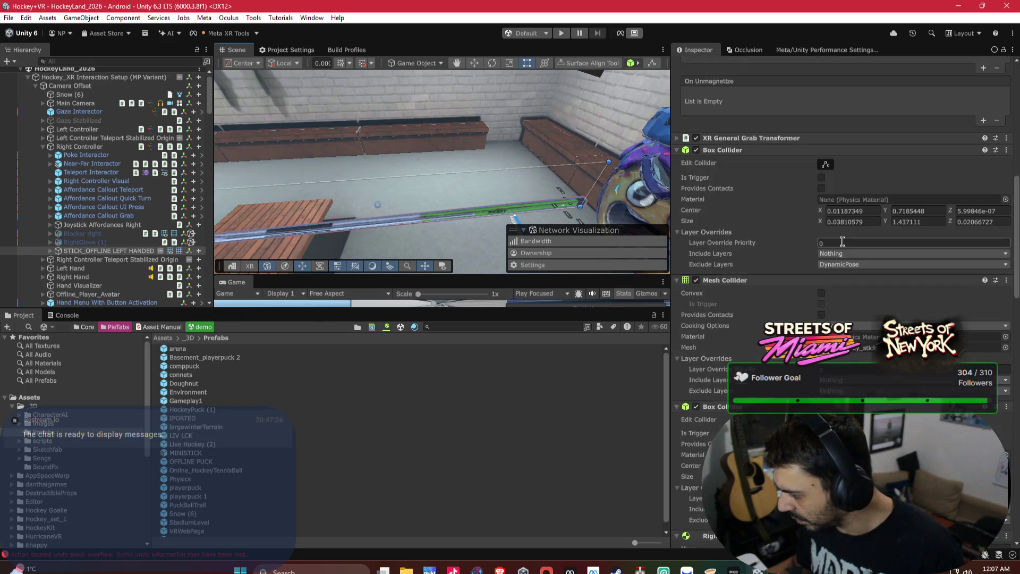
scroll(849, 270, "down", 4)
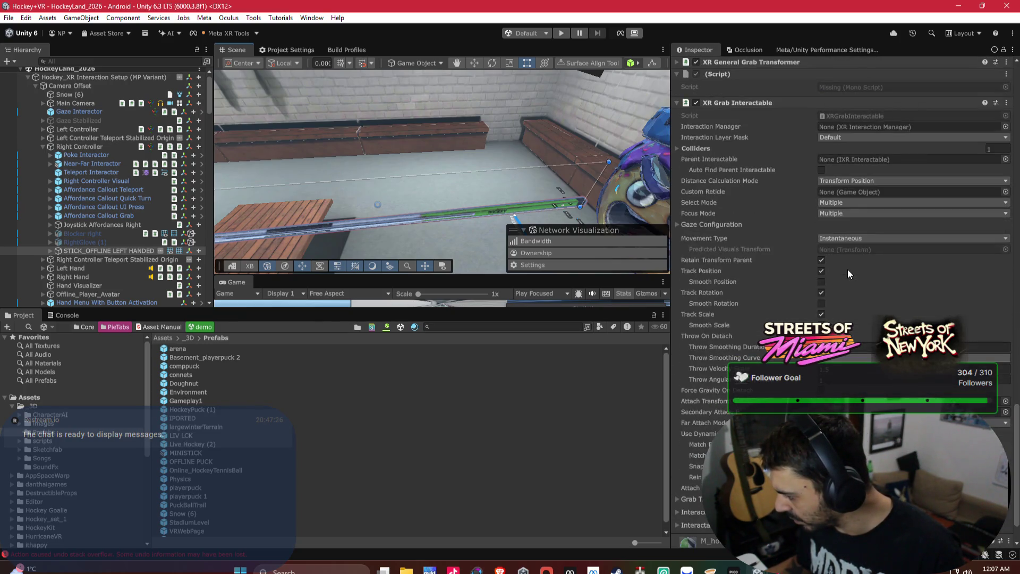
left_click(847, 237)
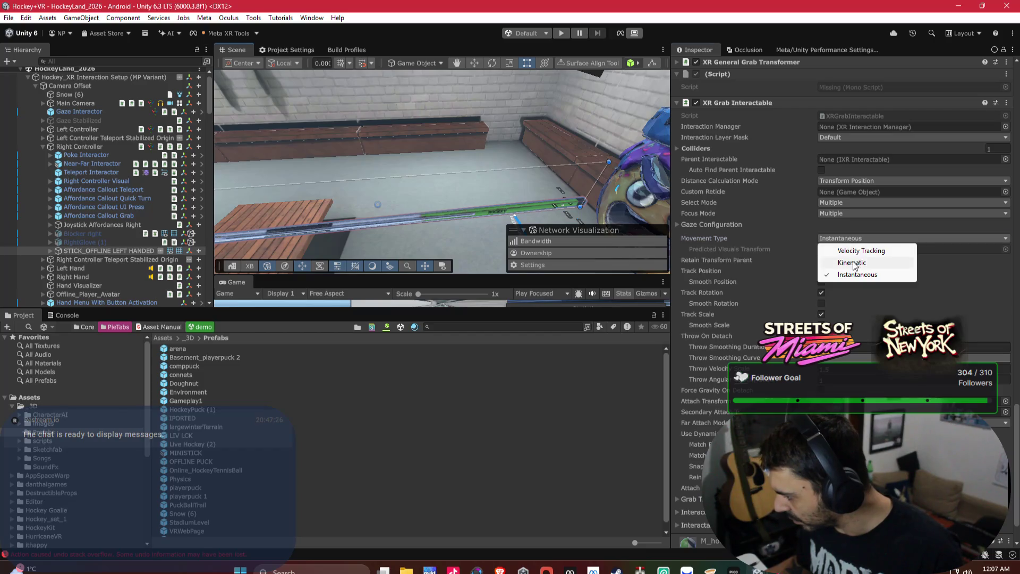
left_click(850, 263)
left_click(50, 250)
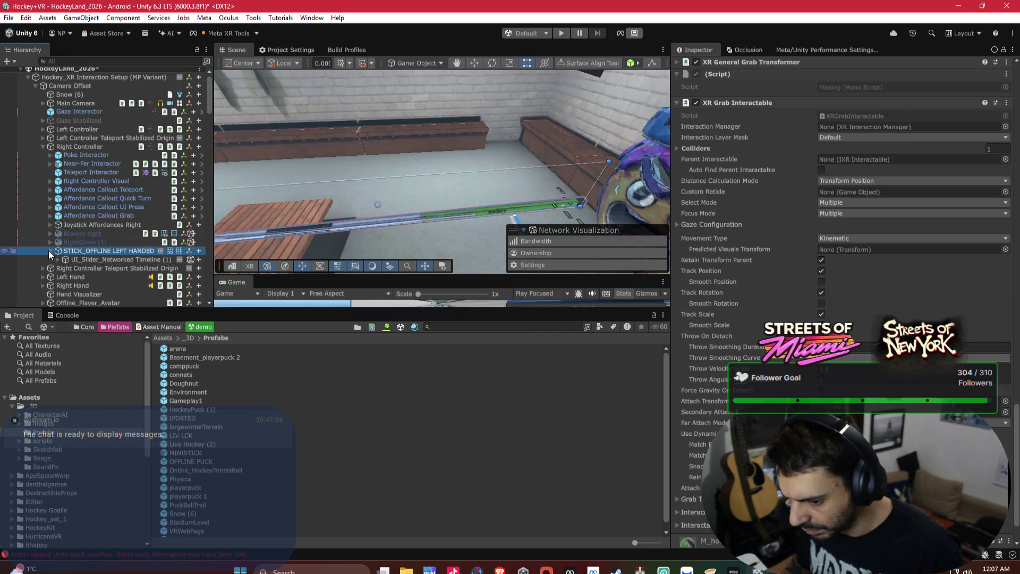
mouse_move(94, 284)
left_mouse_down()
mouse_move(807, 238)
mouse_move(864, 250)
left_mouse_up()
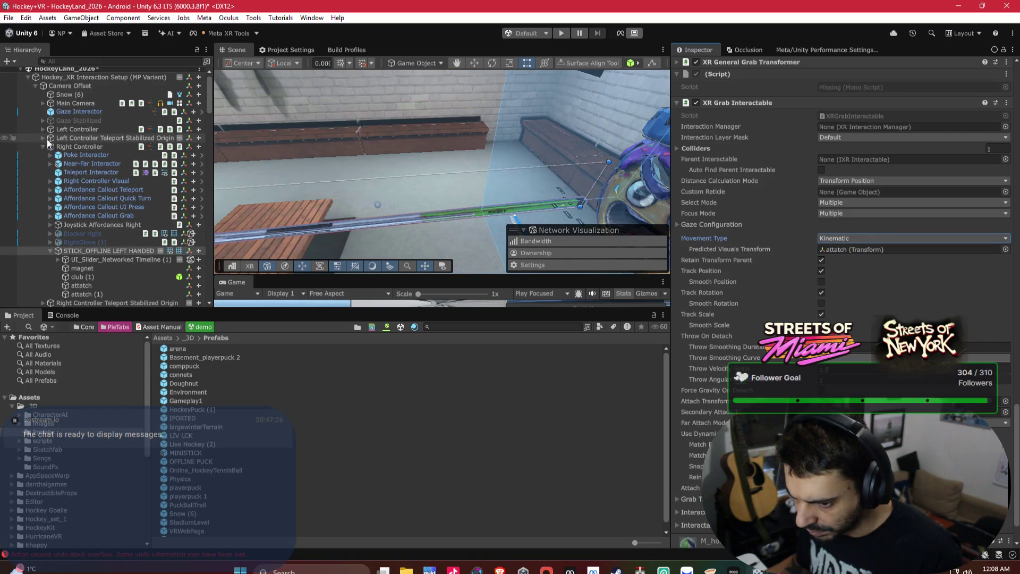
Set the right-handed offline stick to Kinematic with its attach child as Predicted Visuals Transform.
left_click(42, 129)
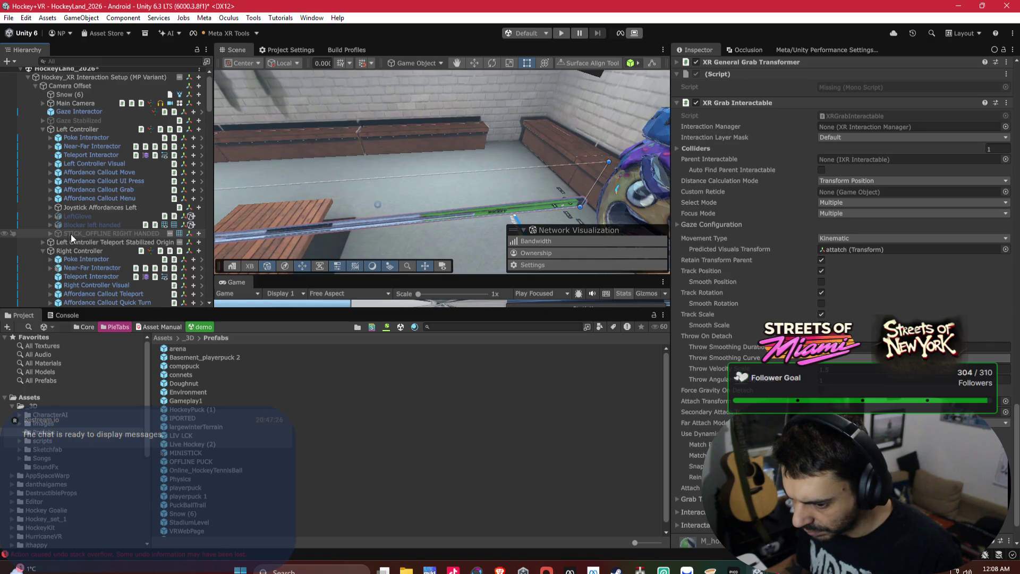
left_click(50, 234)
left_click(84, 237)
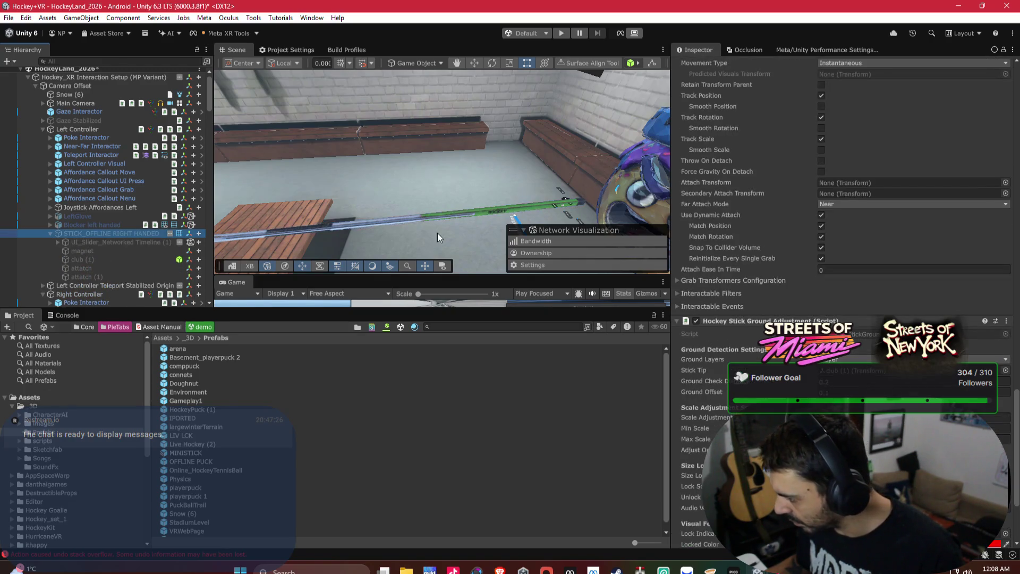
scroll(849, 275, "up", 8)
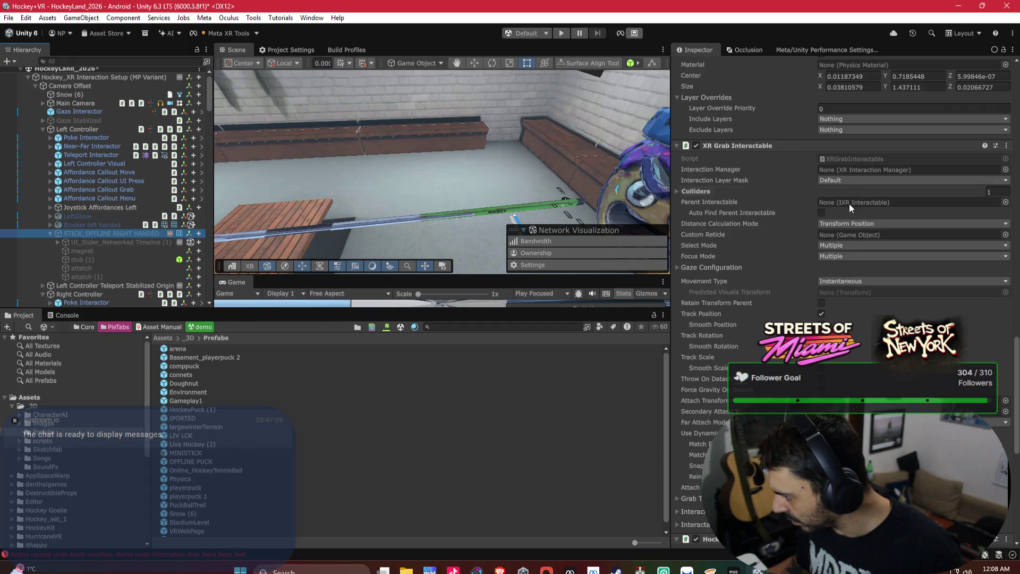
left_click(834, 279)
left_click(853, 303)
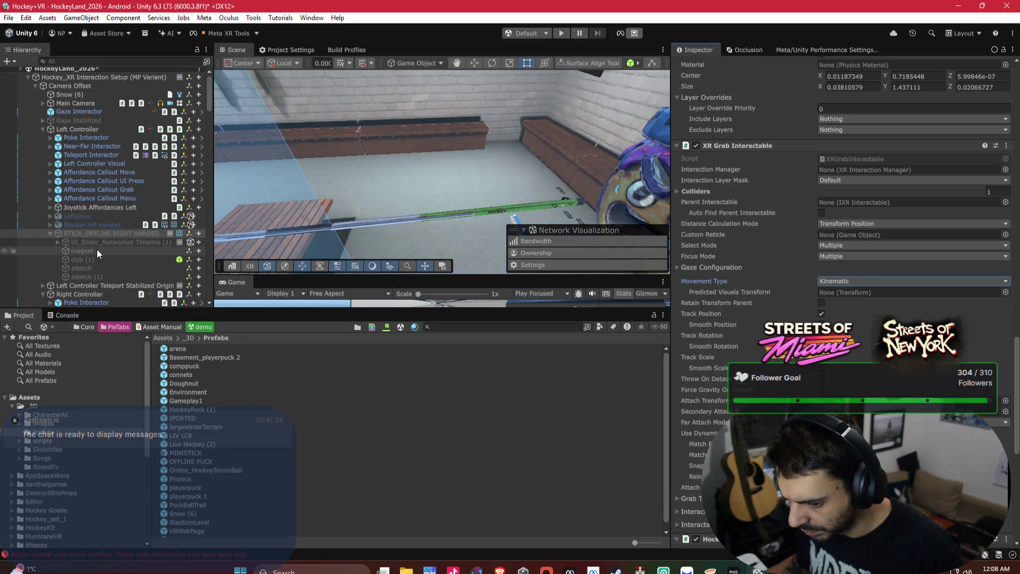
mouse_move(91, 267)
left_mouse_down()
mouse_move(866, 274)
mouse_move(882, 294)
left_mouse_up()
Reselect STICK_OFFLINE LEFT HANDED and move it in the Hierarchy under Right Controller.
scroll(882, 295, "up", 6)
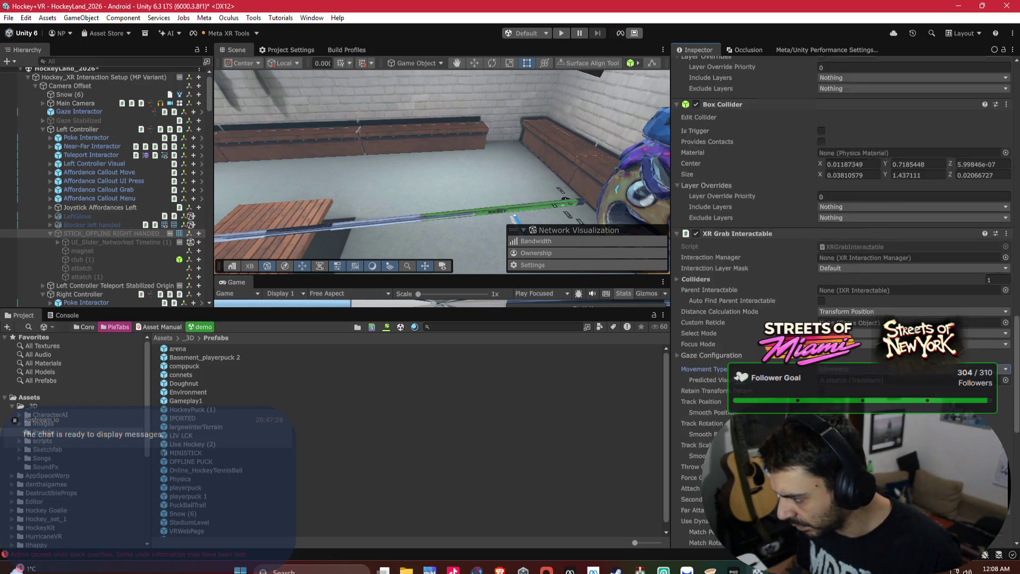
scroll(707, 332, "up", 5)
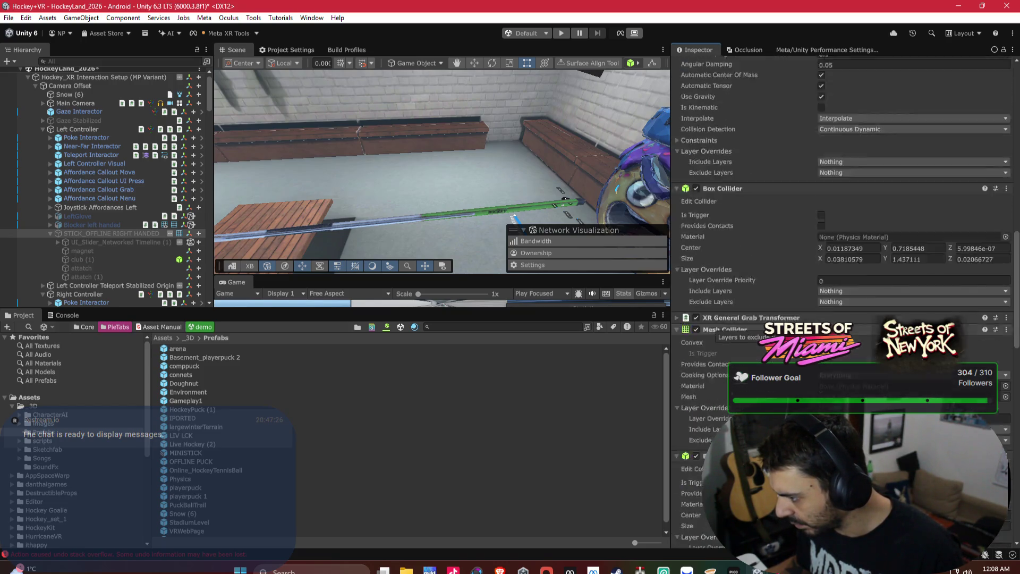
scroll(707, 332, "up", 10)
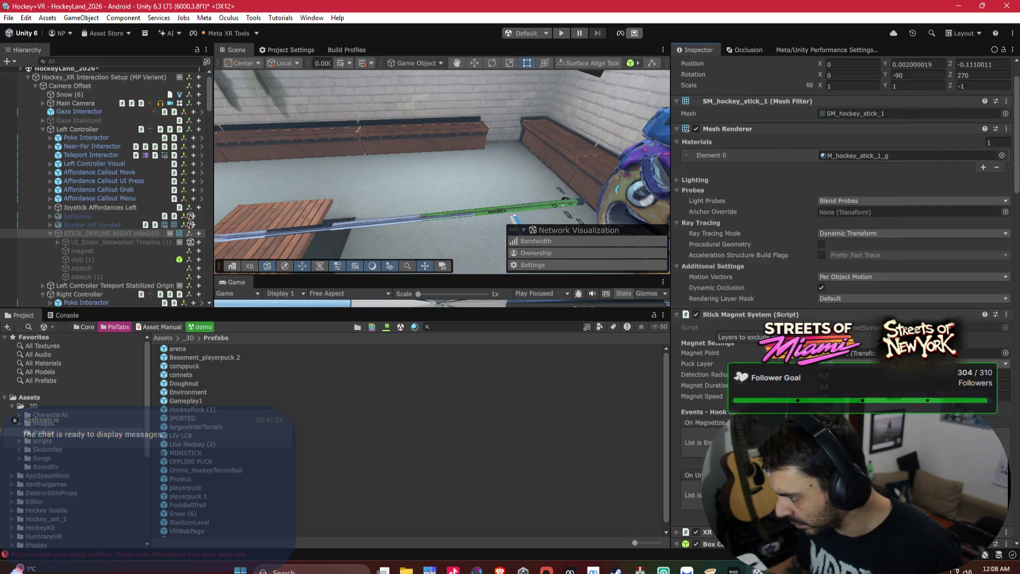
scroll(707, 332, "down", 15)
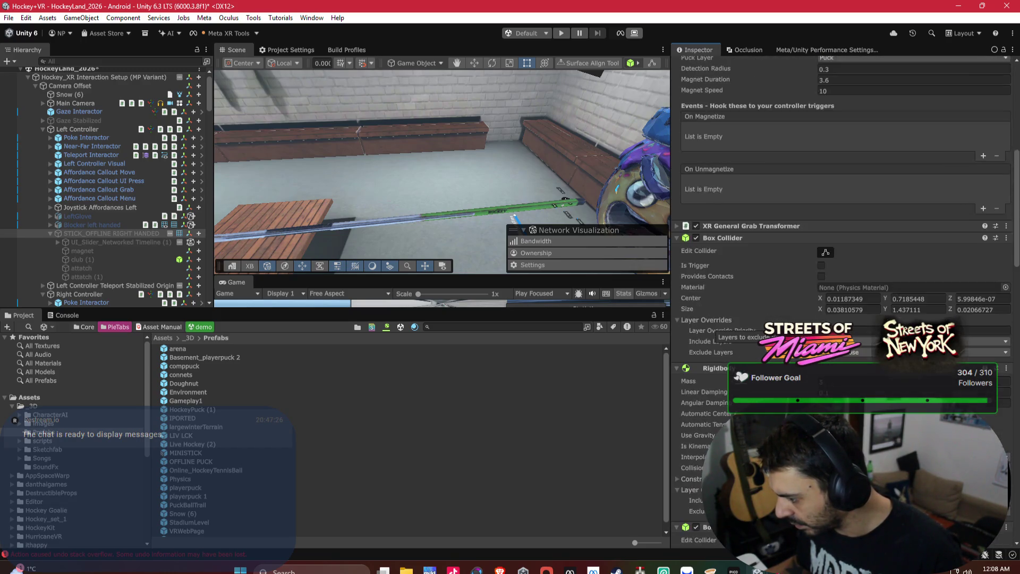
scroll(707, 332, "down", 10)
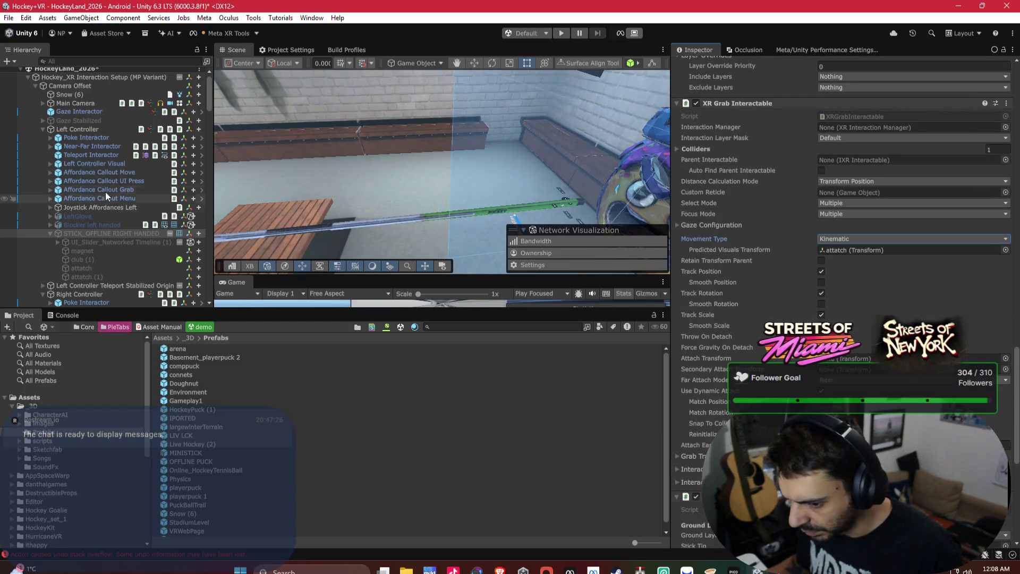
scroll(126, 186, "down", 3)
scroll(126, 185, "down", 5)
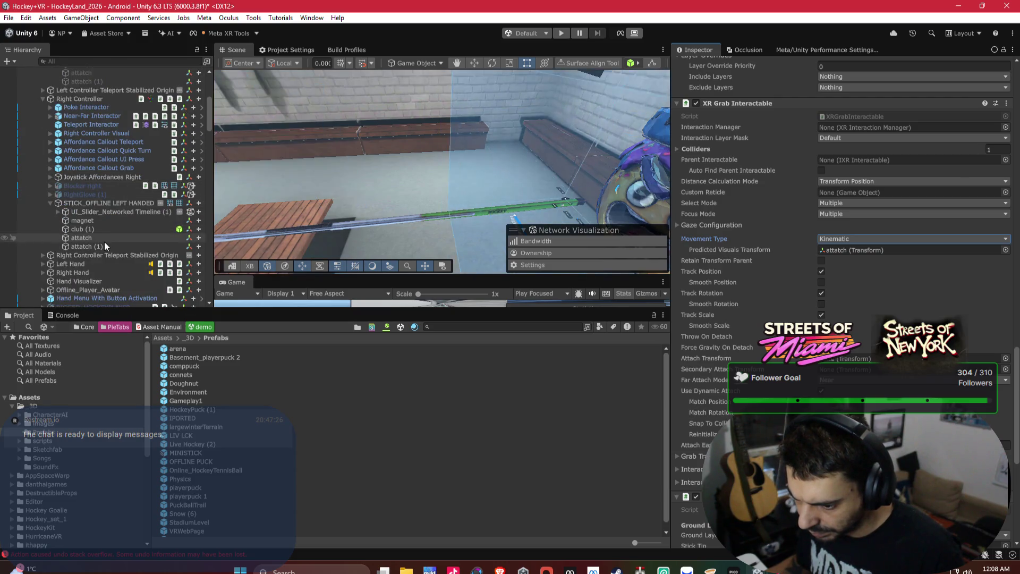
left_click(126, 204)
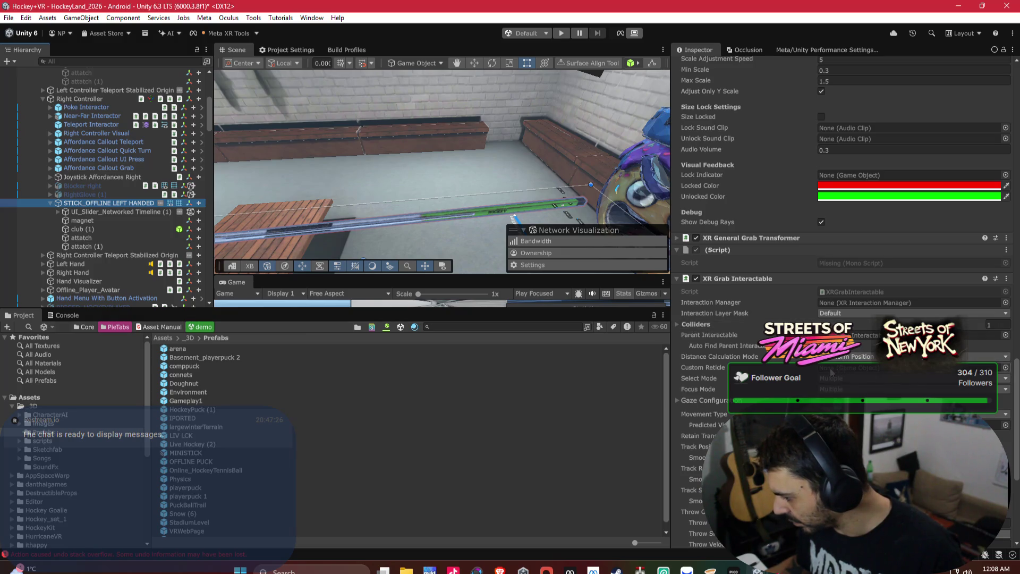
scroll(831, 372, "down", 2)
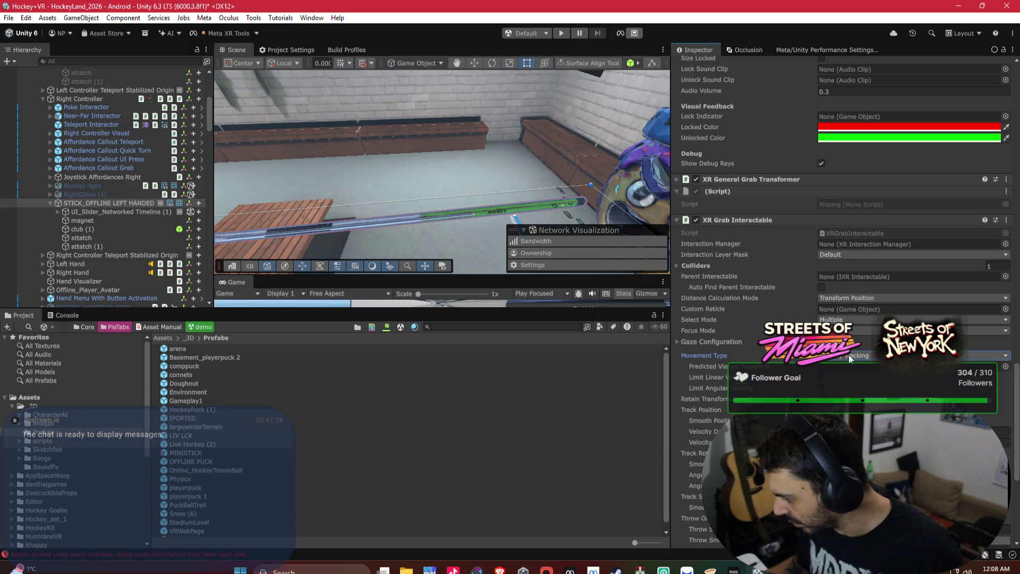
mouse_move(721, 357)
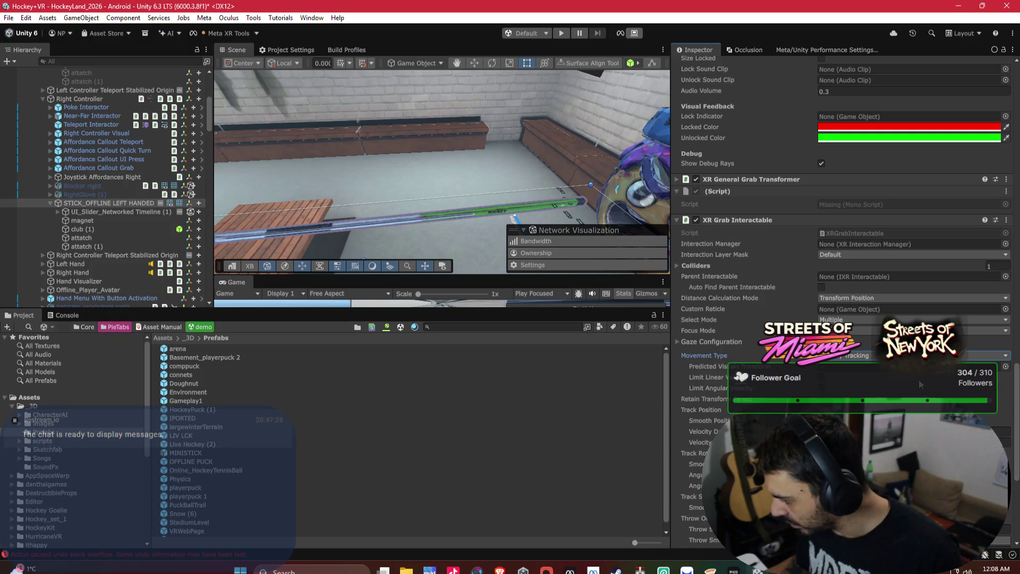
left_click_drag(81, 194, 83, 205)
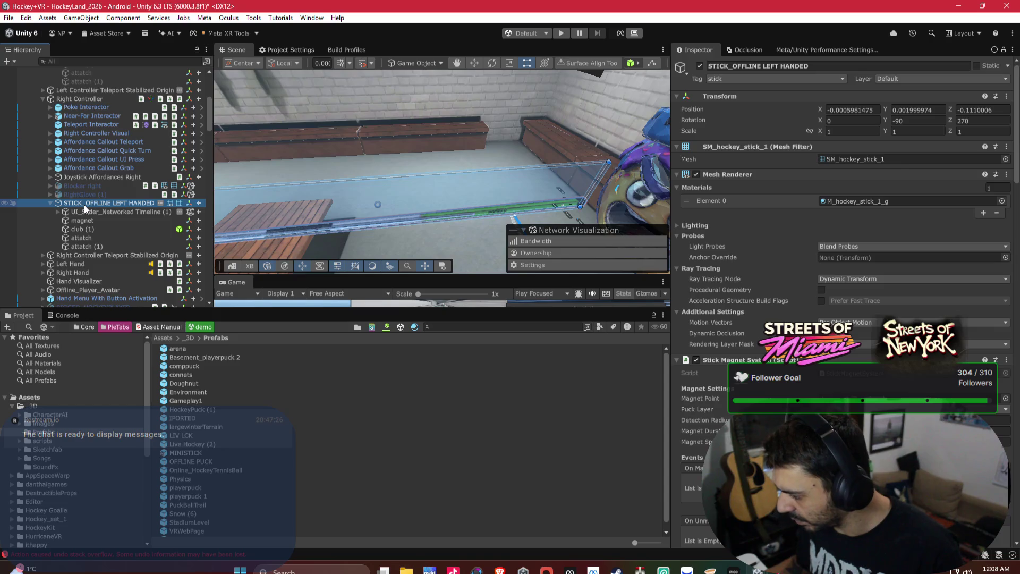
mouse_move(298, 170)
left_mouse_down()
mouse_move(268, 162)
mouse_move(463, 175)
mouse_move(590, 164)
mouse_move(390, 138)
mouse_move(535, 162)
mouse_move(536, 127)
mouse_move(572, 114)
mouse_move(504, 114)
mouse_move(533, 148)
mouse_move(423, 213)
left_mouse_up()
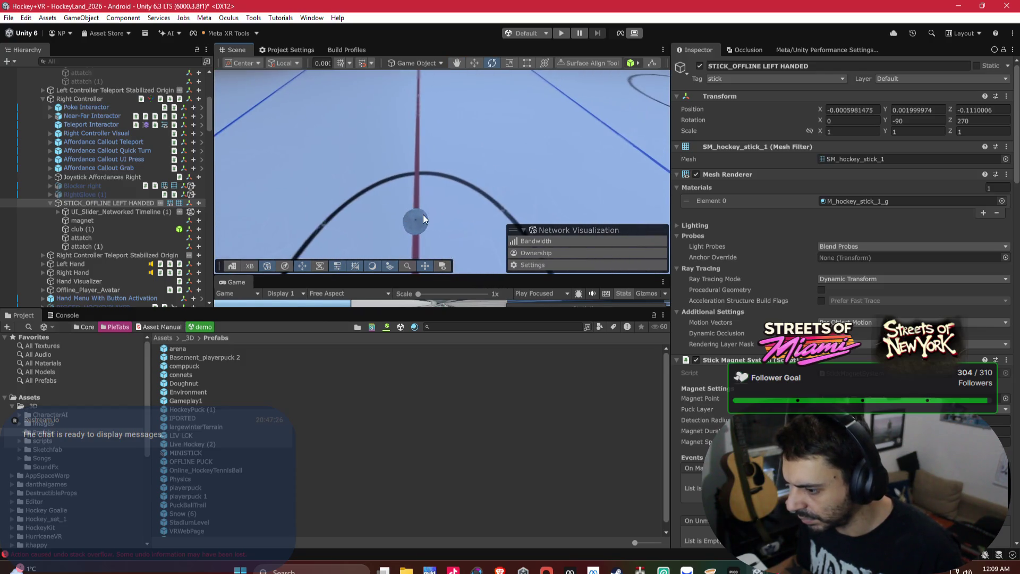
Pick the OFFLINE PUCK at centre ice and try the Puck layer, then cancel that single change.
left_click(423, 219)
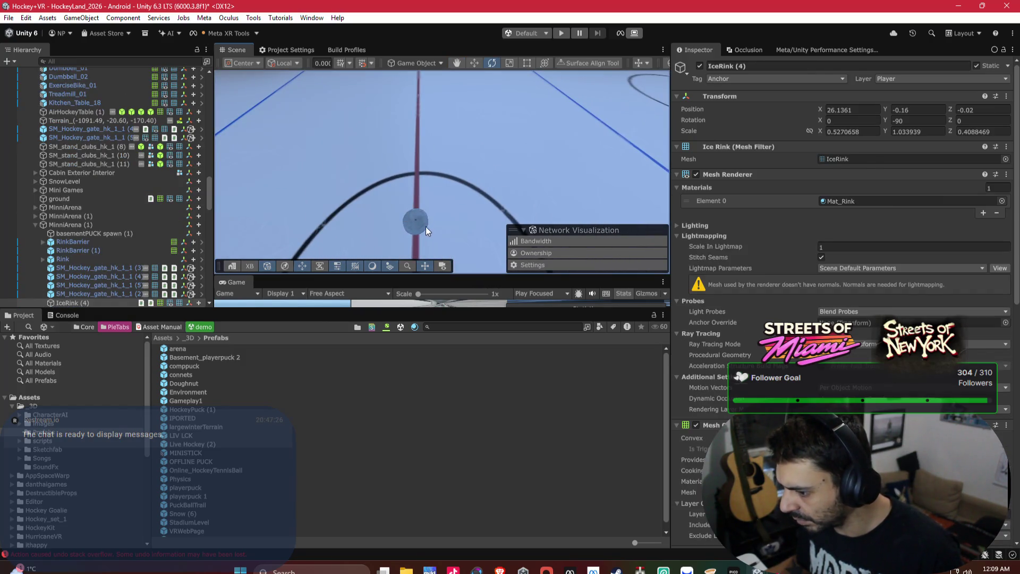
mouse_move(418, 225)
left_mouse_down()
mouse_move(451, 221)
mouse_move(461, 208)
mouse_move(275, 176)
mouse_move(361, 193)
mouse_move(441, 187)
left_mouse_up()
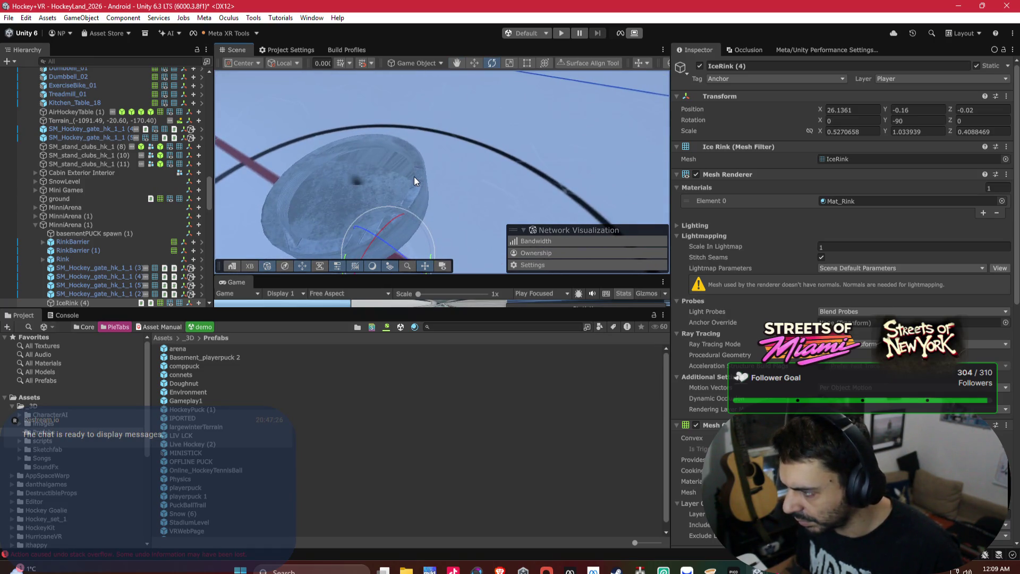
key("w")
scroll(422, 181, "down", 5)
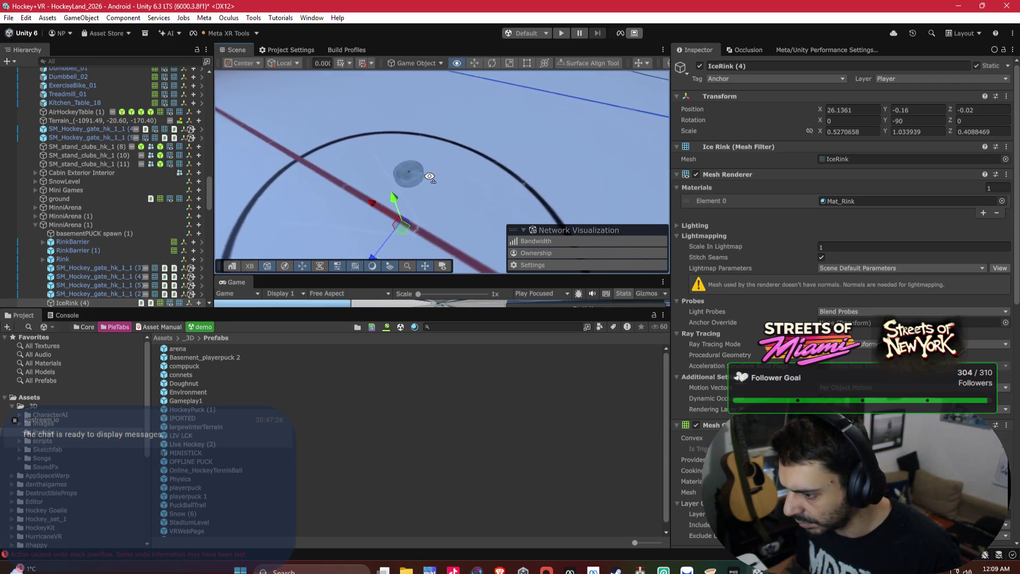
left_click(422, 176, "ctrl+alt")
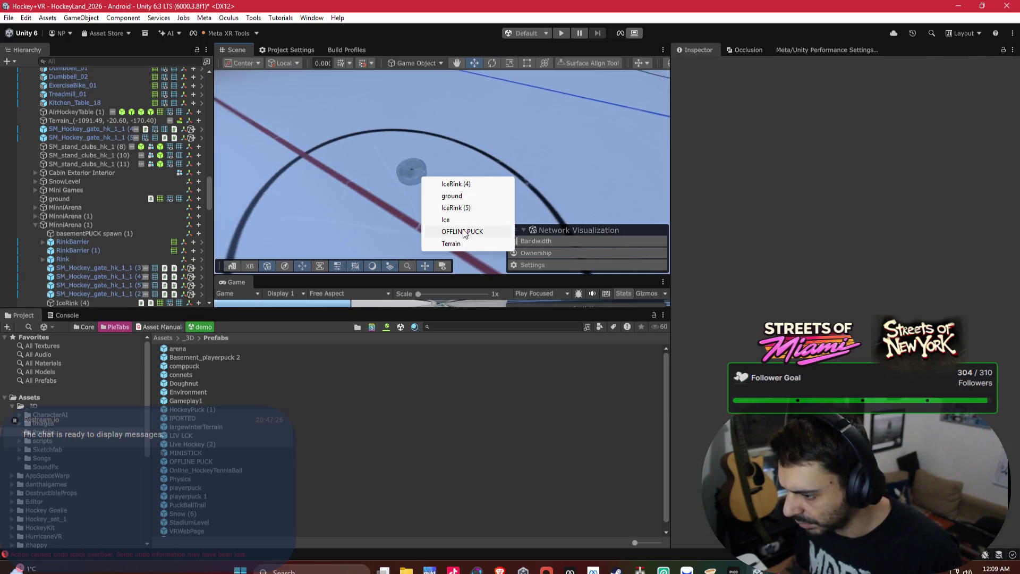
left_click(481, 230)
left_click(886, 80)
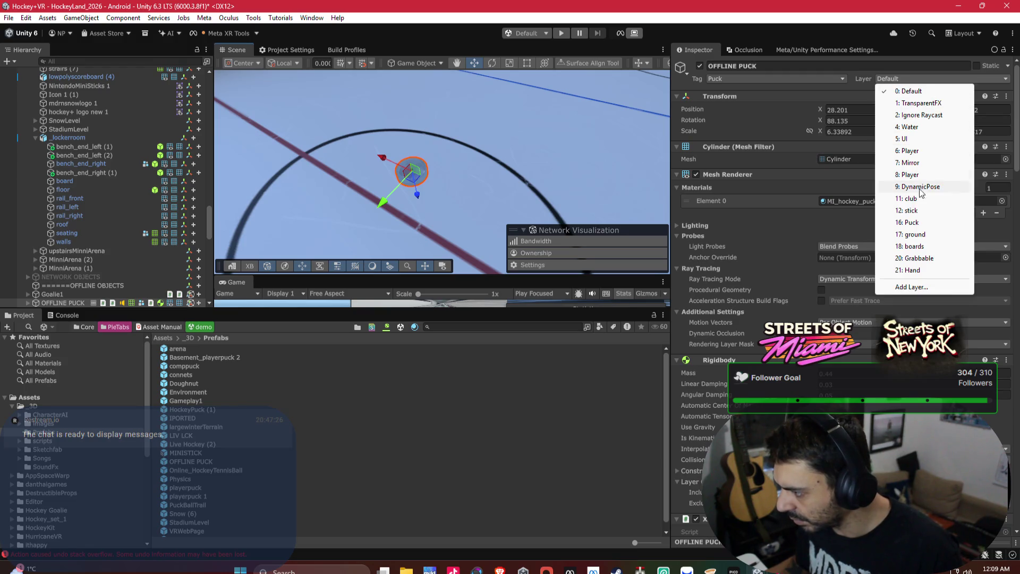
left_click(914, 224)
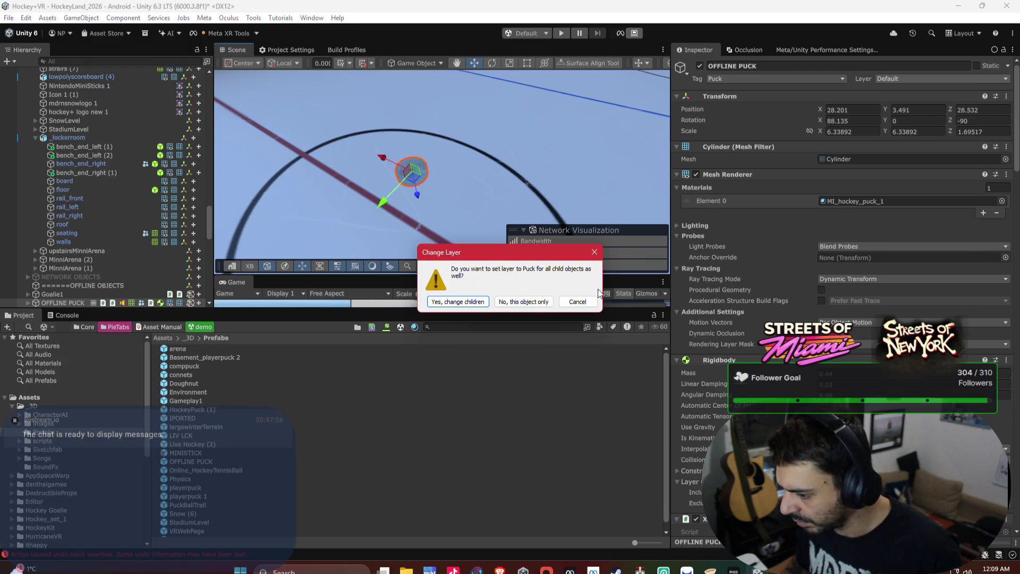
left_click(581, 302)
Filter the Hierarchy to every OFFLINE PUCK and move them and their children to the Puck layer.
left_click(142, 69)
left_click(135, 63)
type("offlin")
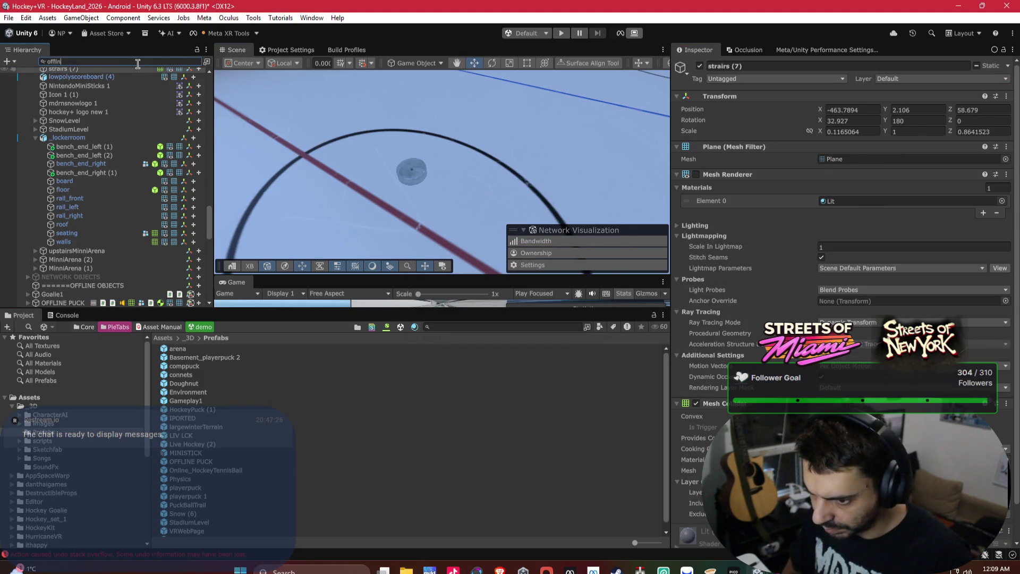
type("e")
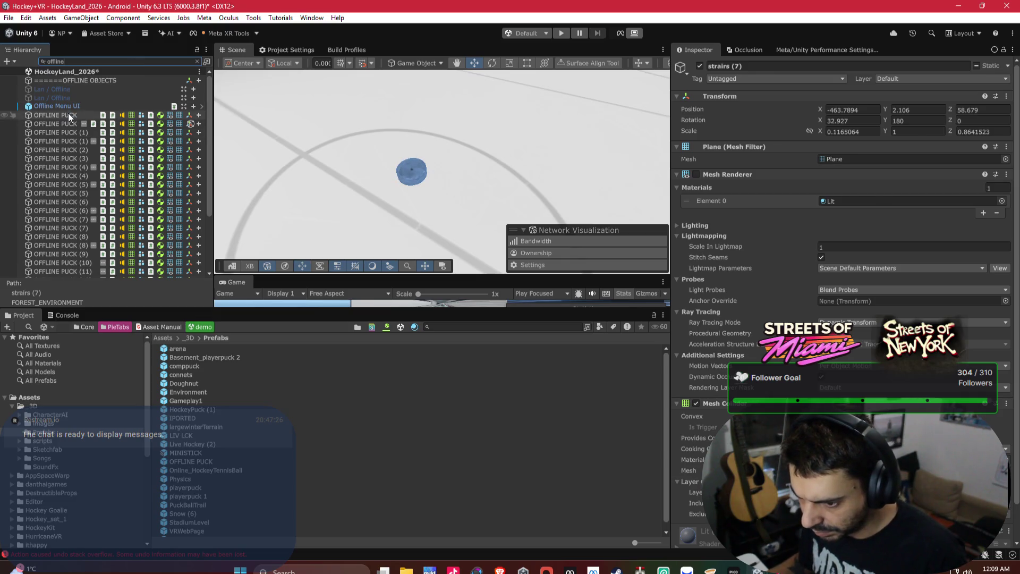
left_click(68, 113)
left_click(72, 239, "shift")
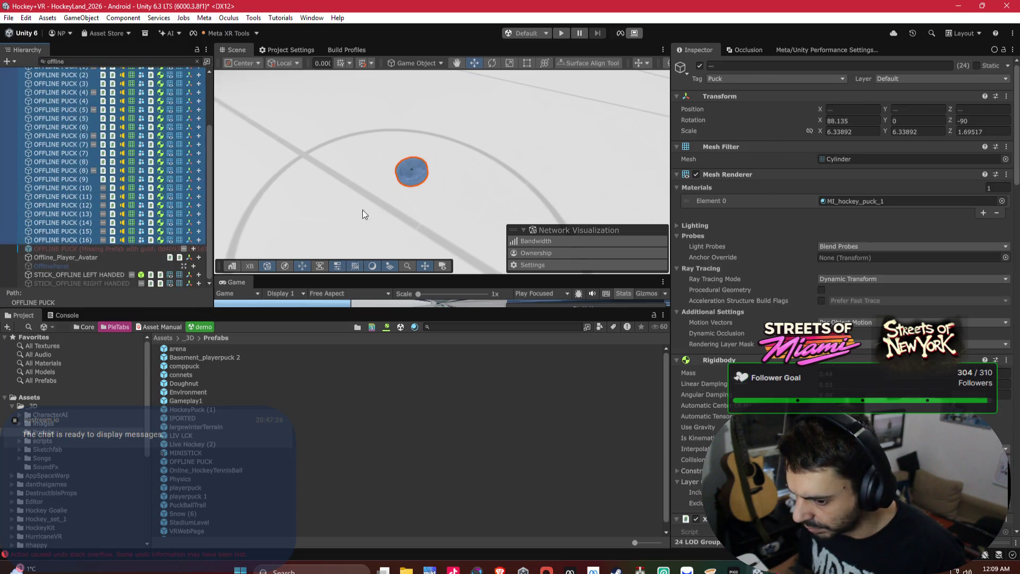
left_click(918, 79)
left_click(933, 221)
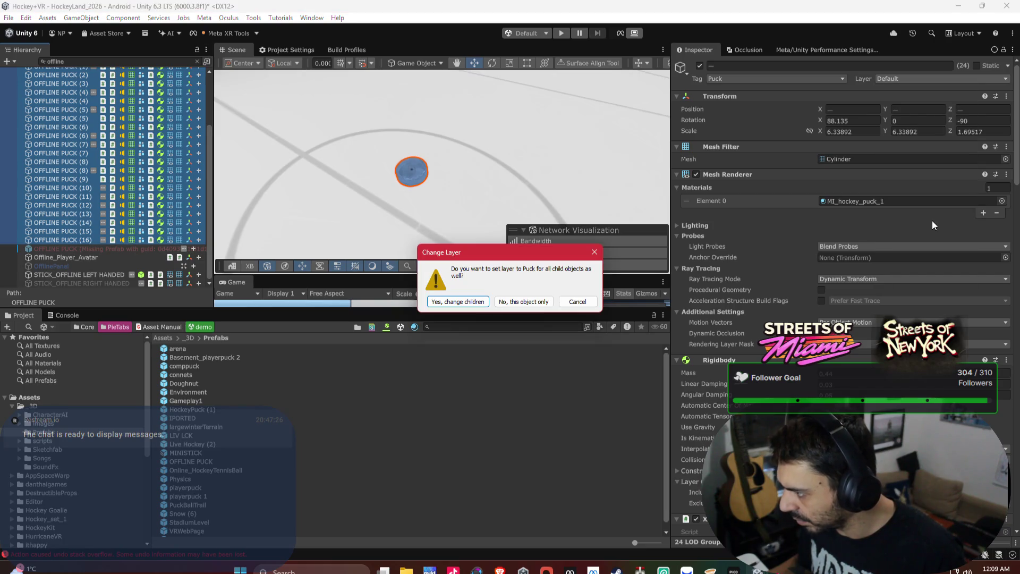
left_click(457, 302)
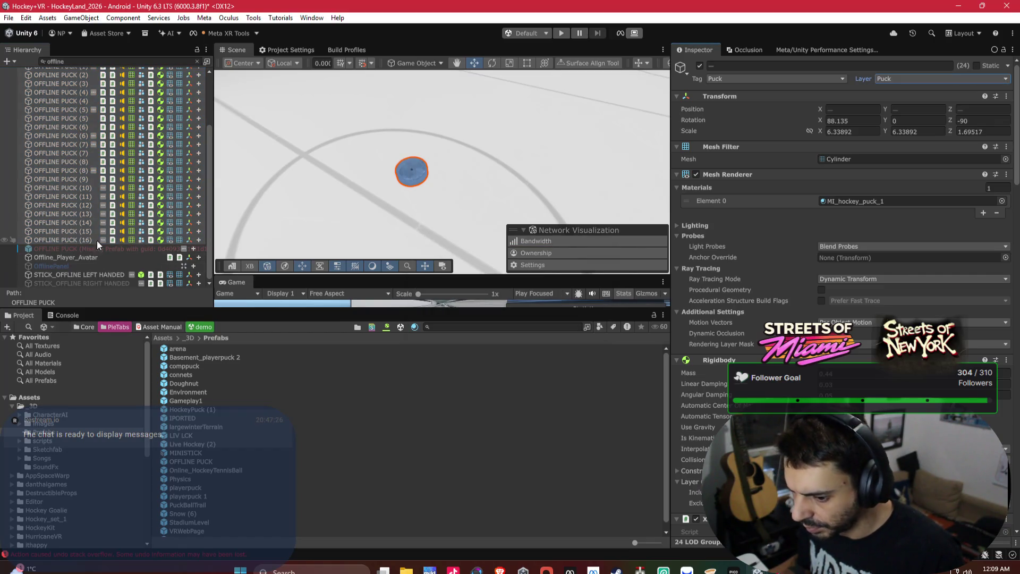
Delete the missing-prefab OFFLINE PUCK and select the left-handed hockey stick.
left_click(58, 248)
key("Delete")
mouse_move(384, 161)
left_mouse_down()
mouse_move(370, 137)
mouse_move(261, 119)
mouse_move(337, 85)
mouse_move(445, 161)
mouse_move(470, 195)
left_mouse_up()
left_click(470, 196)
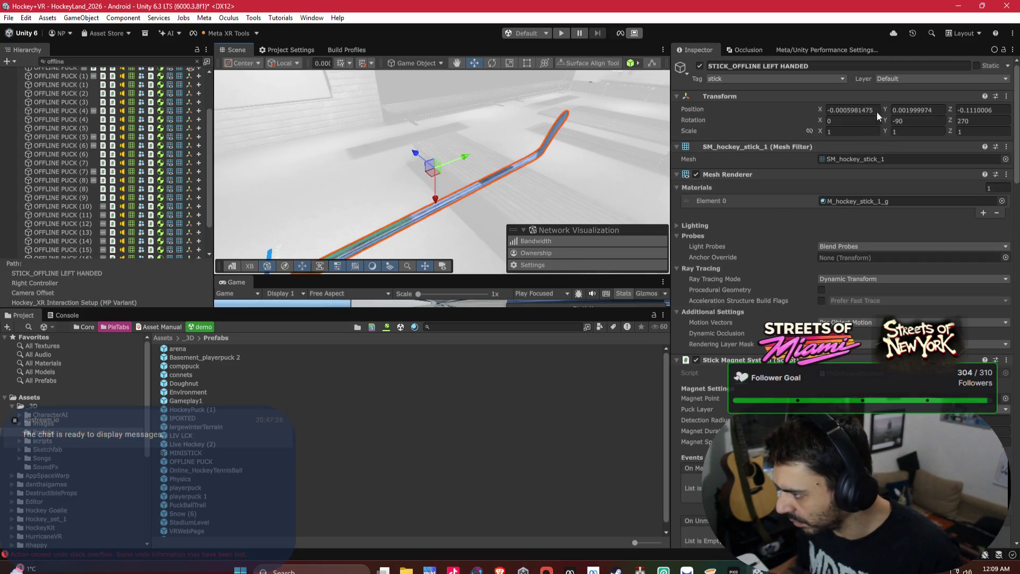
Filter the Hierarchy for 'club' and select all 76 club objects.
key("f")
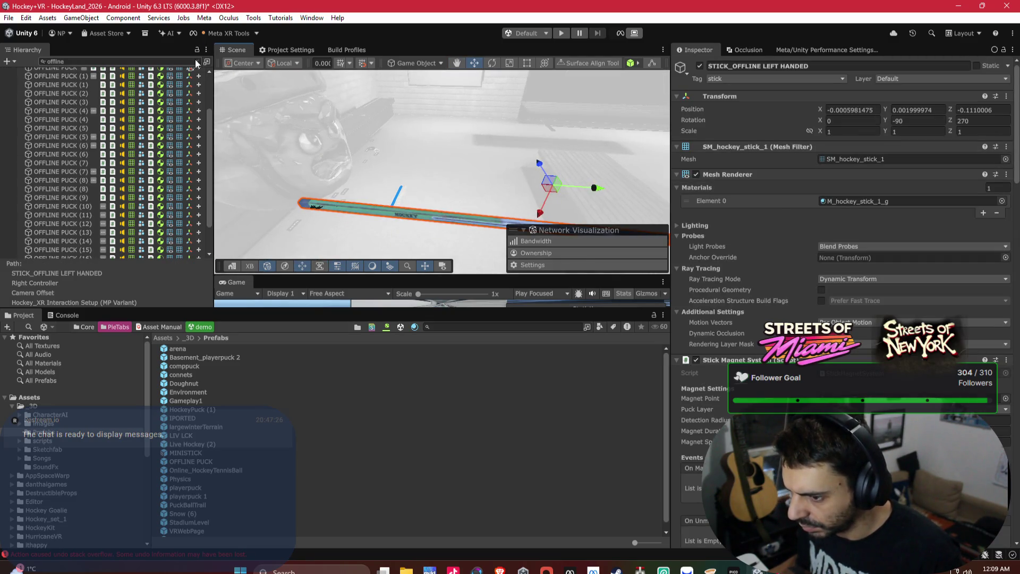
left_click(198, 61)
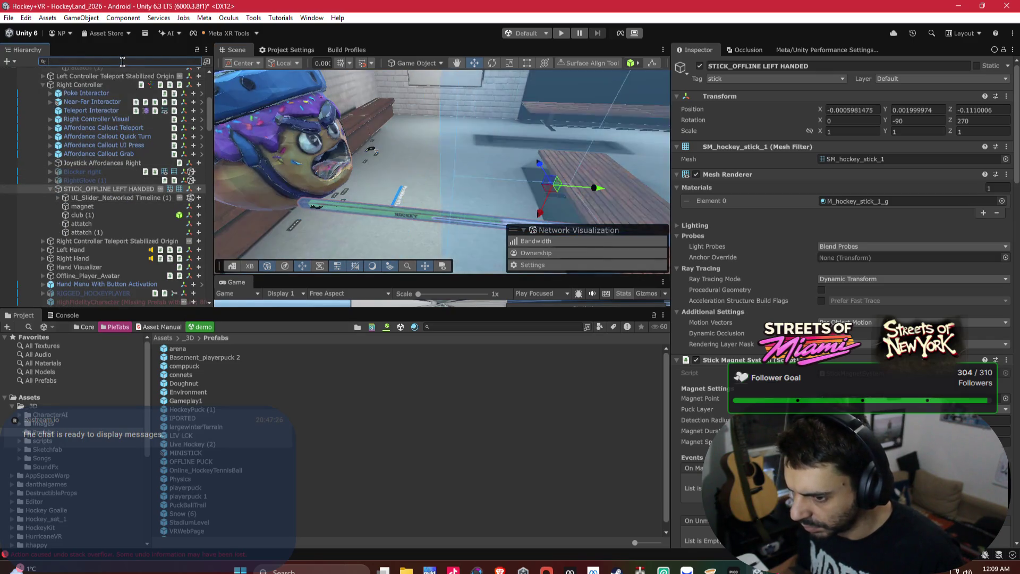
type("club")
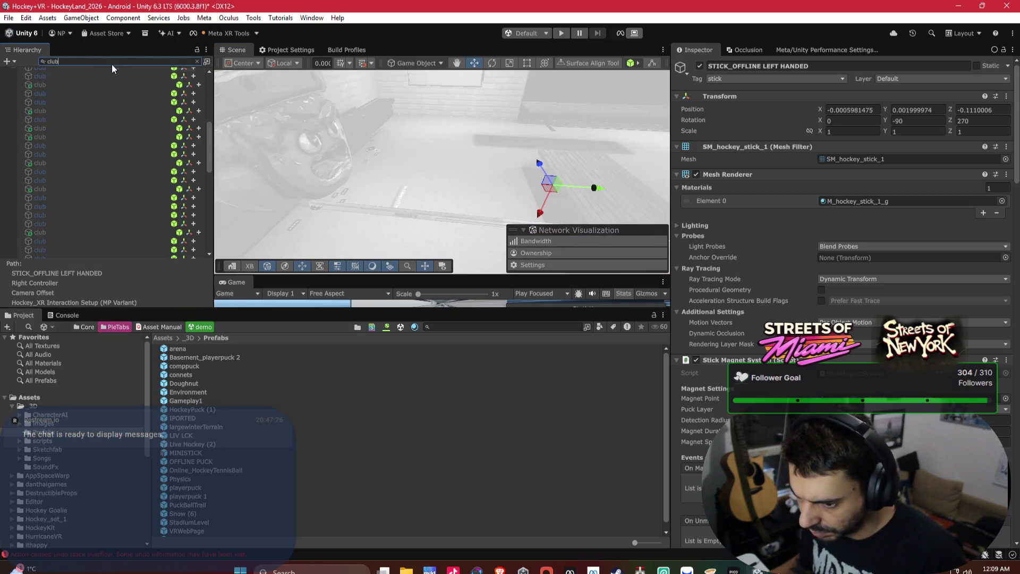
left_click(111, 103)
scroll(110, 105, "down", 10)
left_click(81, 165)
scroll(82, 154, "up", 10)
left_click(85, 80, "shift")
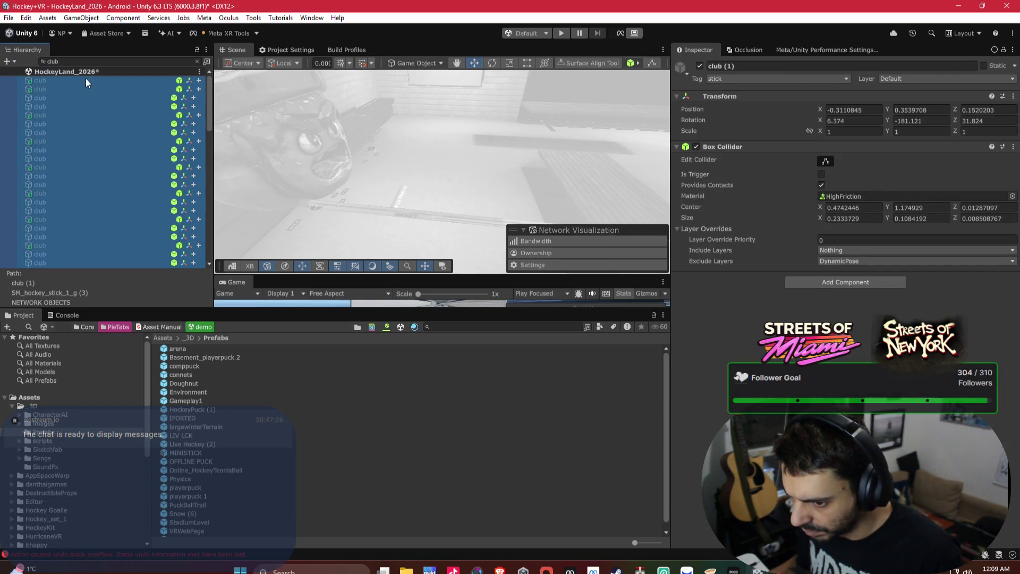
scroll(117, 141, "down", 10)
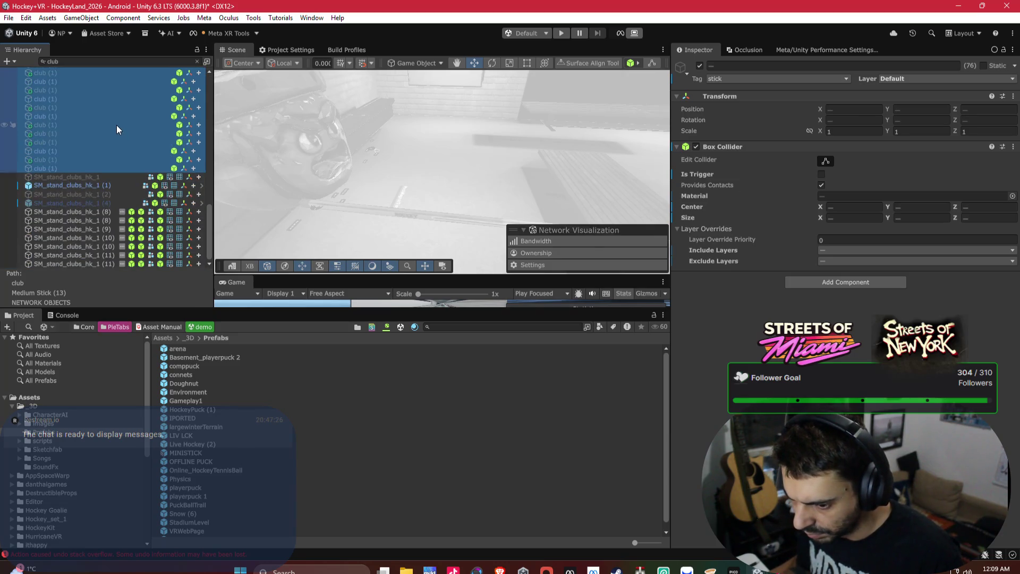
scroll(151, 161, "up", 5)
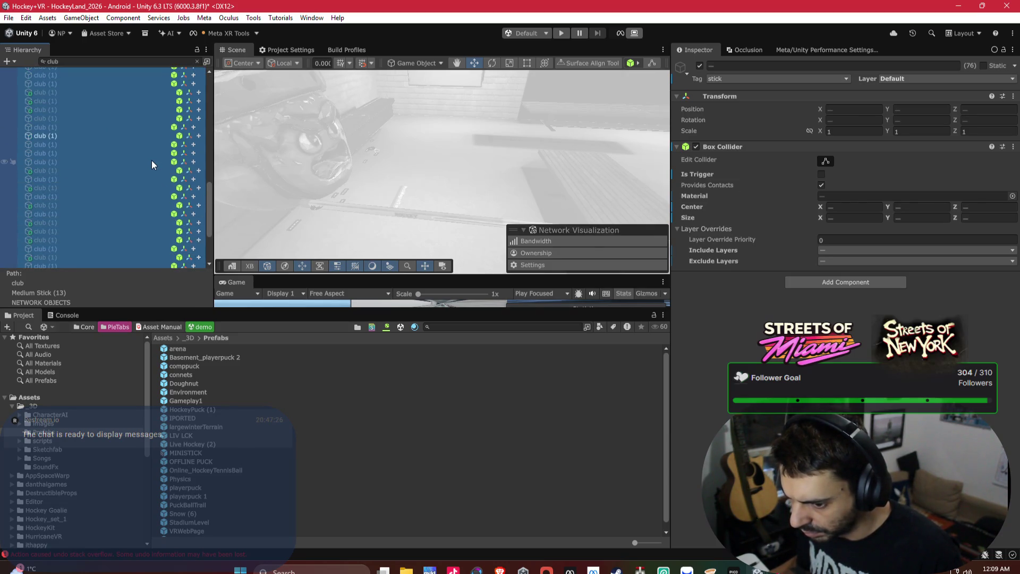
Set the clubs' Box Collider Include Layers to Puck, leave Exclude Layers unchanged, and clear the search.
left_click(843, 251)
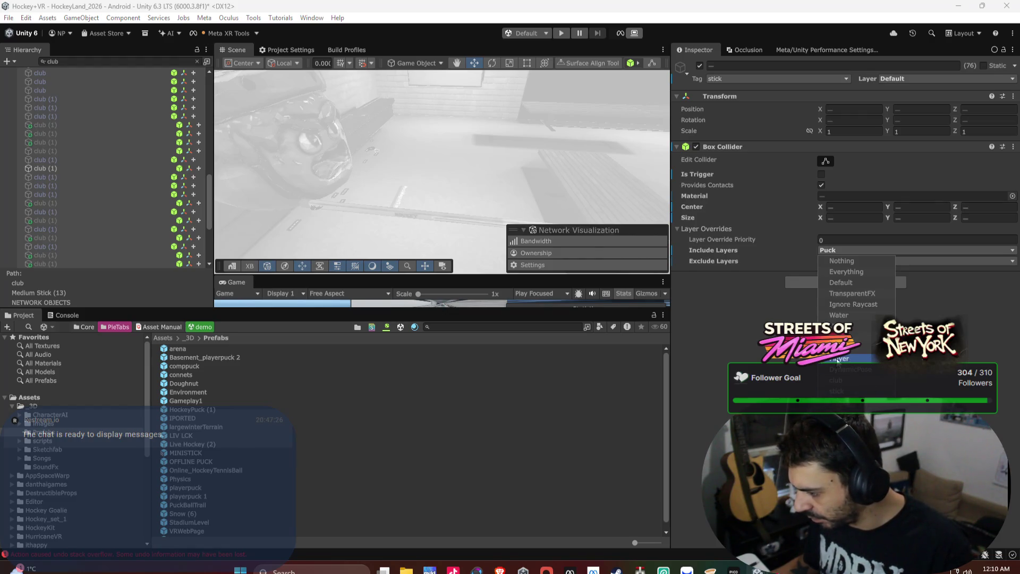
left_click(738, 317)
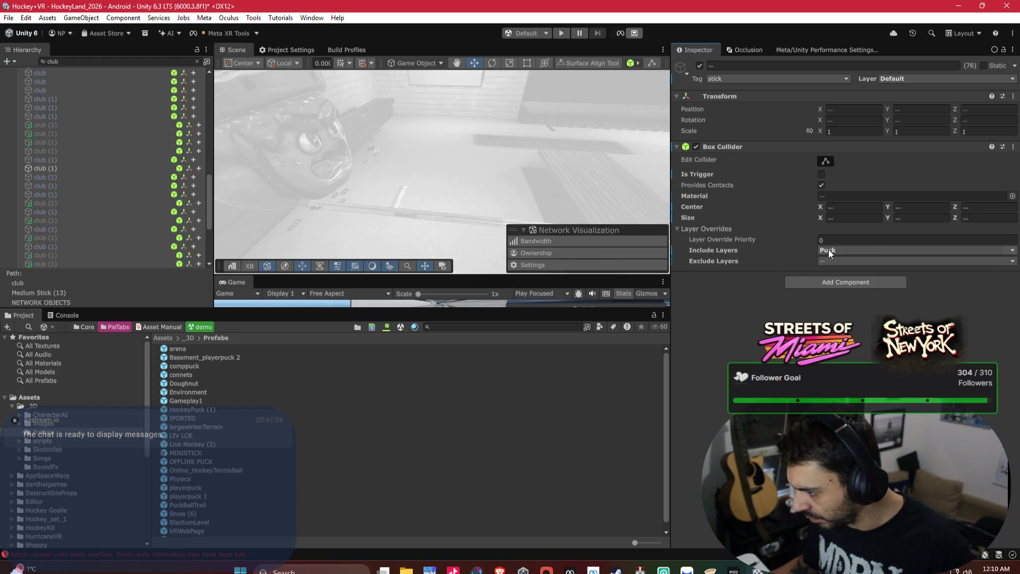
left_click(870, 261)
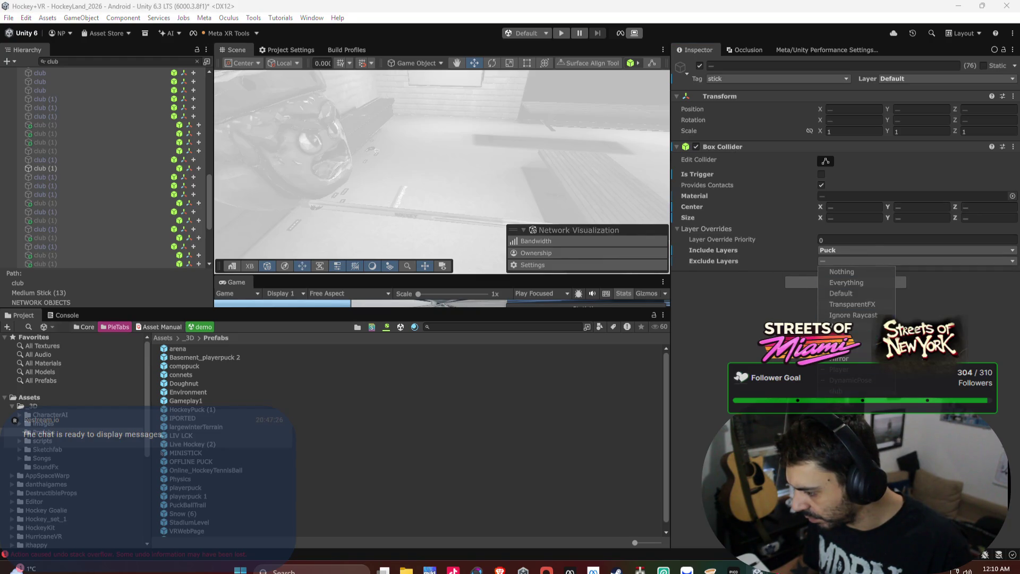
left_click(721, 387)
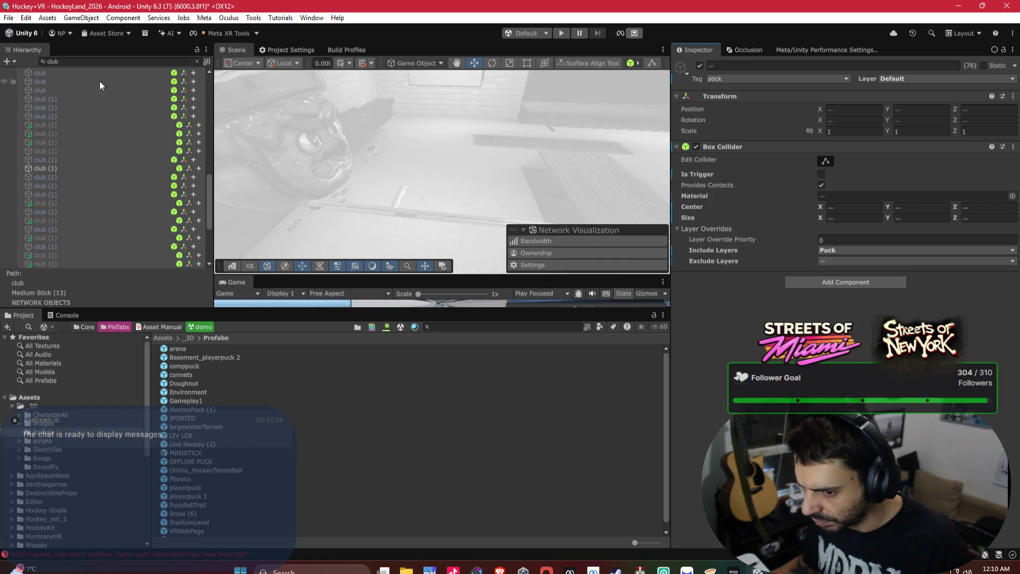
left_click(198, 62)
key("f")
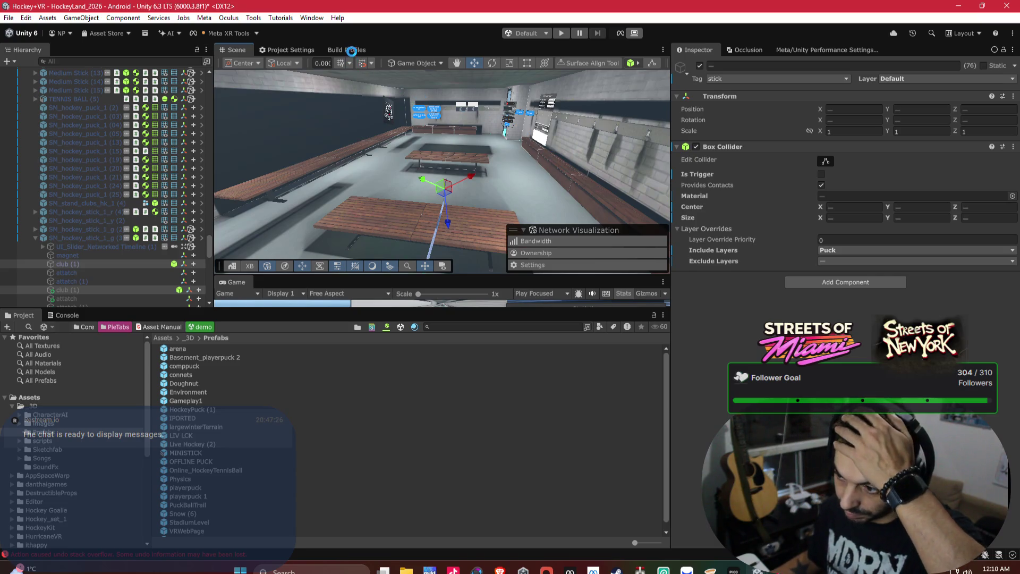
Show the Android build settings and collapse the XR rig, scene and NETWORK OBJECTS branches.
left_click(351, 49)
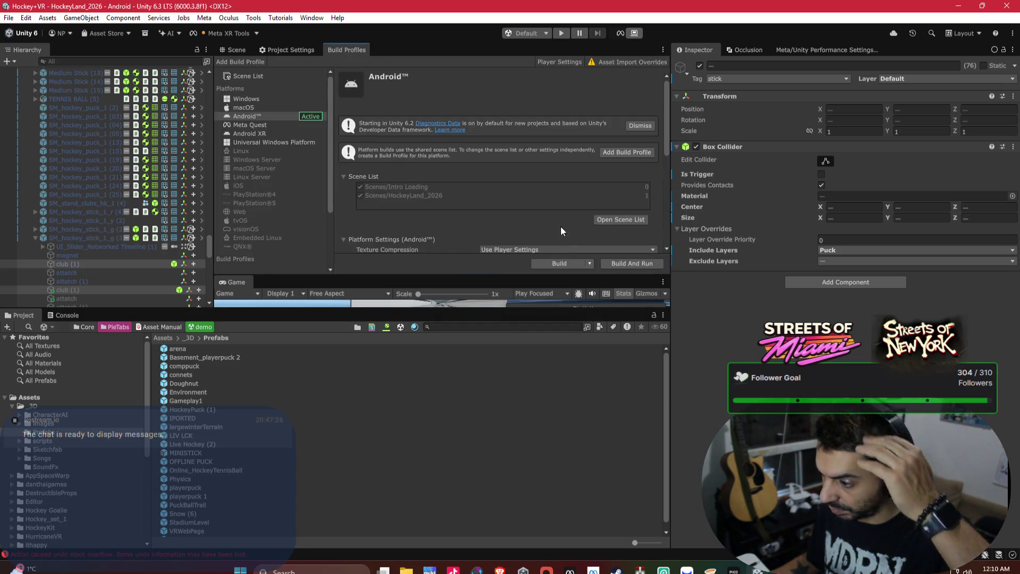
scroll(100, 127, "up", 10)
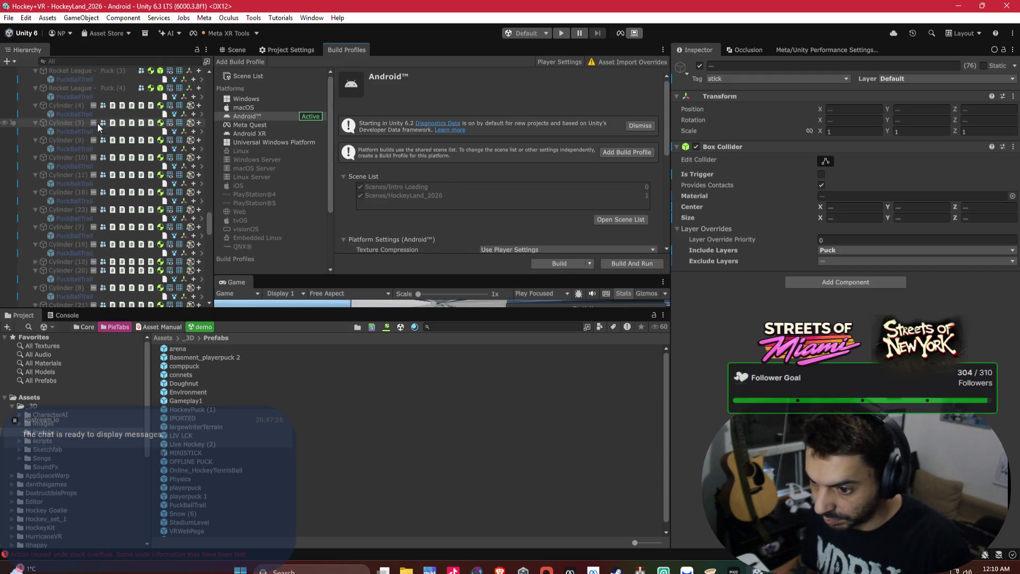
mouse_move(210, 215)
left_mouse_down()
mouse_move(215, 93)
mouse_move(164, 84)
left_mouse_up()
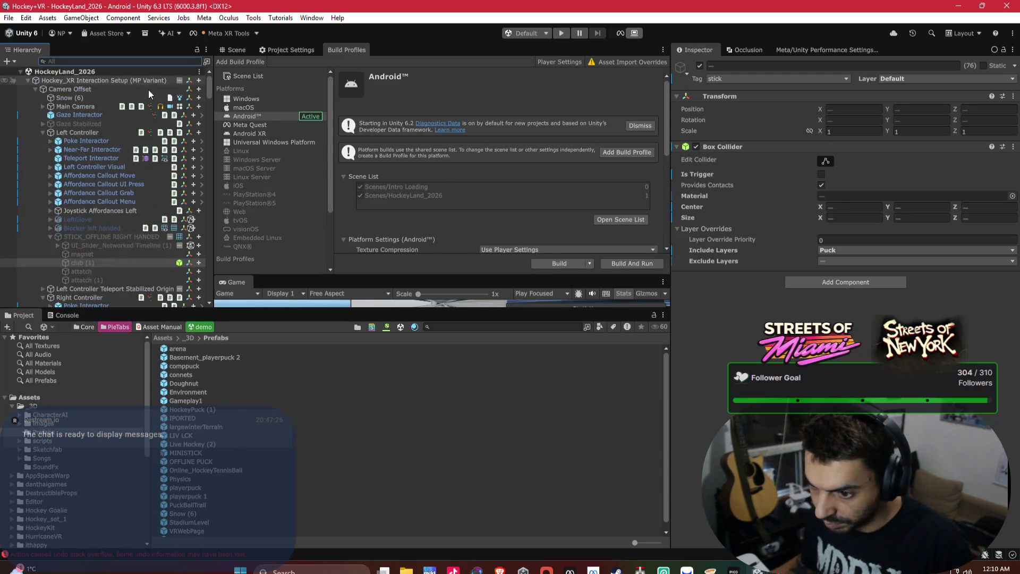
left_click(35, 89)
left_click(27, 81)
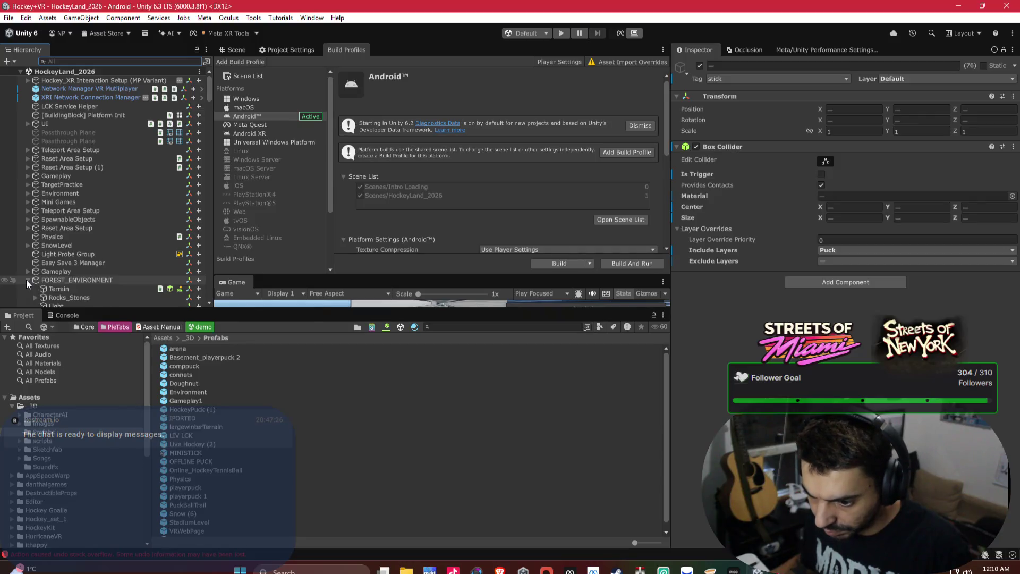
scroll(85, 251, "down", 1)
scroll(86, 252, "down", 2)
left_click(28, 224)
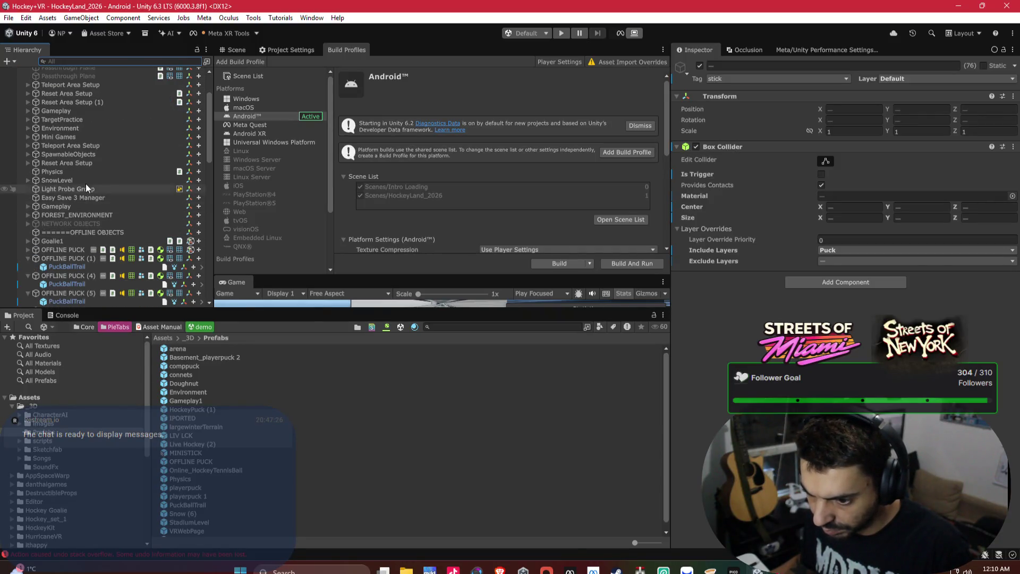
Raise the Physics object's Solver Iteration Count from 4 to 12 and start an Android build.
left_click(52, 172)
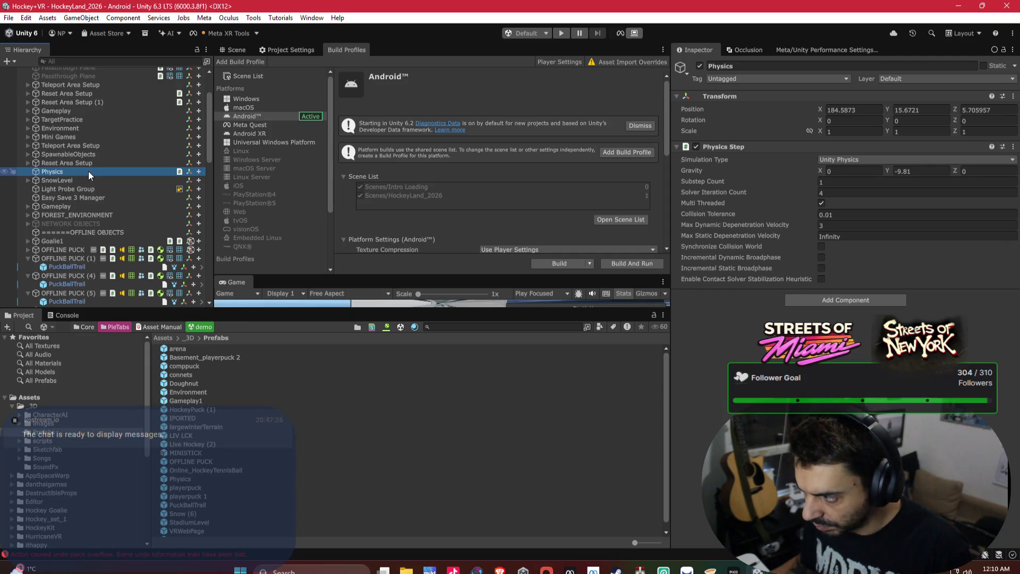
left_click(838, 195)
type("12")
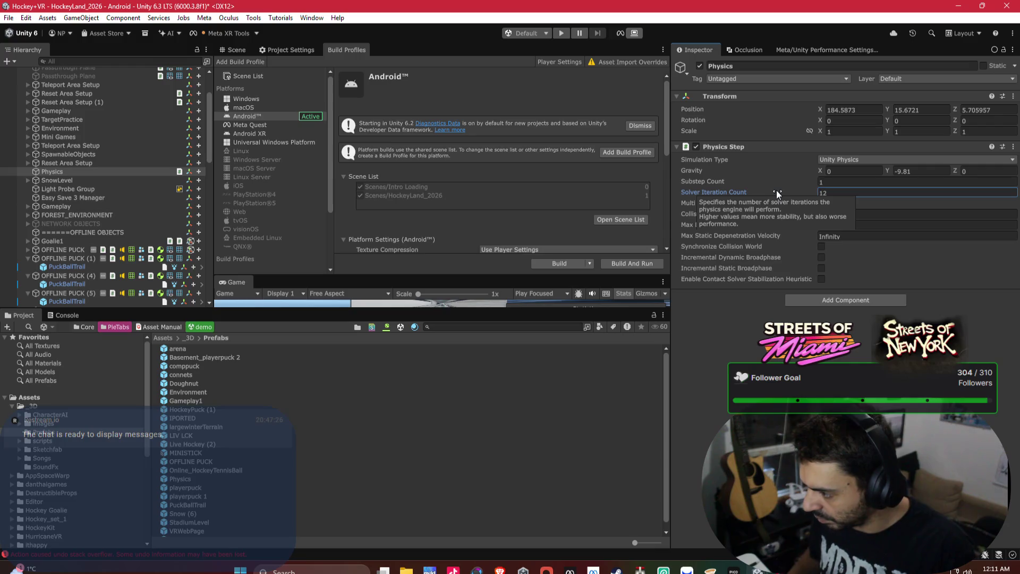
left_click(562, 266)
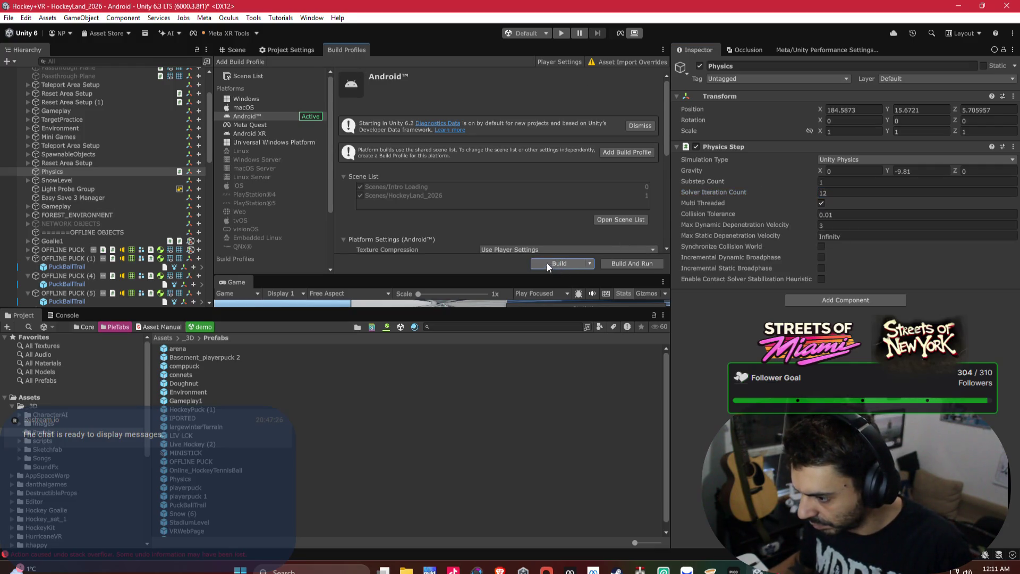
Cancel the save prompt and set the Android Compression Method to LZ4HC.
left_click(588, 386)
left_click(282, 50)
left_click(331, 49)
scroll(545, 208, "down", 10)
left_click(558, 216)
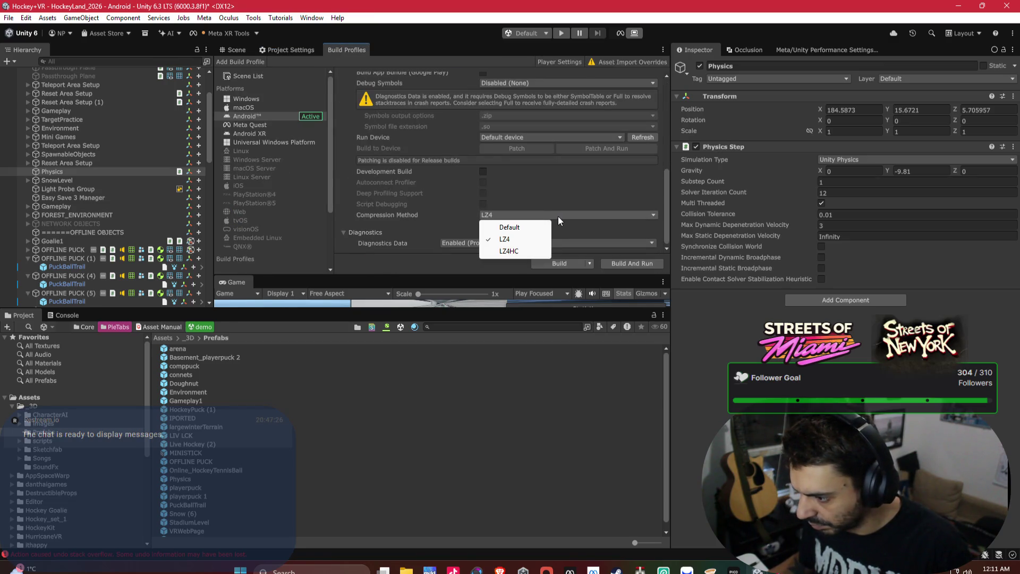
left_click(525, 252)
Build Hockey+_2026.apk to the Desktop, replacing the old file and saving modified scenes.
left_click(556, 265)
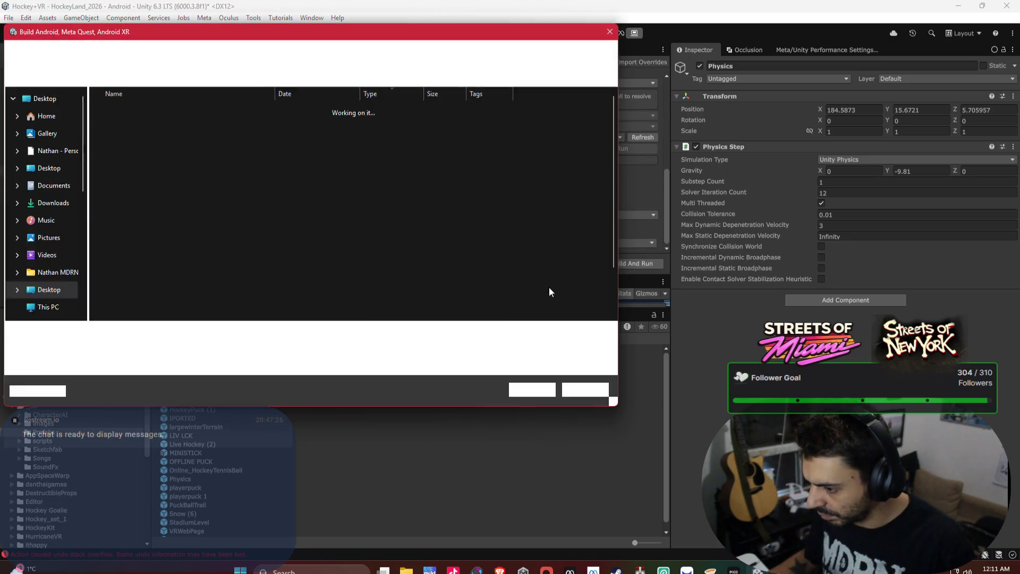
key("Return")
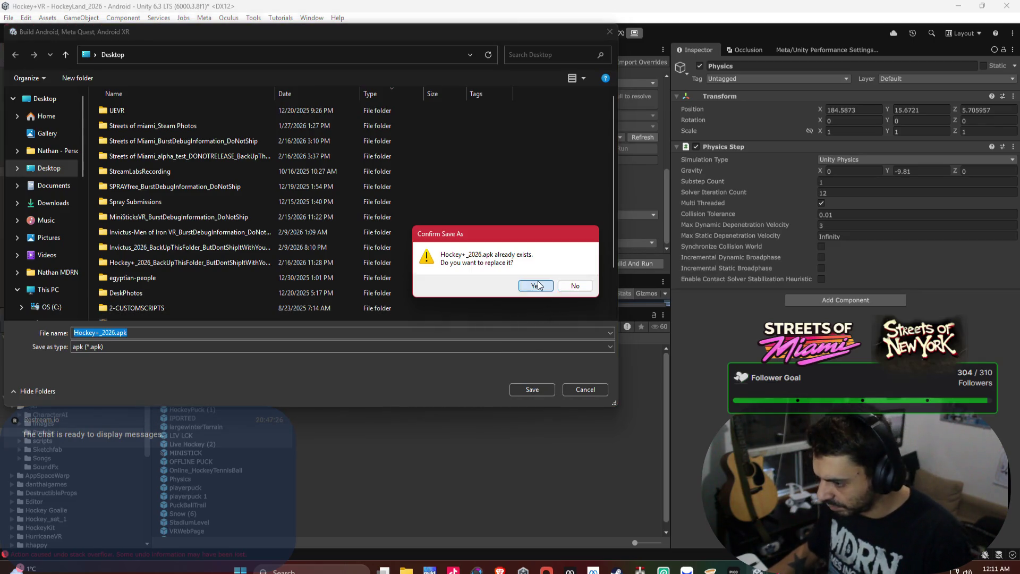
left_click(535, 285)
left_click(484, 308)
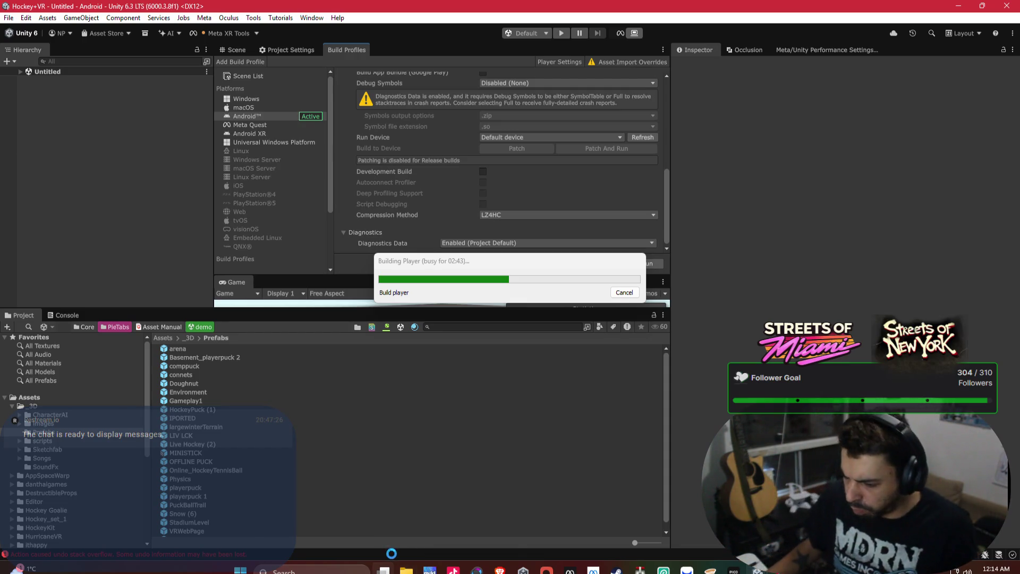
mouse_move(383, 571)
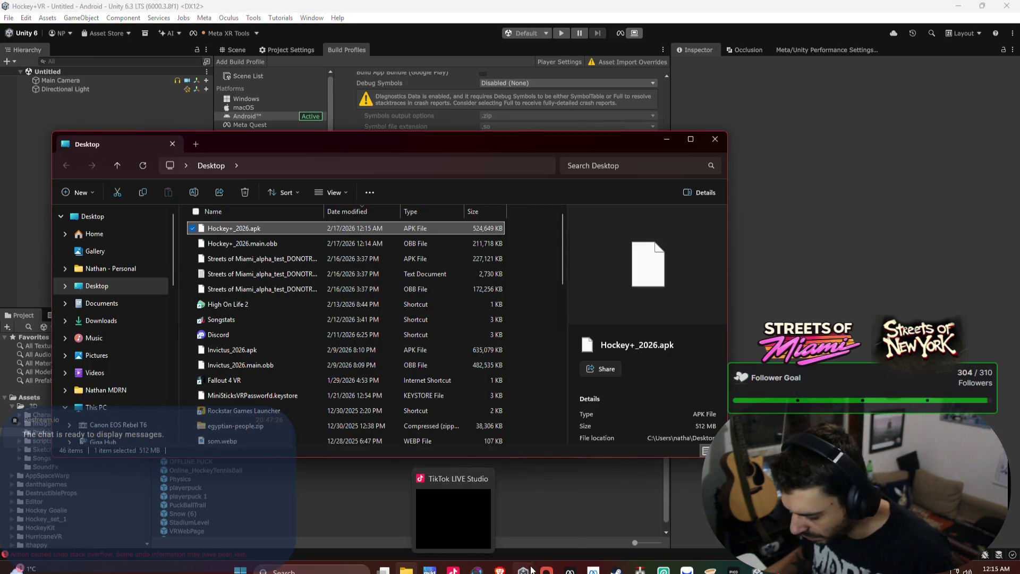
Upload the new Hockey+_2026.apk to Hockey+ VR's ALPHA channel in Meta Quest Developer Hub.
left_click(571, 571)
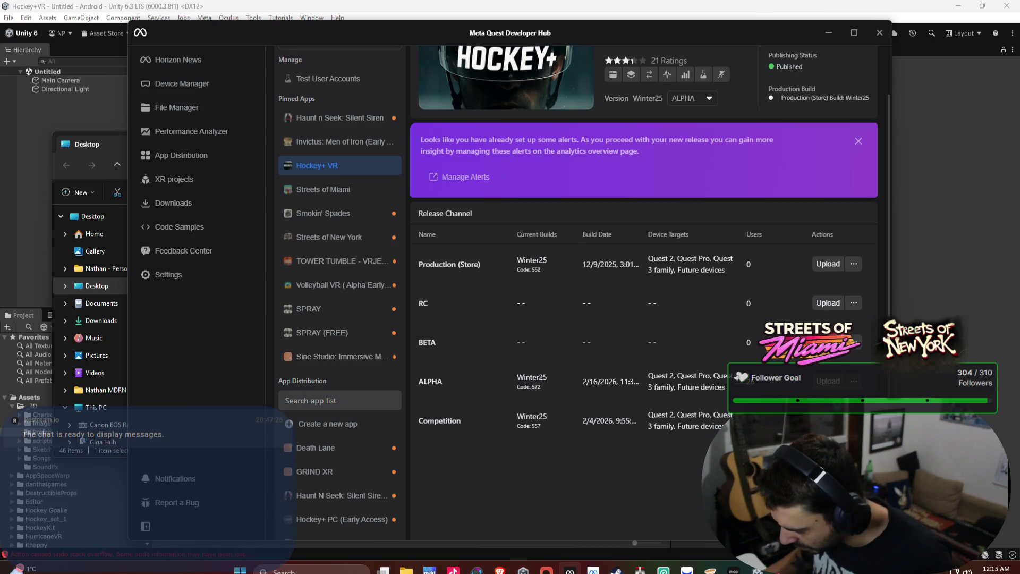
left_click(826, 381)
left_click(632, 462)
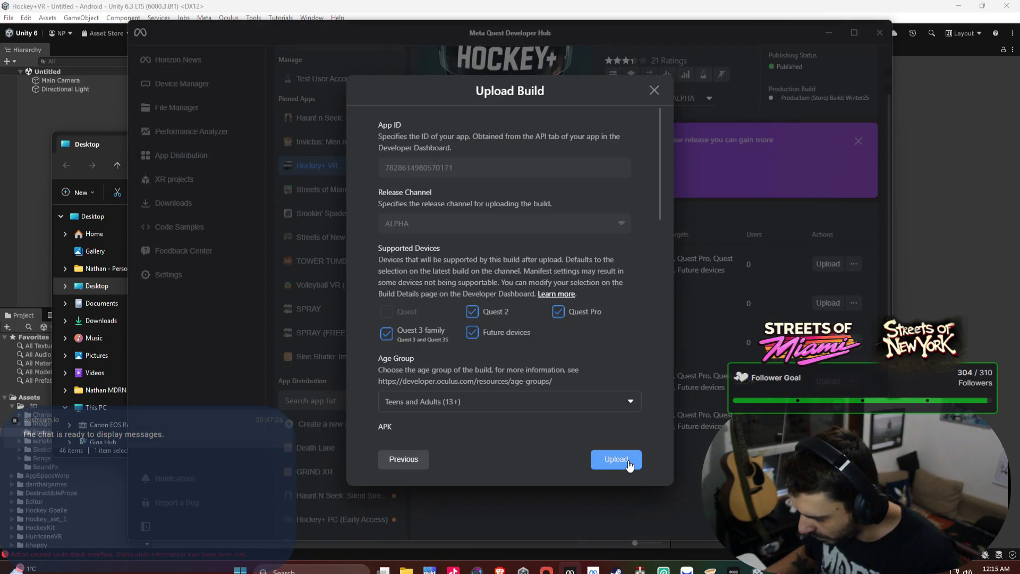
left_click(628, 461)
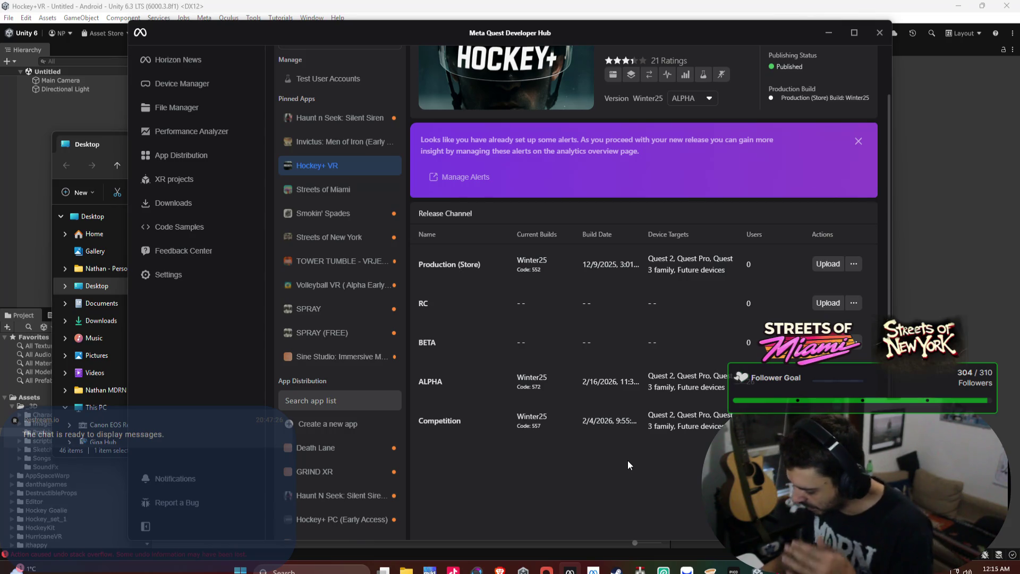
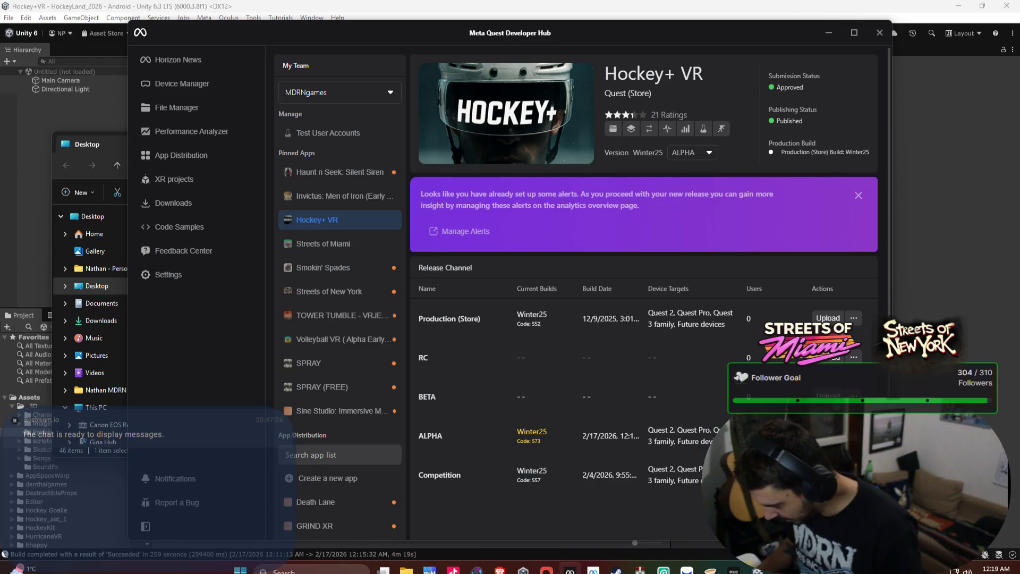
Switch from the developer hub to the Streets of Miami Unity editor and open the Streets_of_Miami_Beach scene.
mouse_move(757, 571)
left_click(759, 481)
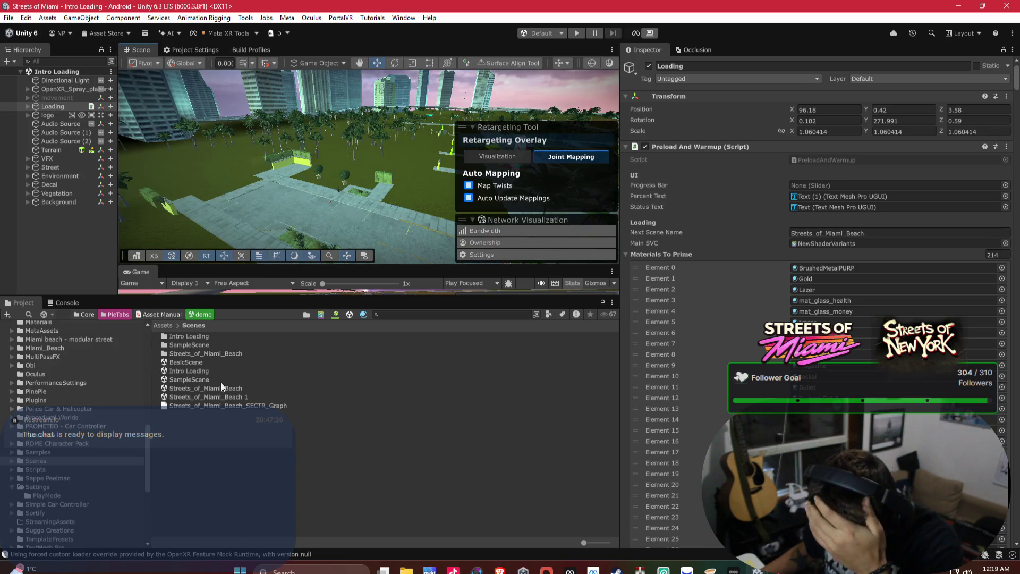
left_click(224, 387)
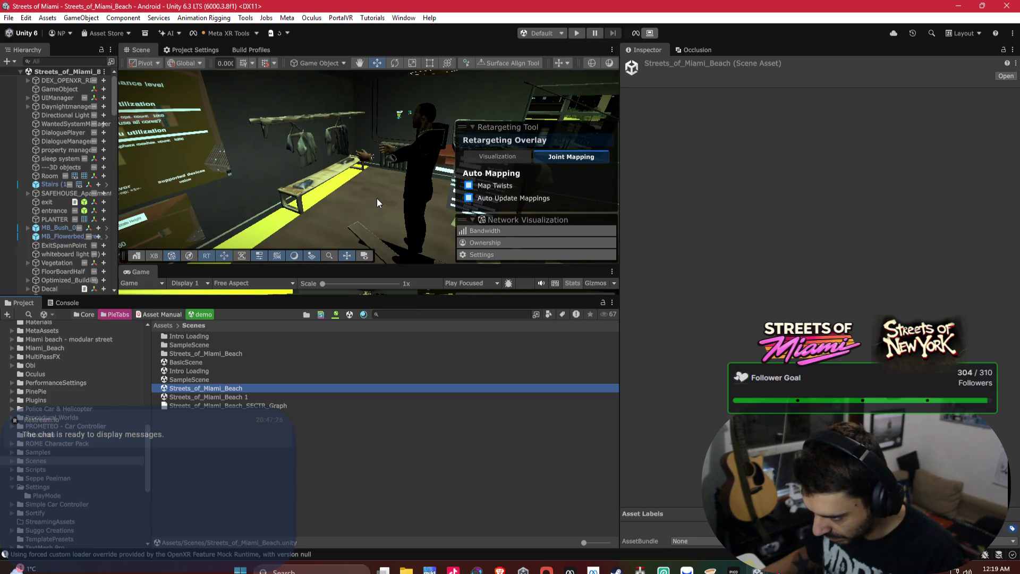
Collapse the retargeting overlay and fly the Scene view over the beach water toward the cargo ship.
mouse_move(355, 202)
left_mouse_down()
mouse_move(573, 153)
mouse_move(649, 183)
left_mouse_up()
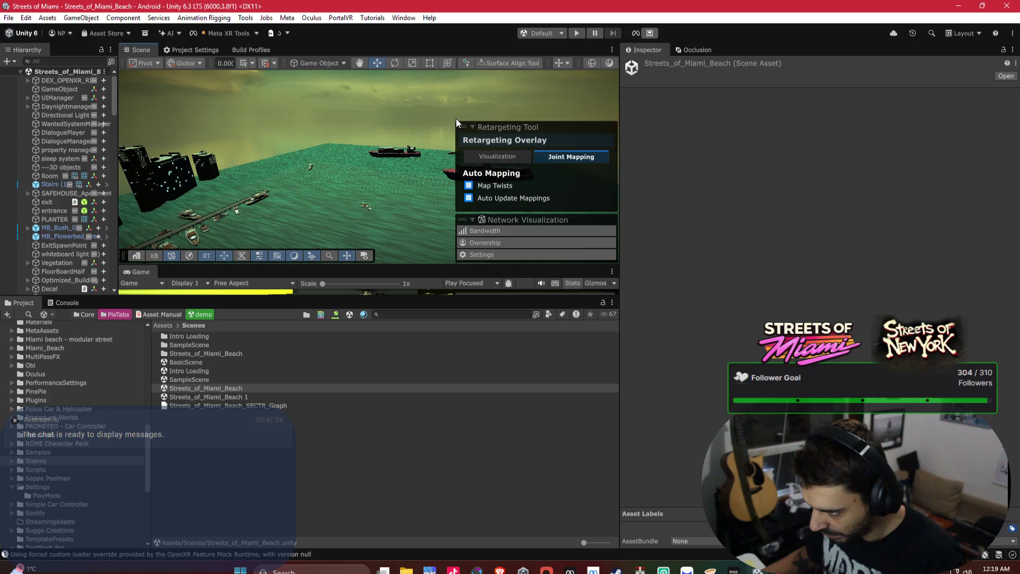
left_click(474, 126)
mouse_move(441, 154)
left_mouse_down()
mouse_move(402, 181)
mouse_move(421, 177)
mouse_move(270, 138)
mouse_move(430, 150)
mouse_move(509, 187)
mouse_move(365, 165)
left_mouse_up()
key("w")
From MB_Container_Ship_02's base map, select all four MB_Background_Ship textures and set Android Max Size 1024.
left_click(365, 168)
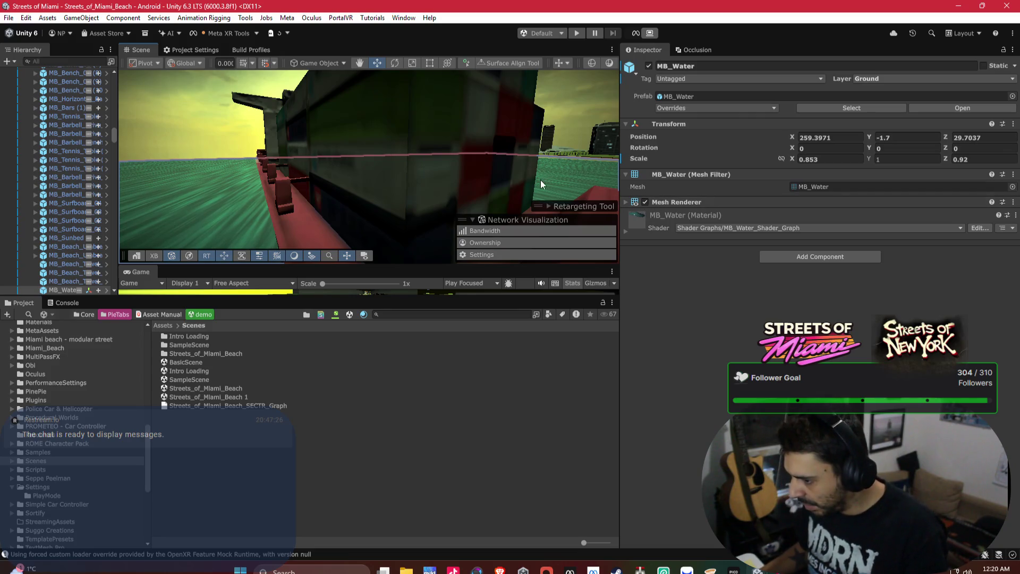
left_click(491, 124)
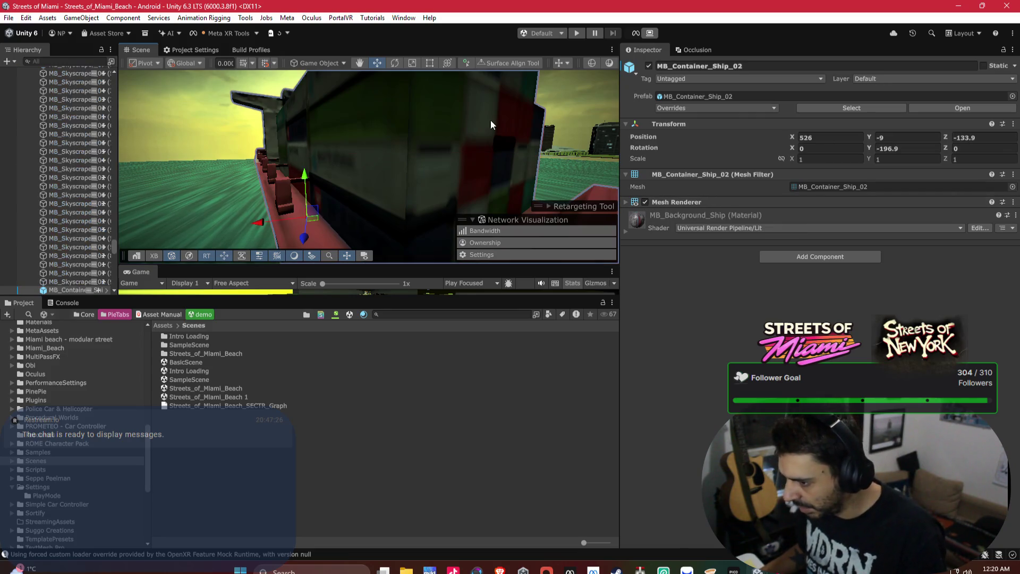
left_click(624, 231)
left_click(644, 336)
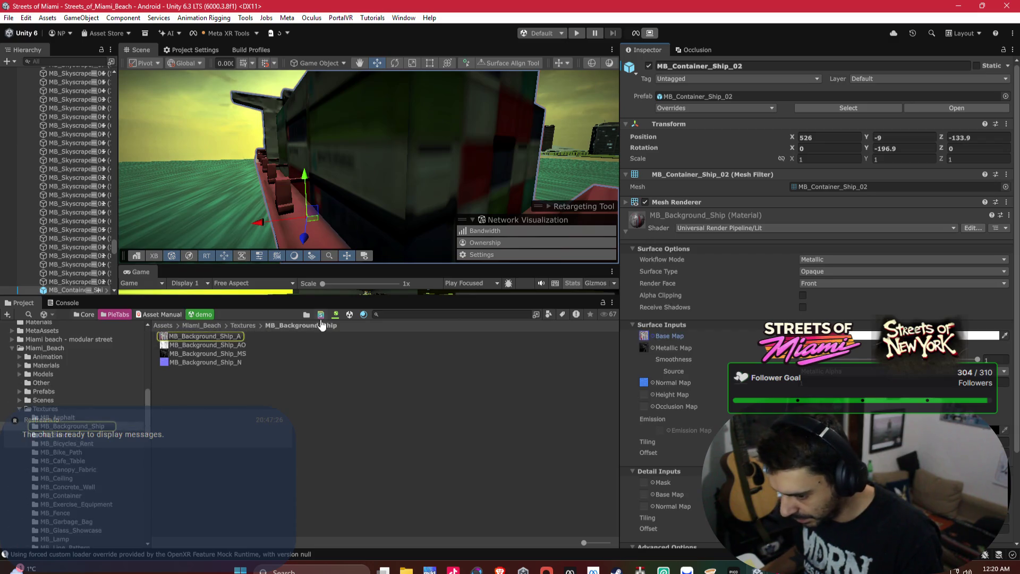
left_click(227, 335)
left_click(225, 363, "shift")
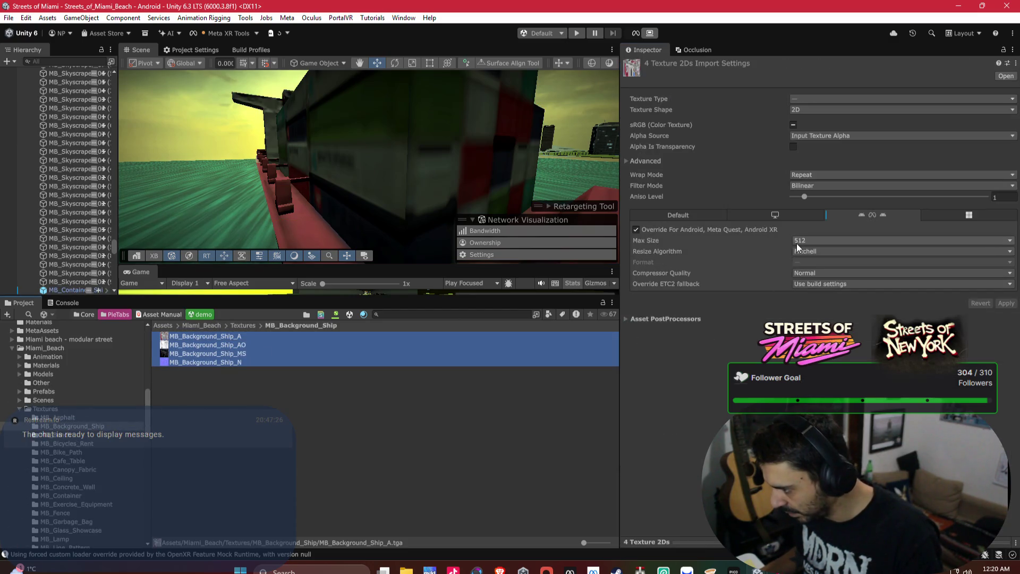
left_click(813, 240)
left_click(819, 312)
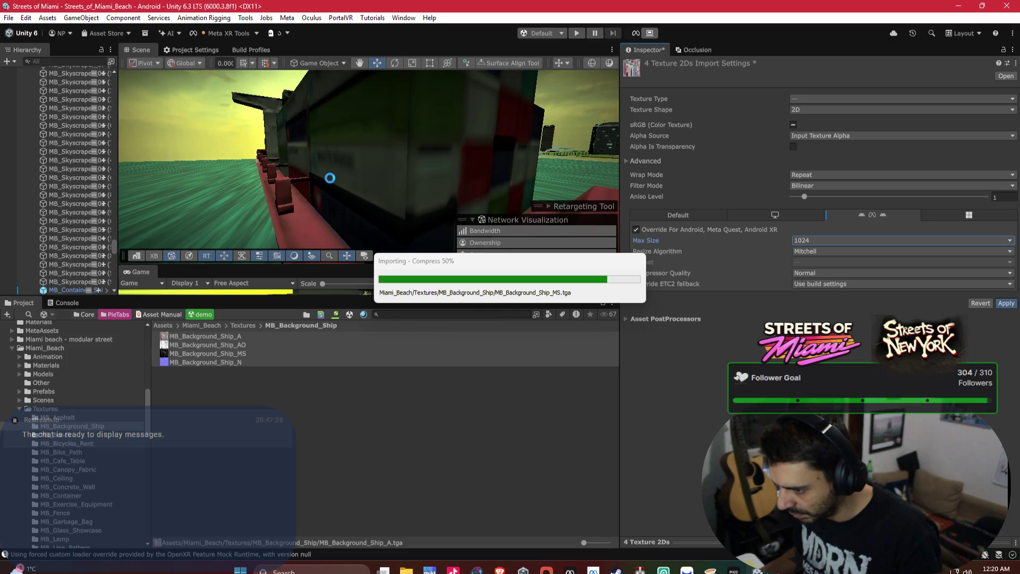
Orbit the view toward the water and skyline and select the MB_Skyscraper_06 skyscraper.
mouse_move(287, 183)
left_mouse_down()
mouse_move(340, 171)
mouse_move(236, 166)
mouse_move(552, 172)
left_mouse_up()
scroll(319, 209, "up", 10)
mouse_move(319, 209)
left_mouse_down()
mouse_move(450, 158)
mouse_move(423, 131)
left_mouse_up()
left_click(399, 134)
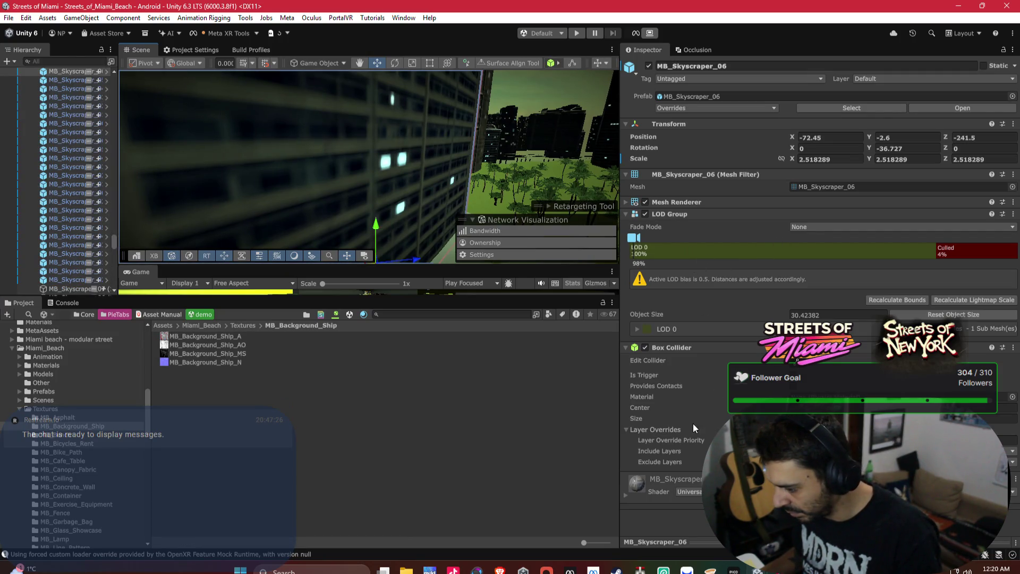
Ping MB_Skyscraper_06's base map, Ctrl+A the five MB_Skyscraper textures, and apply Android Max Size 1024.
left_click(624, 497)
scroll(653, 425, "down", 5)
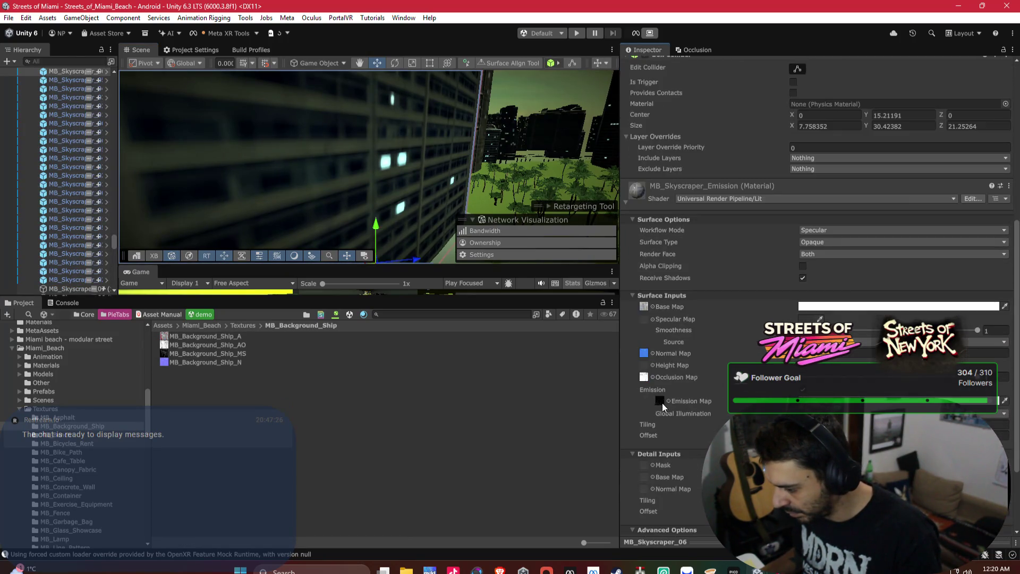
left_click(643, 307)
key("ctrl+a")
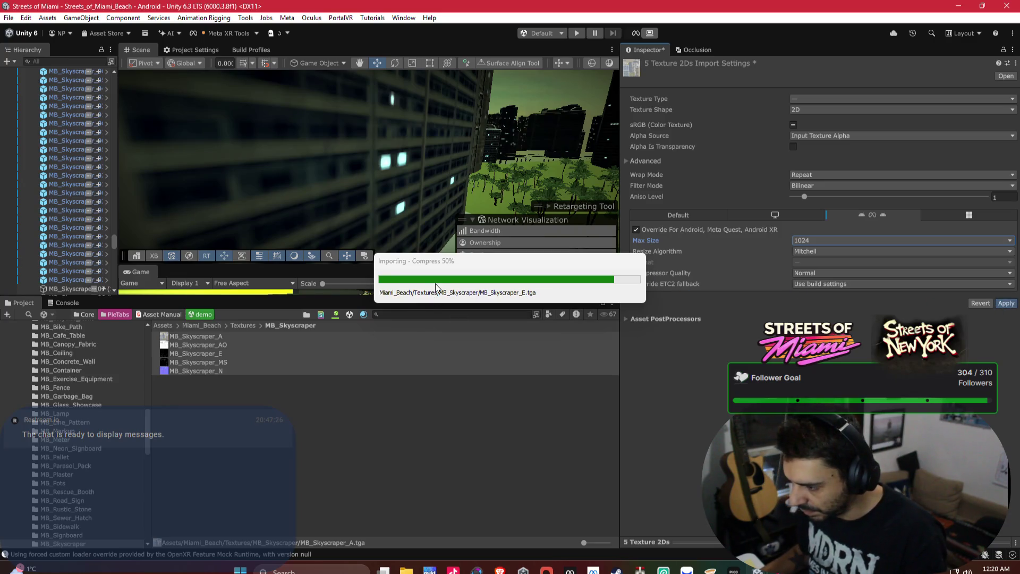
mouse_move(356, 178)
left_mouse_down()
mouse_move(530, 171)
mouse_move(404, 181)
mouse_move(482, 226)
mouse_move(428, 218)
mouse_move(287, 141)
mouse_move(328, 131)
mouse_move(349, 93)
mouse_move(399, 112)
mouse_move(405, 140)
mouse_move(457, 144)
mouse_move(402, 174)
mouse_move(406, 192)
left_mouse_up()
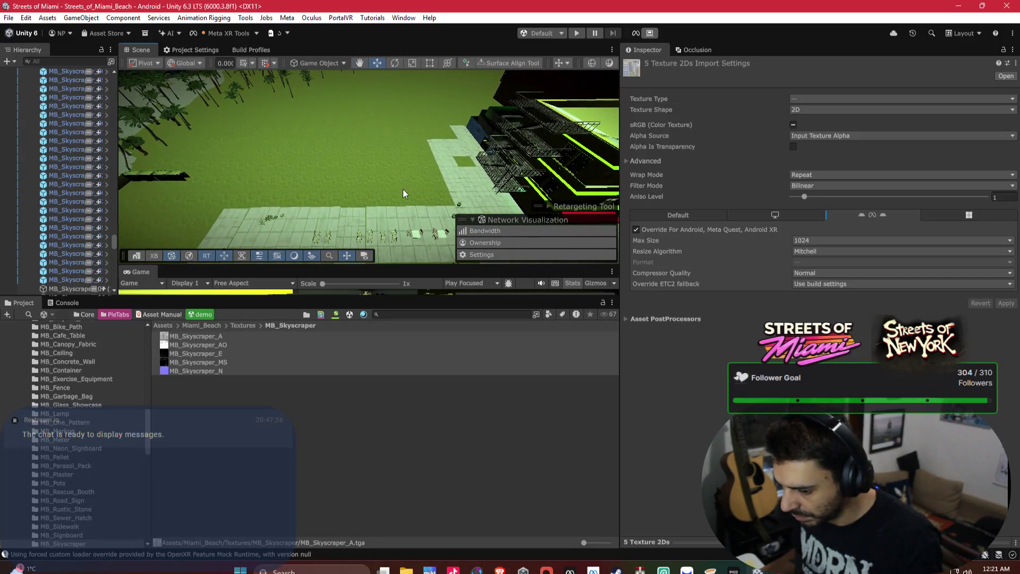
scroll(87, 444, "up", 10)
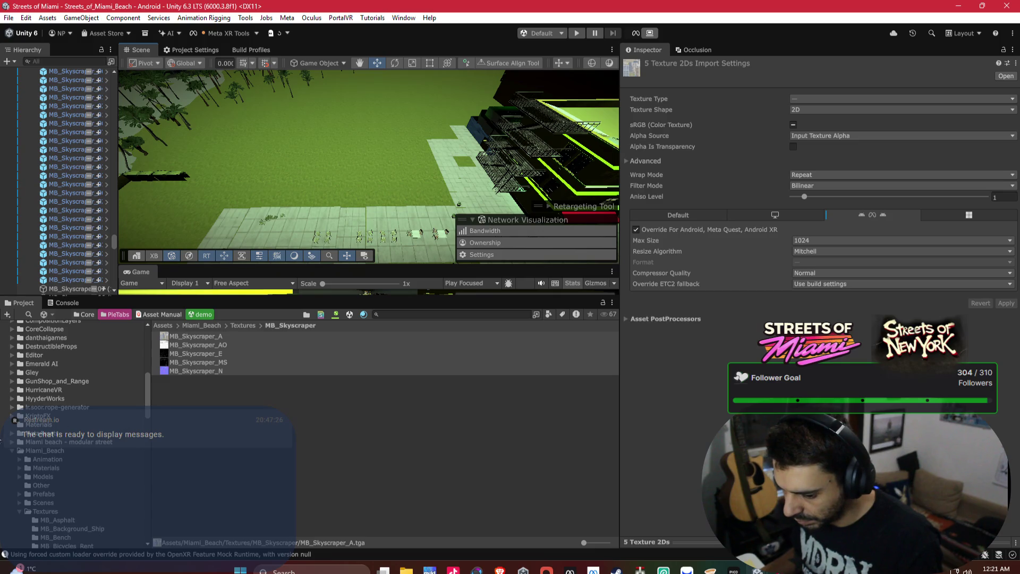
Collapse the Miami_Beach folder and open Streets_of_Miami_Beach 1 from Assets/Scenes.
left_click(14, 452)
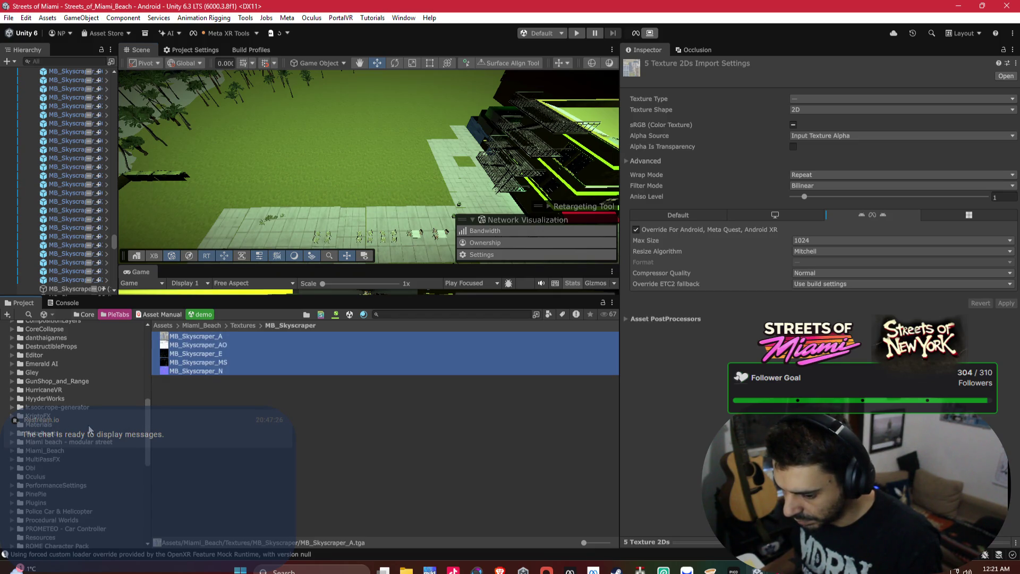
scroll(90, 429, "up", 10)
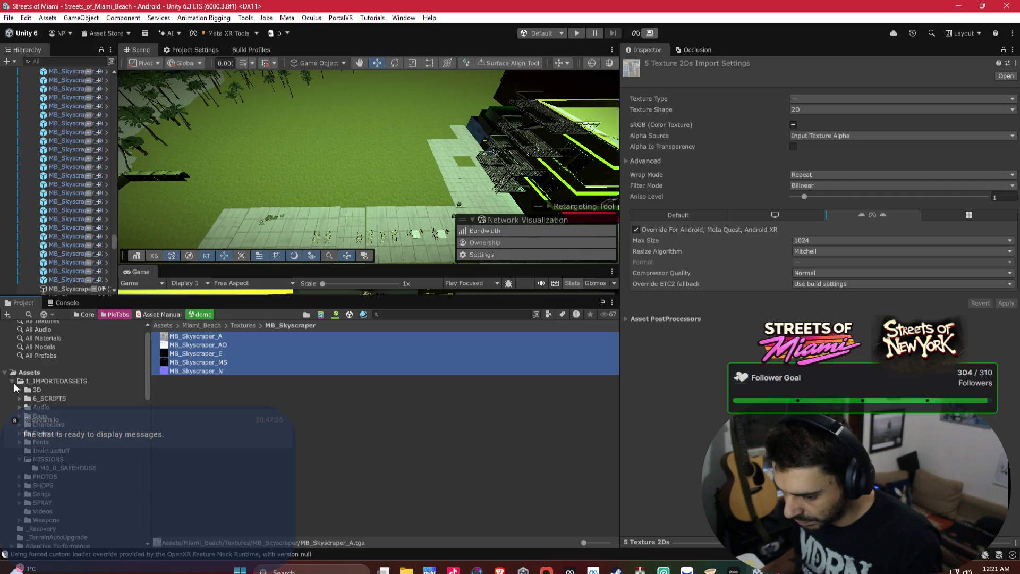
scroll(84, 434, "down", 10)
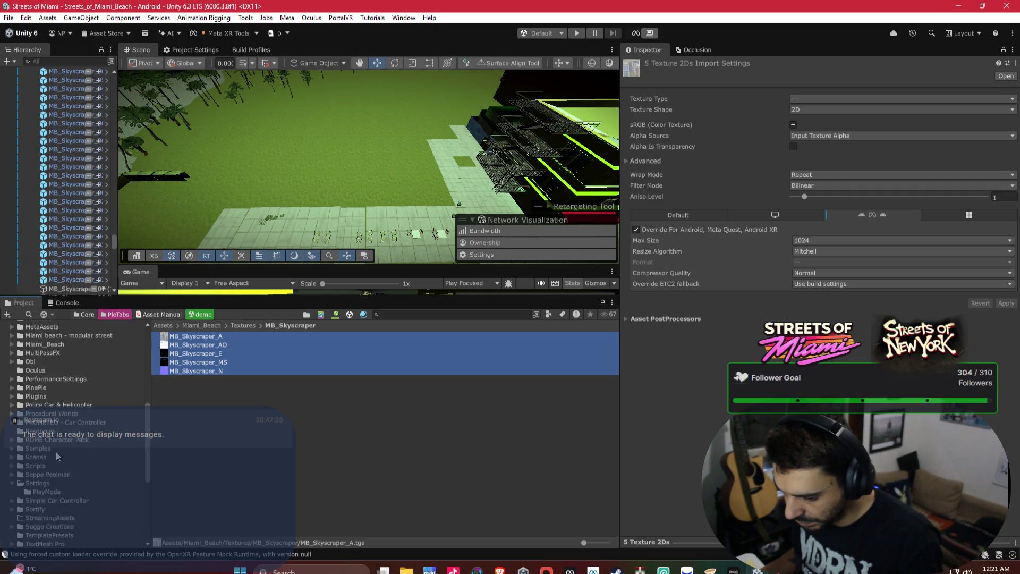
left_click(36, 457)
left_click(222, 396)
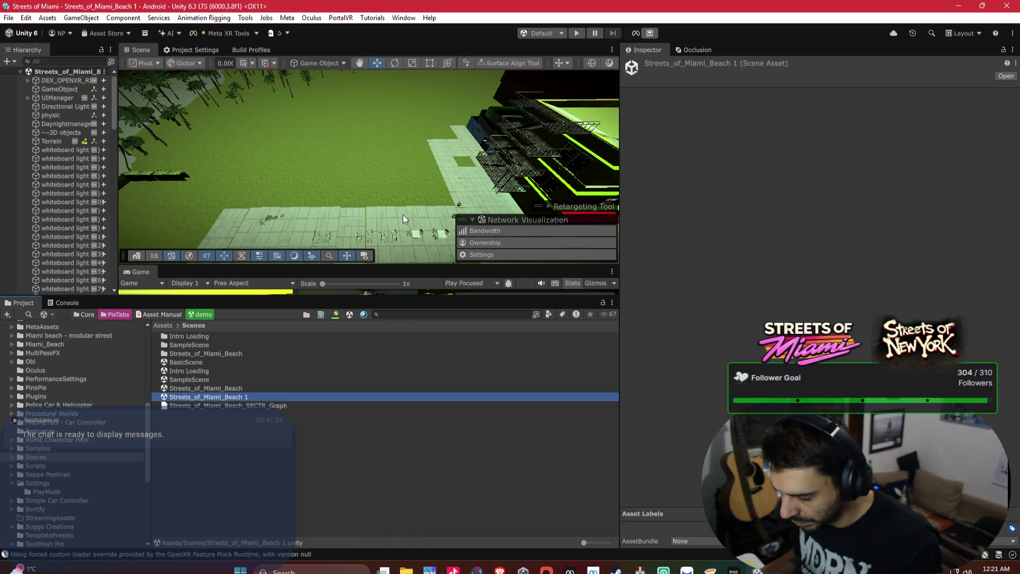
Look down on the beach street, marquee-select the 136 sidewalk pieces, then pick the Streets_of_Miami_Beach scene asset.
mouse_move(410, 229)
left_mouse_down()
mouse_move(404, 248)
mouse_move(397, 242)
left_mouse_up()
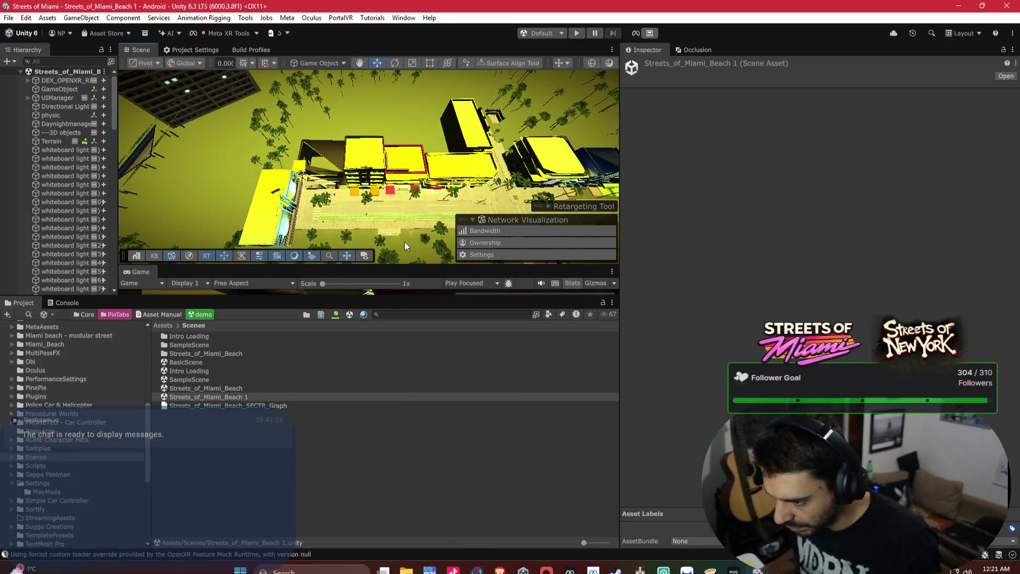
left_click(413, 247)
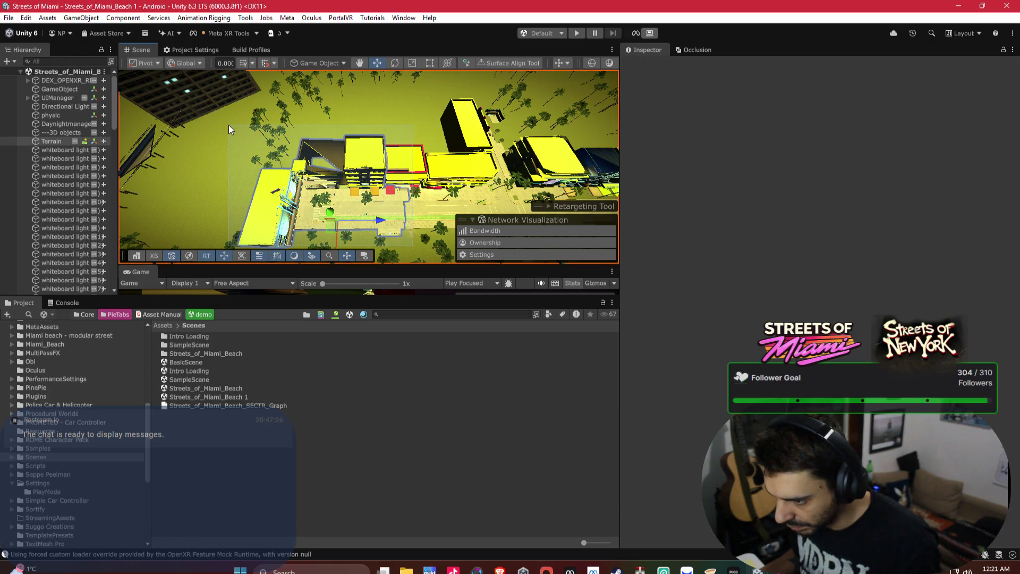
left_click_drag(225, 123, 225, 123)
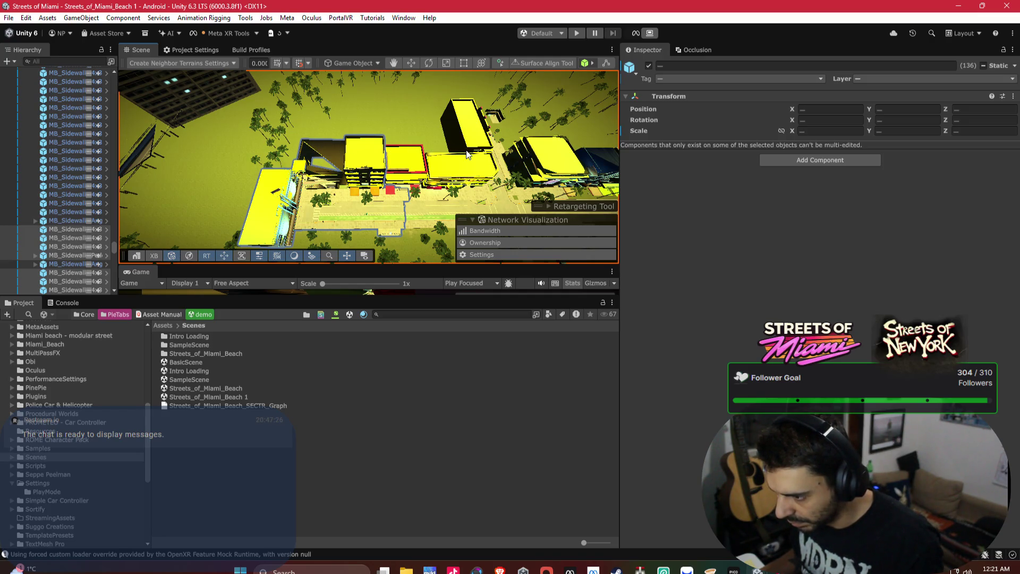
left_click(225, 388)
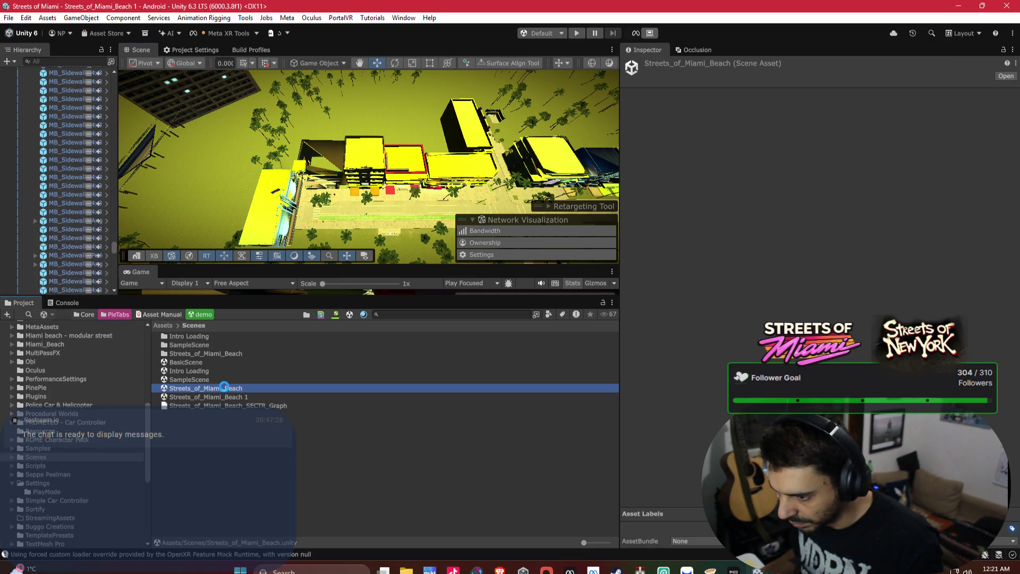
Widen the Hierarchy and paste the 136 sidewalk objects as children of SECTR Sector_left strip.
scroll(85, 203, "down", 15)
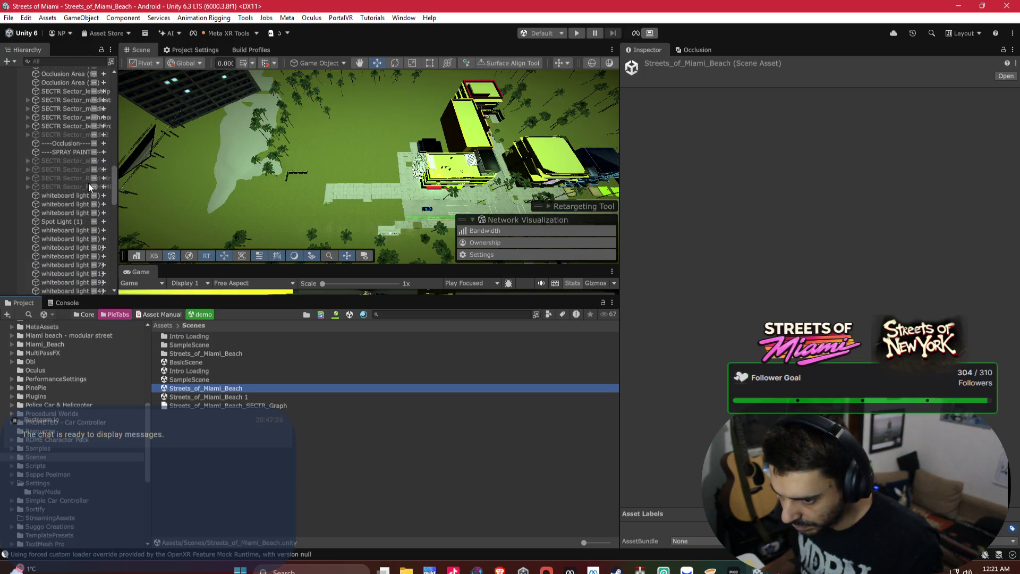
scroll(75, 152, "up", 2)
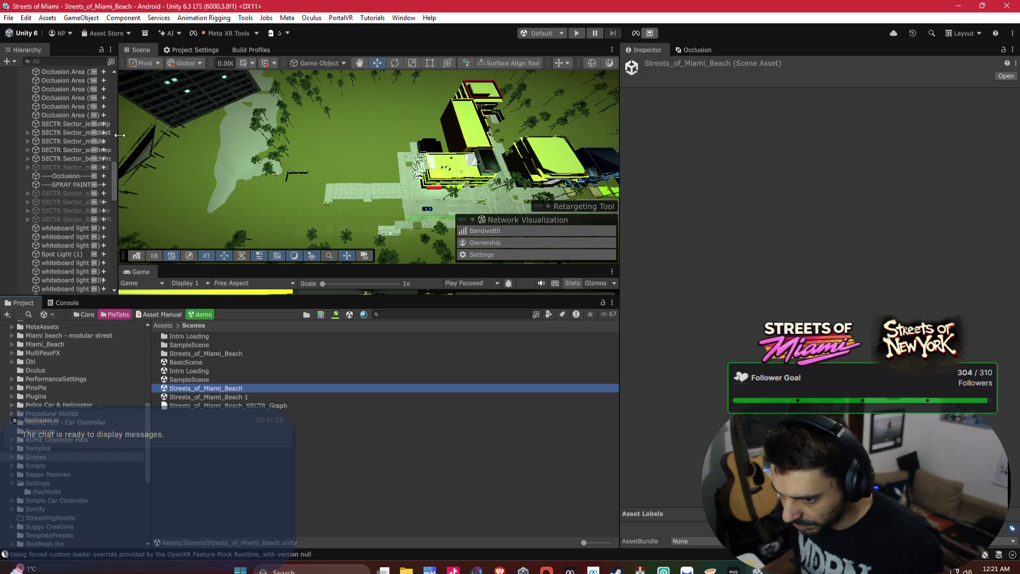
left_click_drag(118, 134, 207, 135)
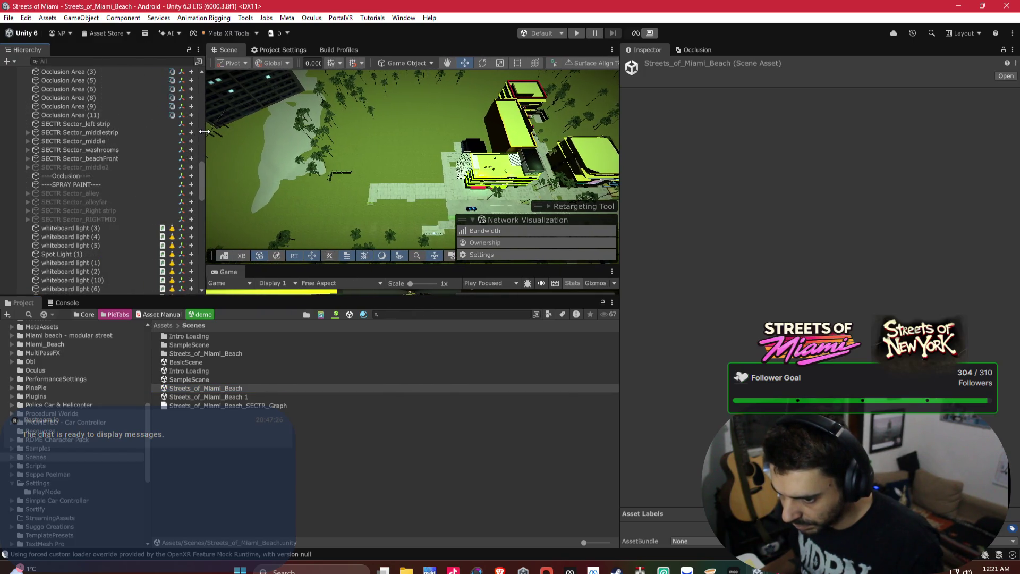
left_click_drag(93, 178, 92, 121)
left_click(93, 130)
right_click(91, 134)
left_click(117, 106)
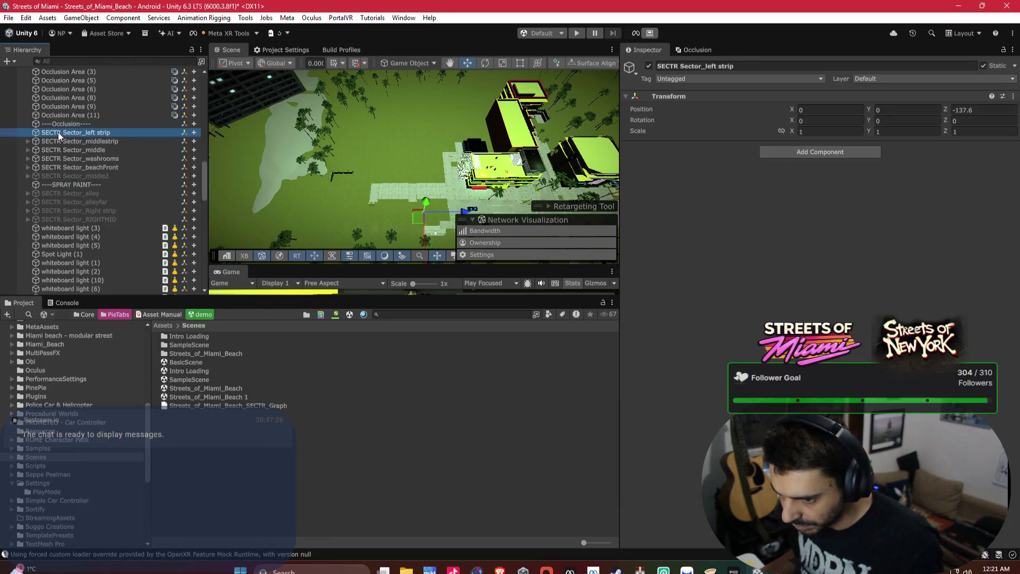
Expand SECTR Sector_left strip and delete the pasted Terrain (1) object.
scroll(62, 131, "up", 10)
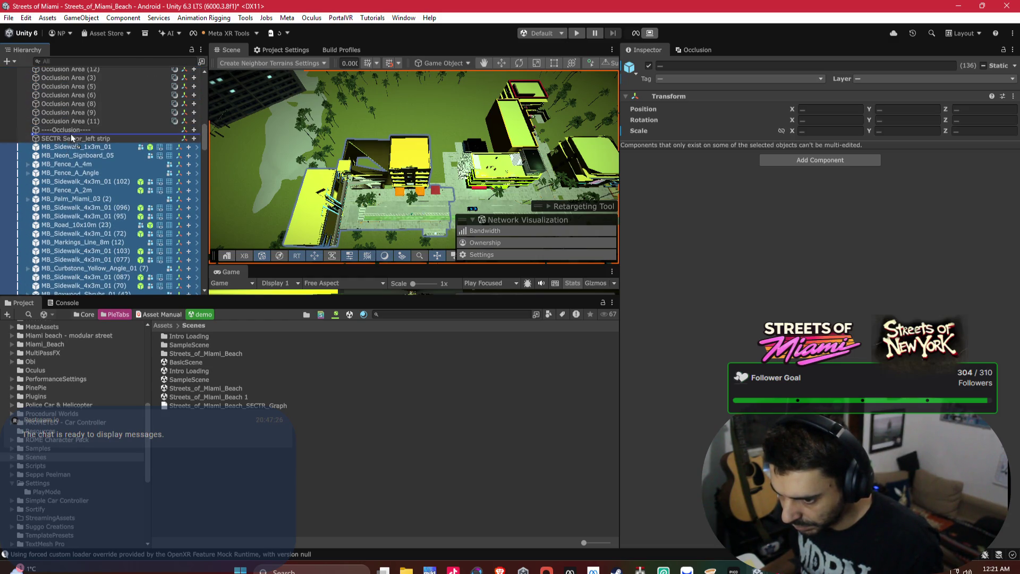
key("Left")
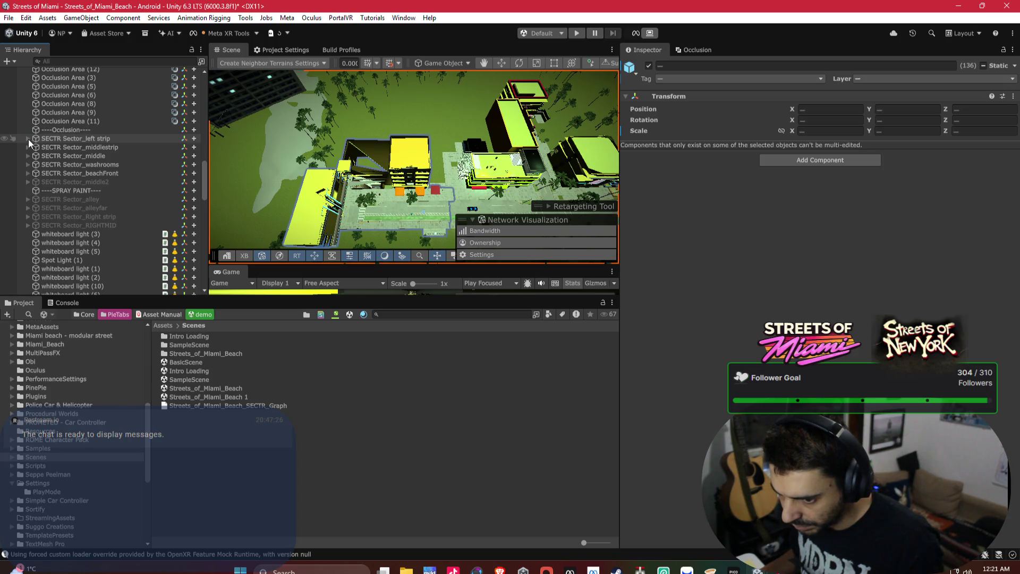
left_click(28, 139)
scroll(99, 155, "down", 5)
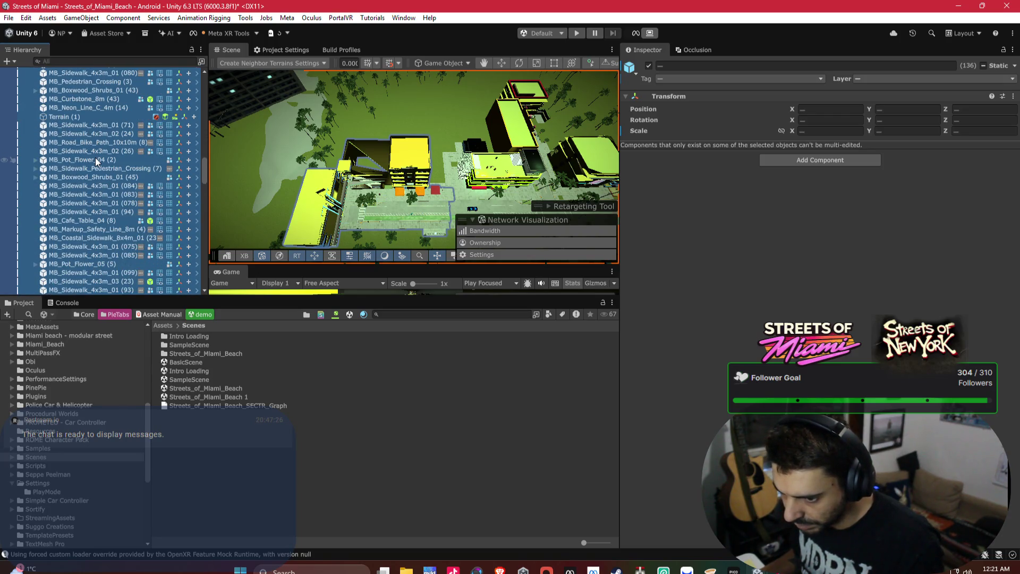
left_click(91, 115)
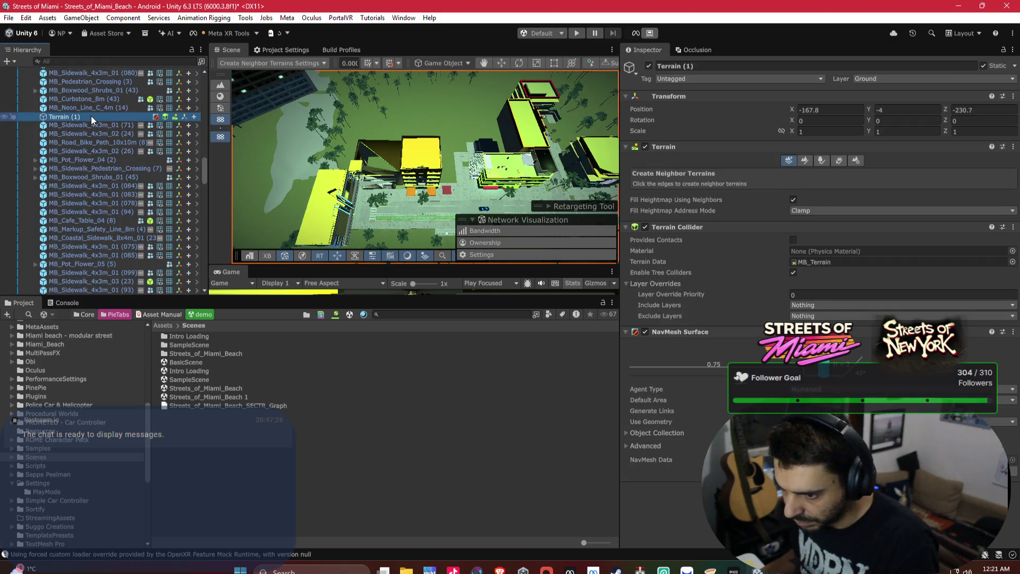
key("Delete")
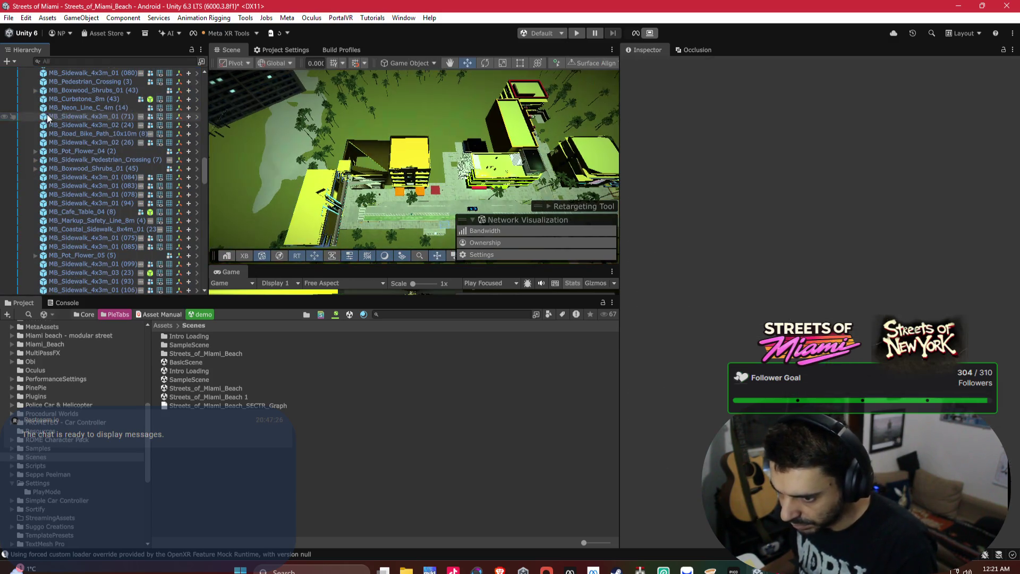
scroll(155, 141, "down", 4)
mouse_move(403, 158)
left_mouse_down()
mouse_move(423, 155)
mouse_move(414, 85)
mouse_move(460, 108)
mouse_move(339, 123)
mouse_move(422, 163)
mouse_move(440, 157)
left_mouse_up()
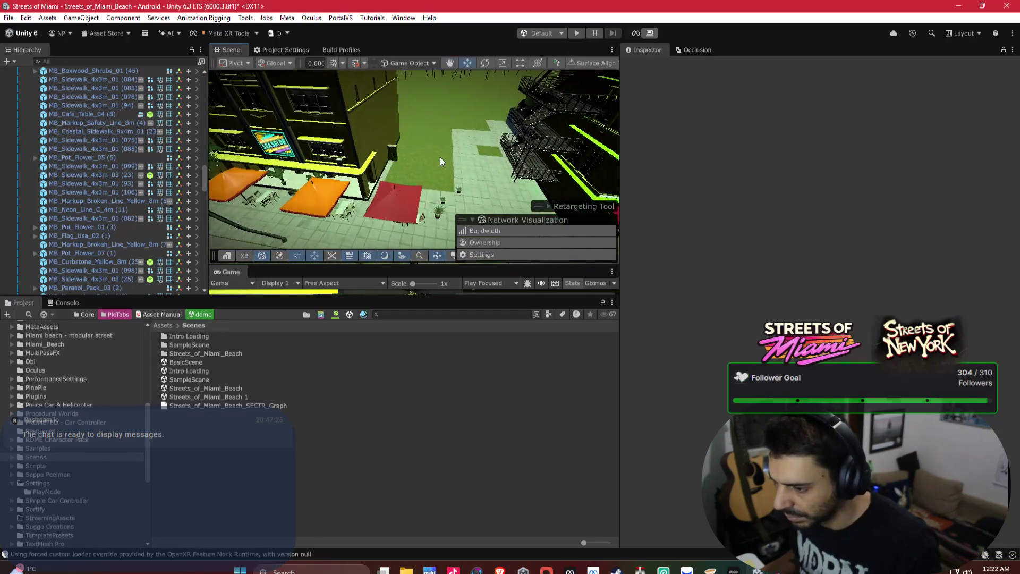
mouse_move(345, 155)
left_mouse_down()
mouse_move(369, 134)
mouse_move(407, 128)
mouse_move(333, 112)
mouse_move(355, 103)
mouse_move(383, 132)
left_mouse_up()
left_click(399, 153)
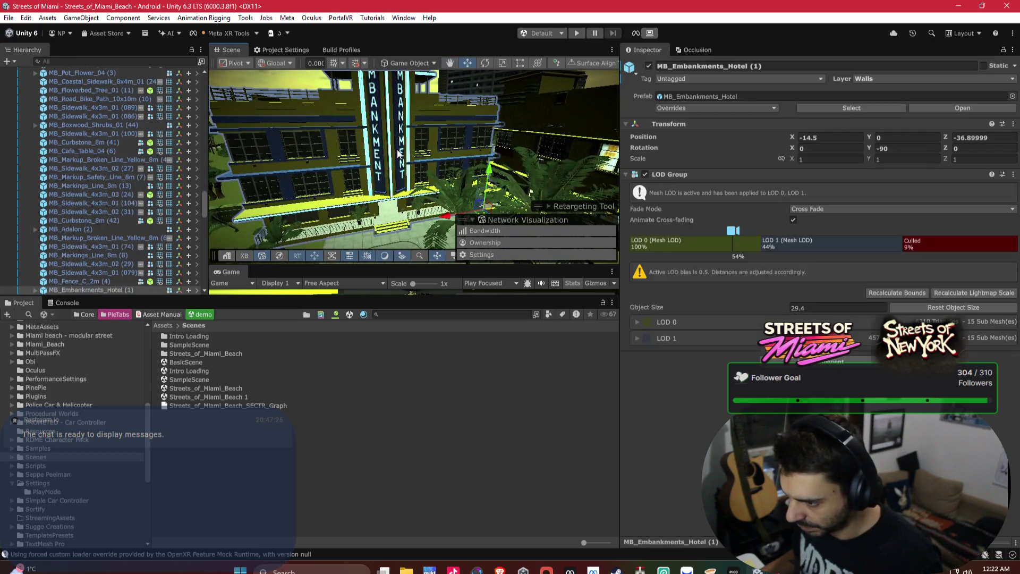
Set MB_Embankments_Hotel (1)'s LOD Group to cull at 4% and switch to LOD 1 at 25%.
left_click_drag(901, 243, 934, 243)
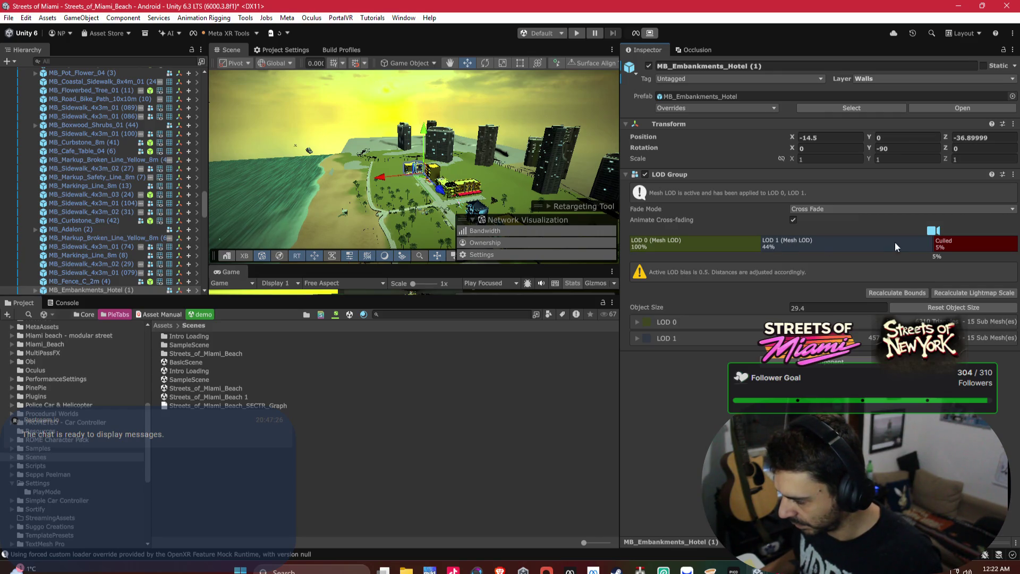
left_click_drag(933, 243, 944, 244)
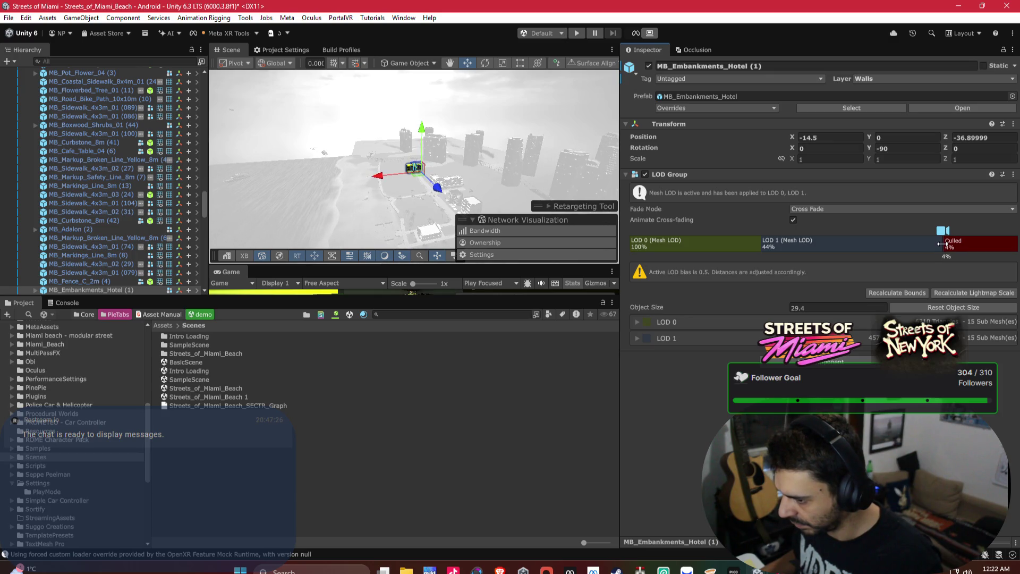
left_click_drag(942, 243, 942, 243)
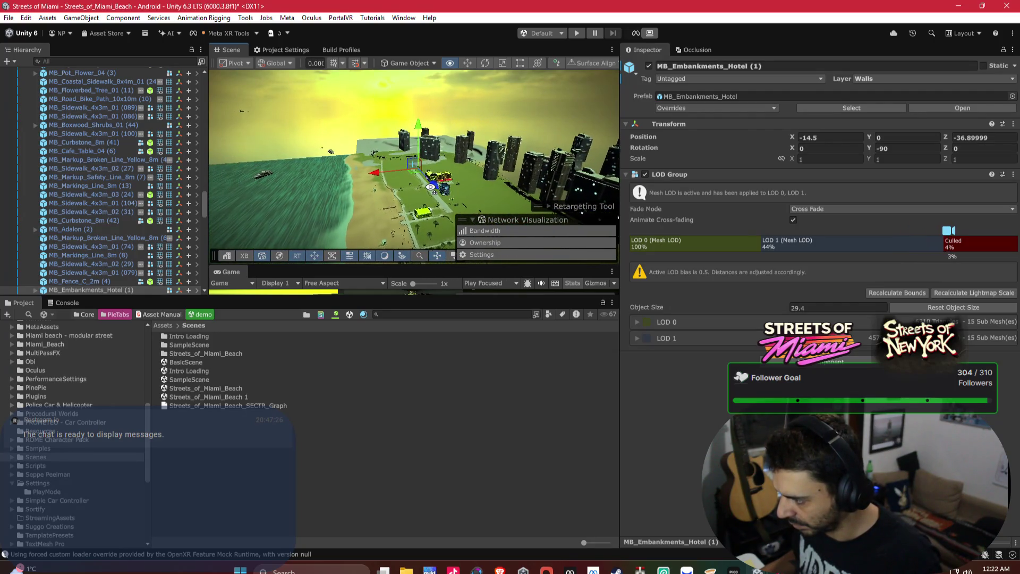
mouse_move(935, 230)
left_mouse_down()
mouse_move(910, 230)
mouse_move(937, 243)
left_mouse_up()
scroll(444, 189, "up", 10)
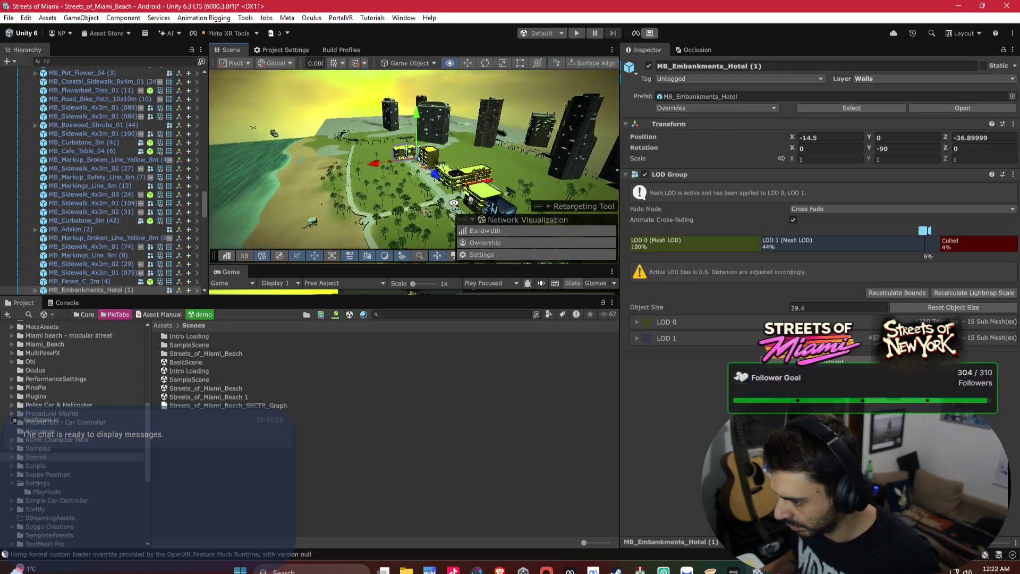
scroll(445, 189, "up", 5)
left_click_drag(762, 244, 816, 247)
left_click_drag(478, 170, 442, 151)
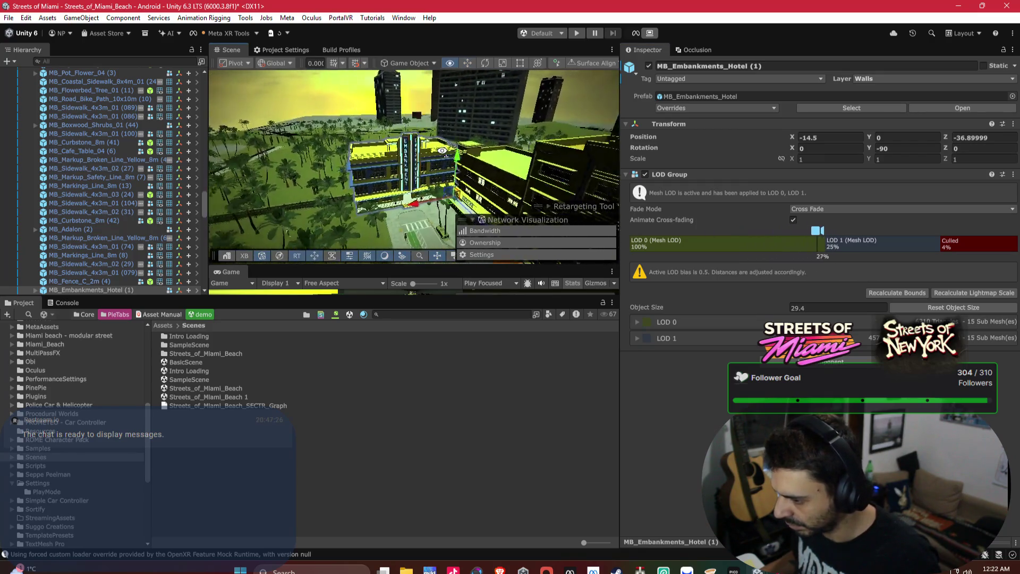
Frame MB_Adalon (2), then preview MB_Optimized_Building_01_NI (1)'s LOD switch at 16%.
left_click(464, 159)
key("f")
left_click_drag(815, 234, 862, 239)
left_click(482, 184)
mouse_move(508, 172)
left_mouse_down()
mouse_move(457, 141)
mouse_move(372, 134)
mouse_move(499, 137)
mouse_move(454, 148)
mouse_move(403, 131)
mouse_move(535, 140)
mouse_move(444, 152)
mouse_move(584, 165)
mouse_move(416, 138)
mouse_move(509, 173)
mouse_move(380, 146)
left_mouse_up()
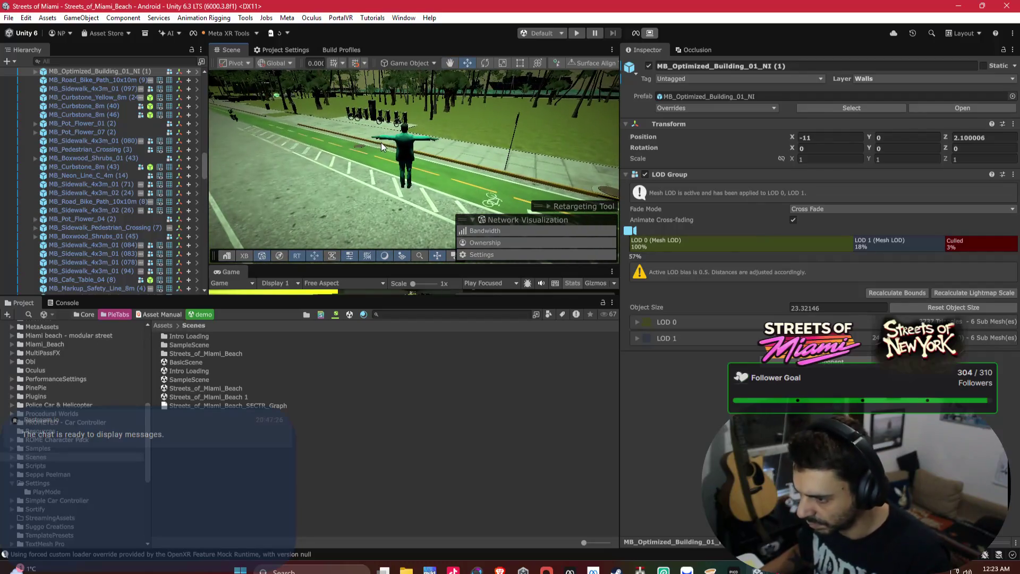
left_click(401, 143)
scroll(107, 212, "down", 2)
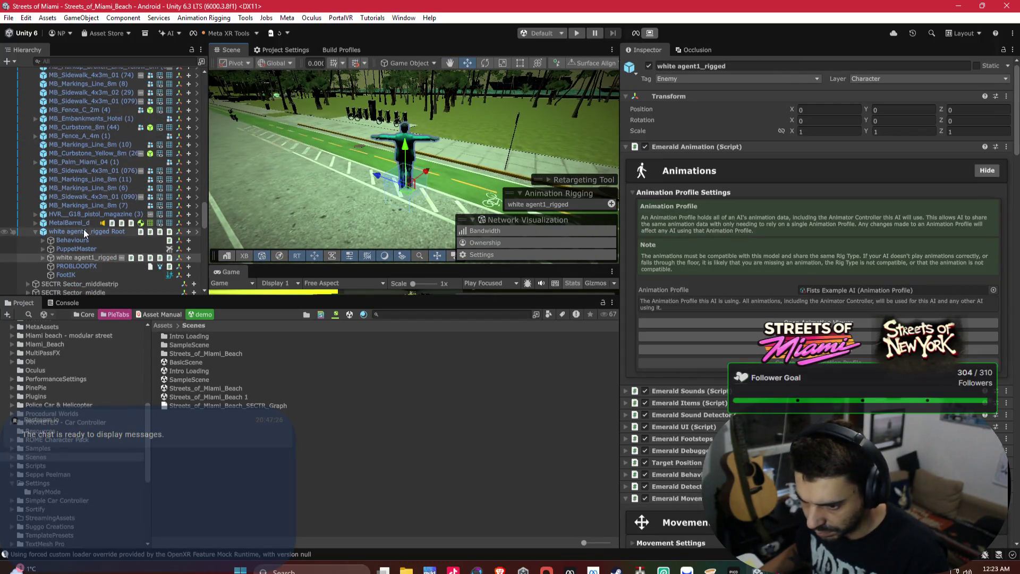
left_click(84, 228)
scroll(82, 218, "down", 3)
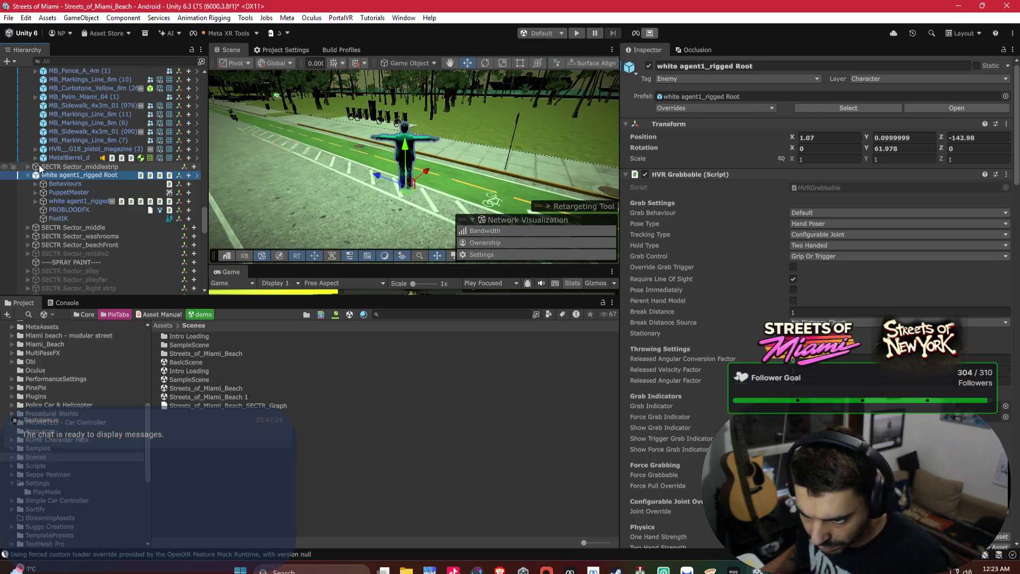
scroll(40, 168, "up", 6)
scroll(40, 168, "up", 10)
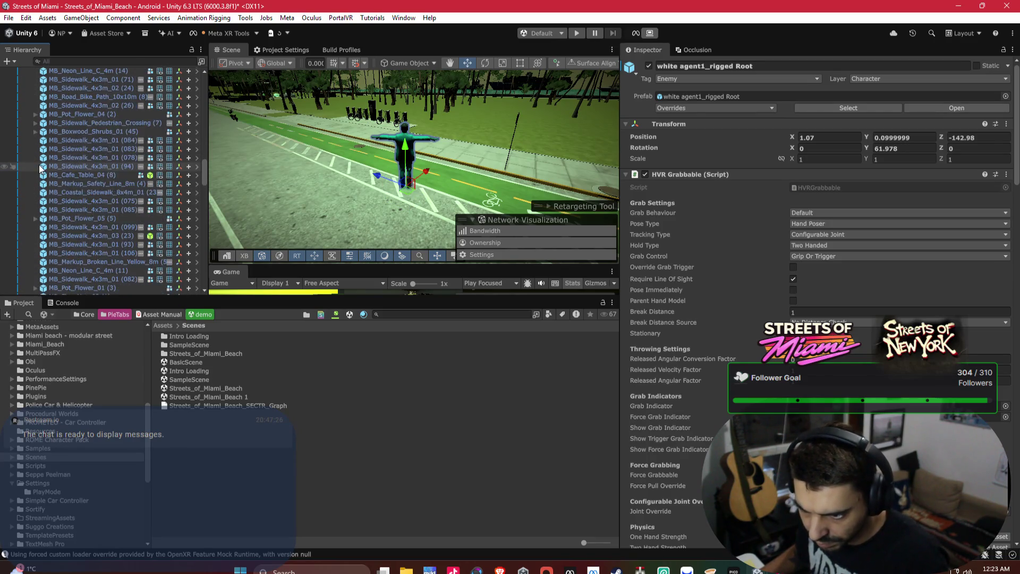
scroll(40, 168, "up", 6)
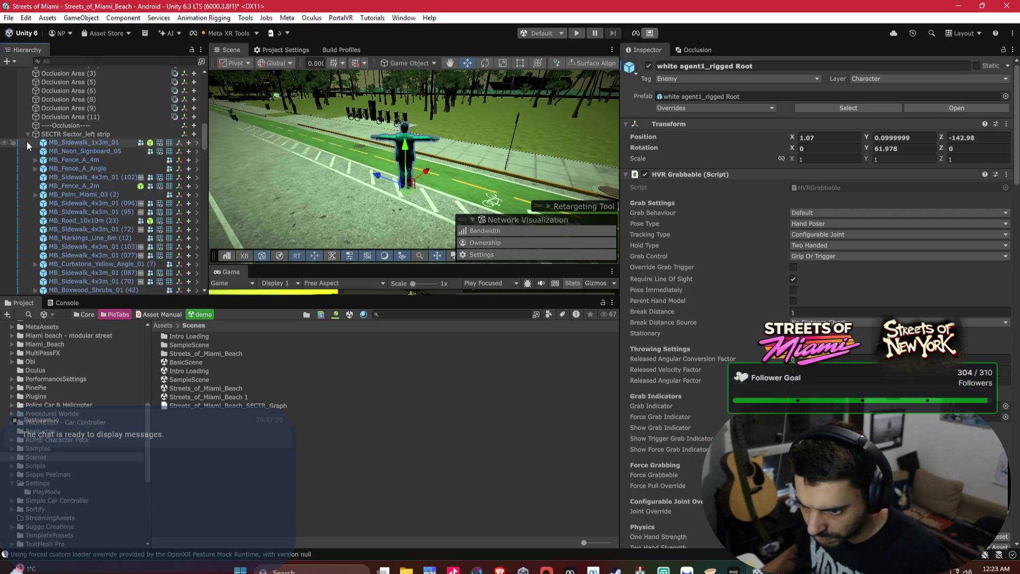
left_click(28, 133)
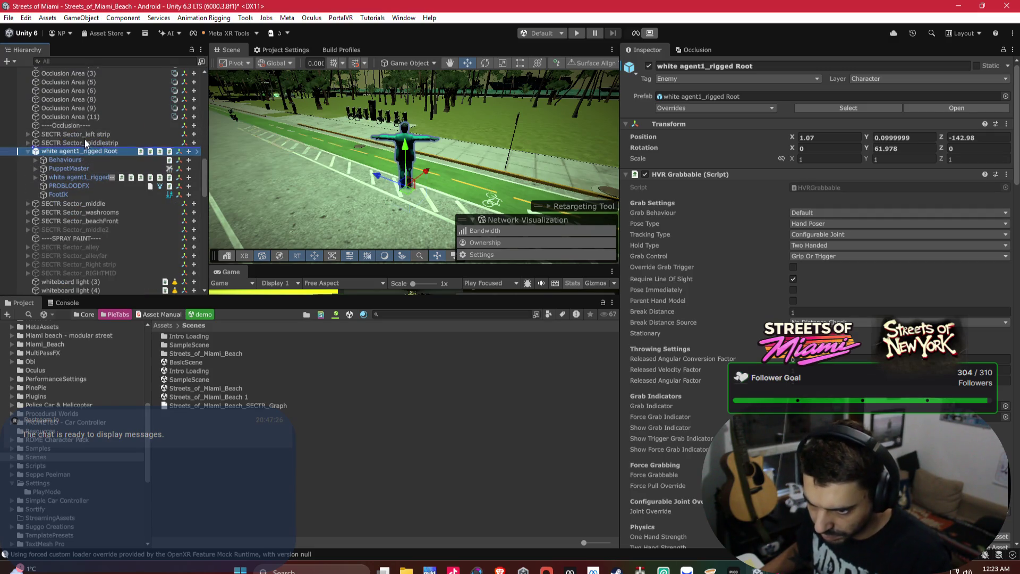
scroll(92, 77, "up", 10)
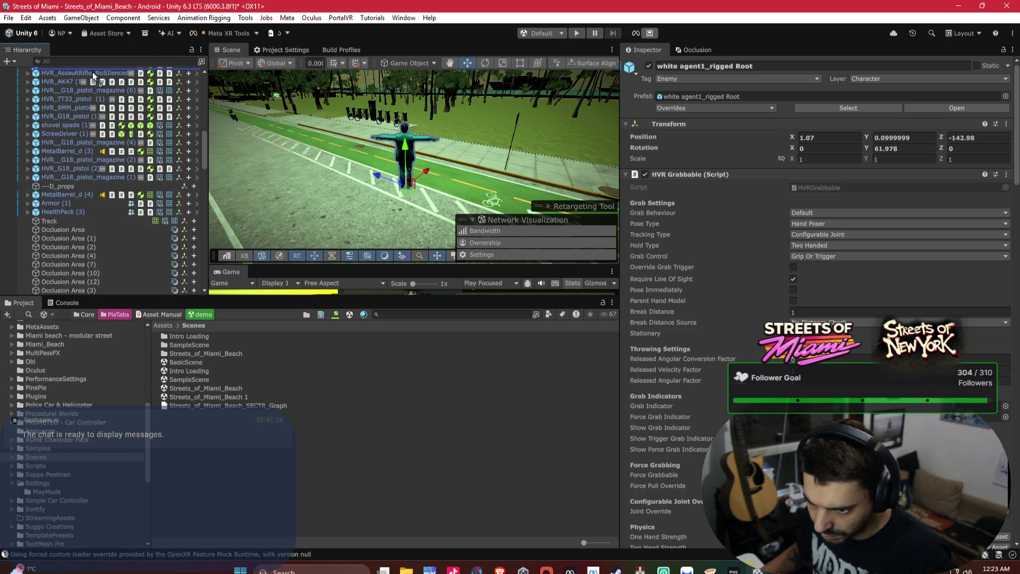
scroll(94, 72, "up", 3)
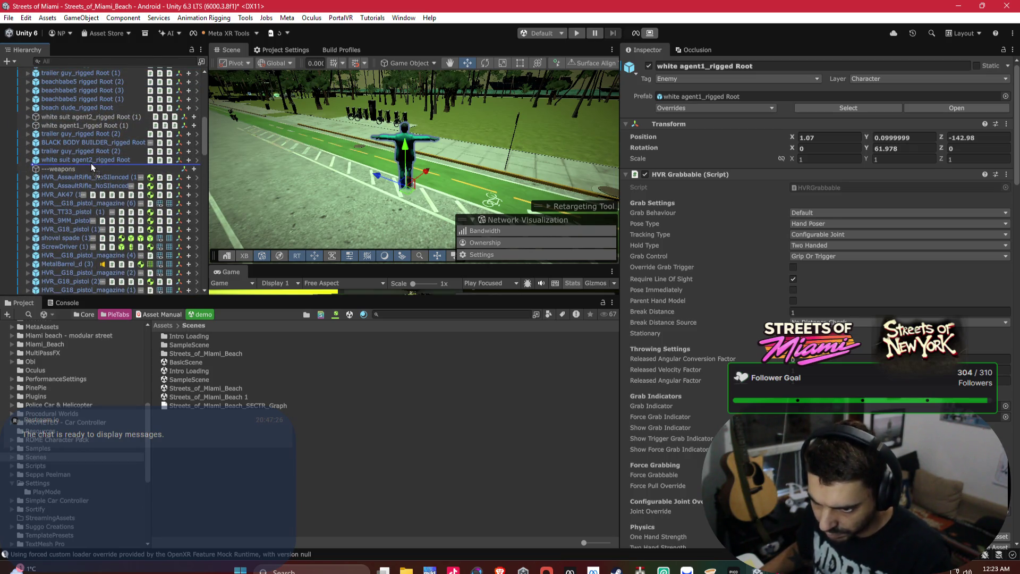
left_click(28, 169)
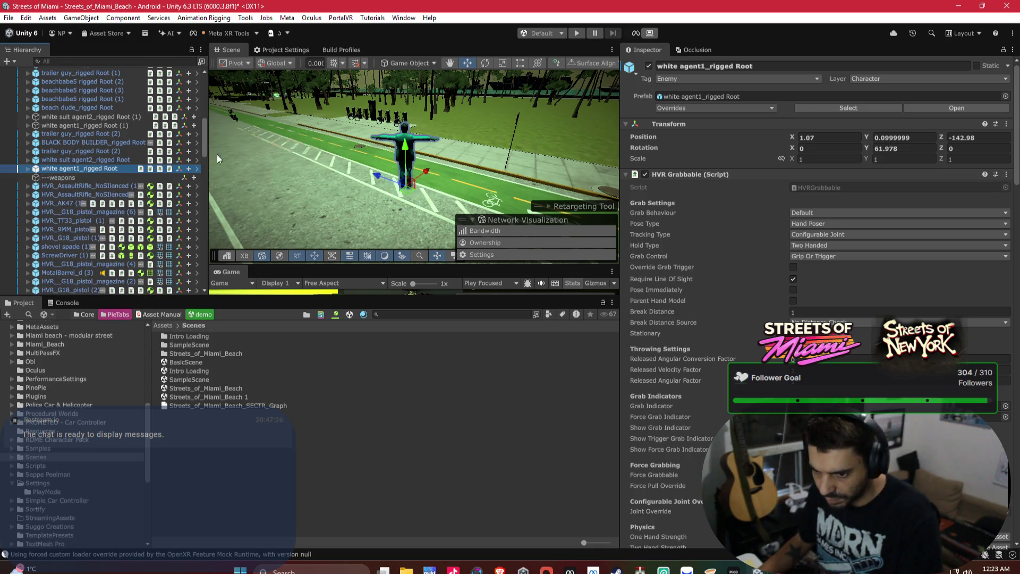
mouse_move(397, 173)
left_mouse_down()
mouse_move(287, 145)
mouse_move(552, 165)
mouse_move(366, 153)
mouse_move(365, 134)
mouse_move(278, 138)
left_mouse_up()
mouse_move(272, 135)
left_mouse_down()
mouse_move(354, 148)
mouse_move(659, 129)
mouse_move(482, 124)
mouse_move(590, 109)
mouse_move(303, 91)
mouse_move(319, 110)
mouse_move(460, 168)
mouse_move(456, 135)
mouse_move(420, 111)
left_mouse_up()
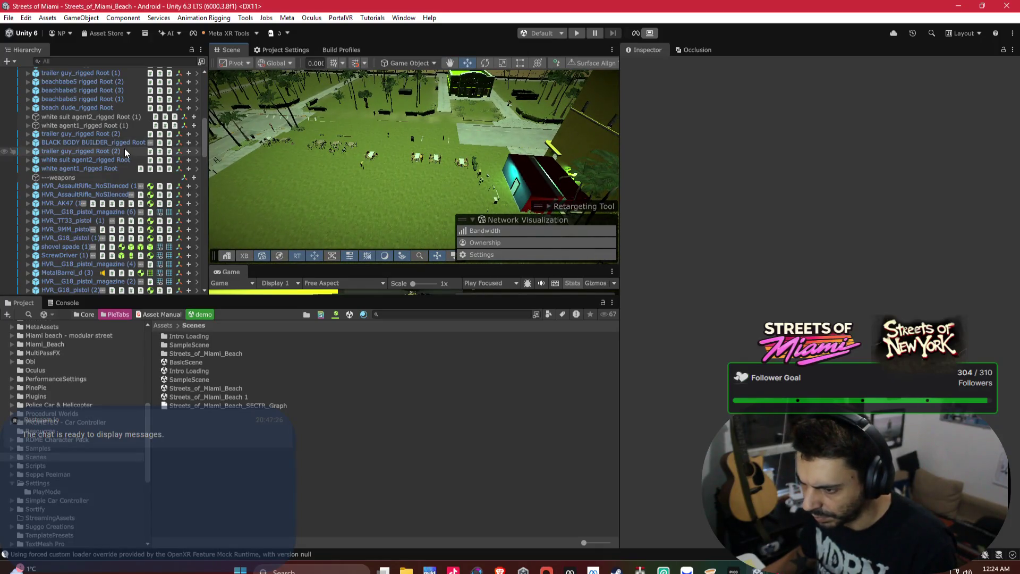
Drag the ----SPRAY PAINT---- marker below SECTR Sector_RIGHTMID and clear the selection.
scroll(124, 148, "up", 10)
scroll(96, 128, "down", 10)
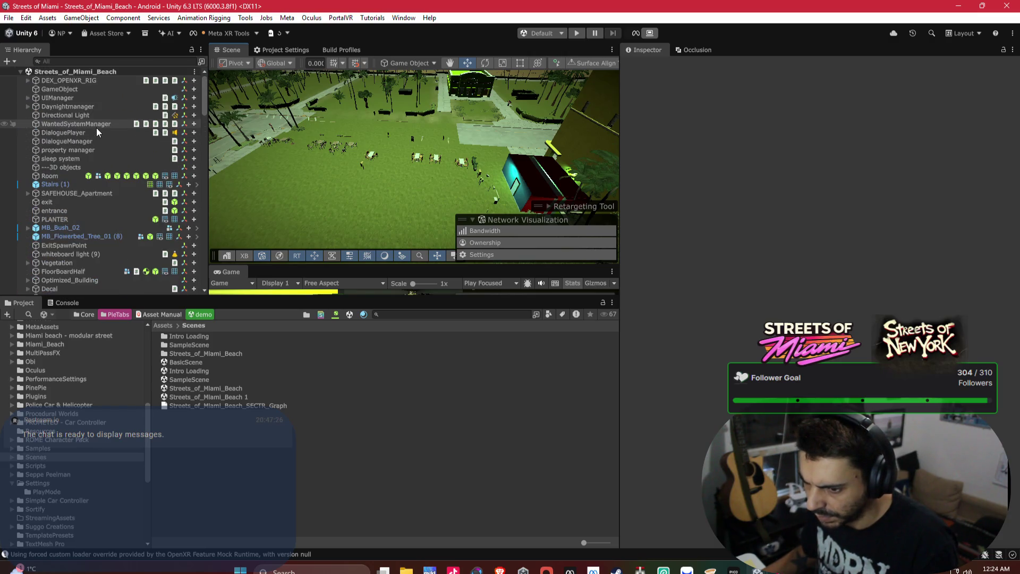
scroll(97, 127, "up", 5)
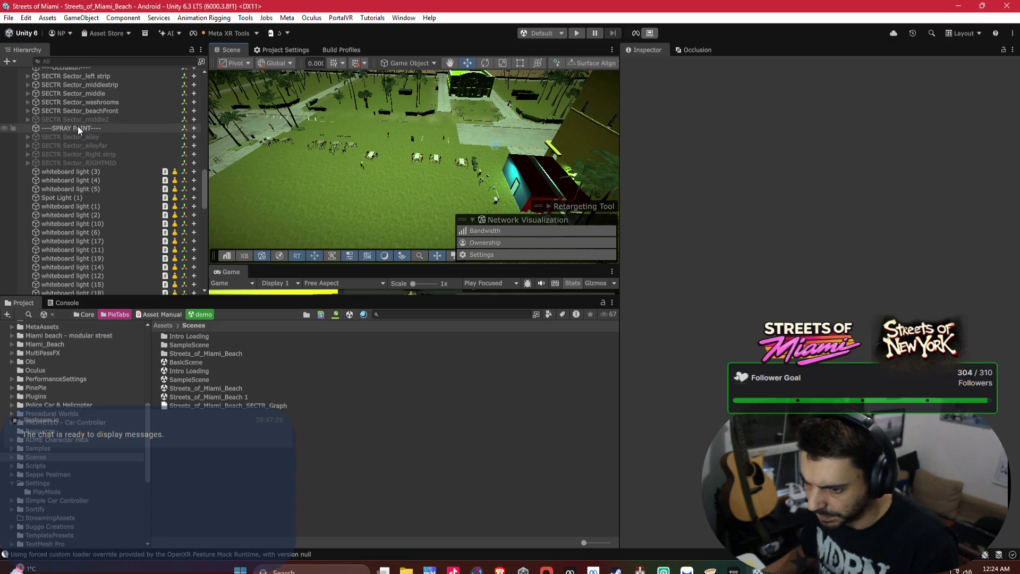
left_click_drag(78, 126, 84, 167)
left_click(84, 167)
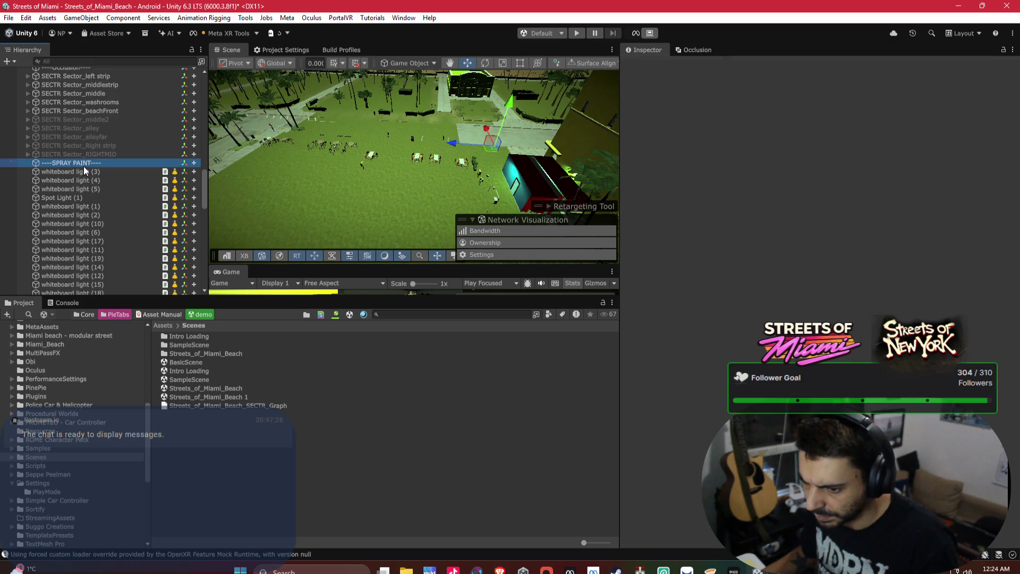
left_click(85, 164, "ctrl")
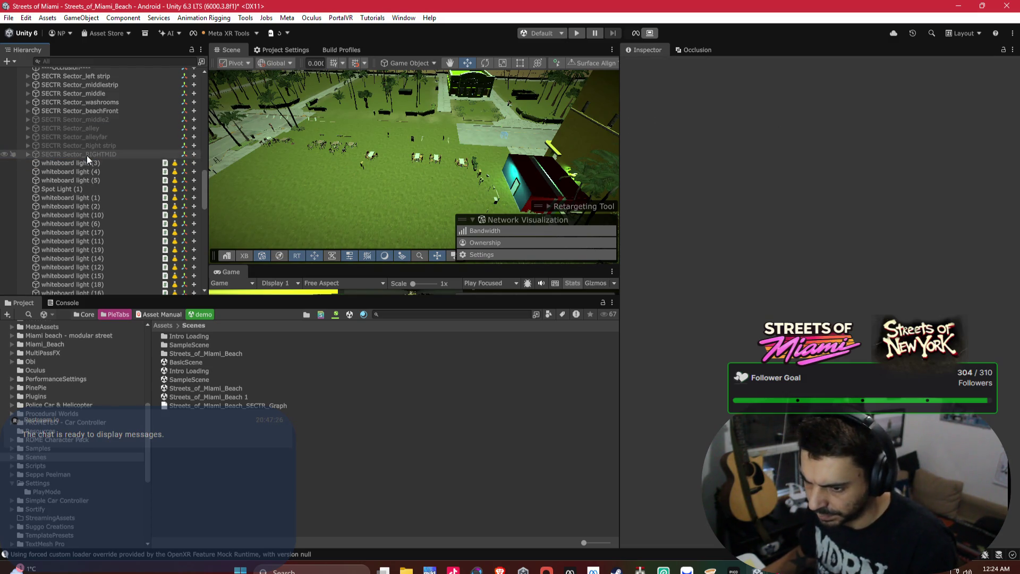
scroll(87, 155, "up", 5)
mouse_move(552, 144)
left_mouse_down()
mouse_move(568, 139)
mouse_move(468, 154)
mouse_move(233, 118)
left_mouse_up()
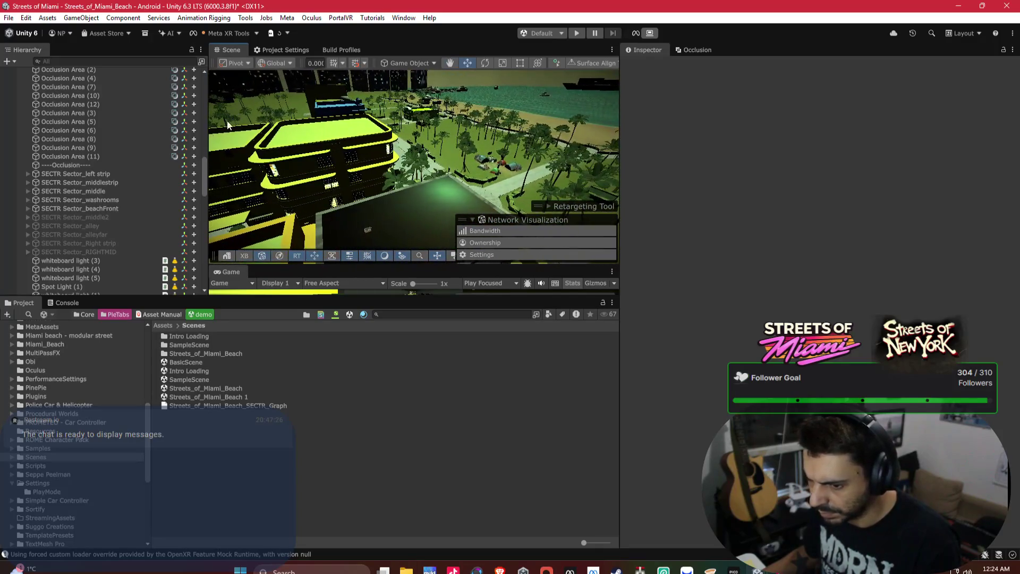
Deactivate SECTR Sector_beachFront via its Inspector active checkbox.
left_click(107, 210)
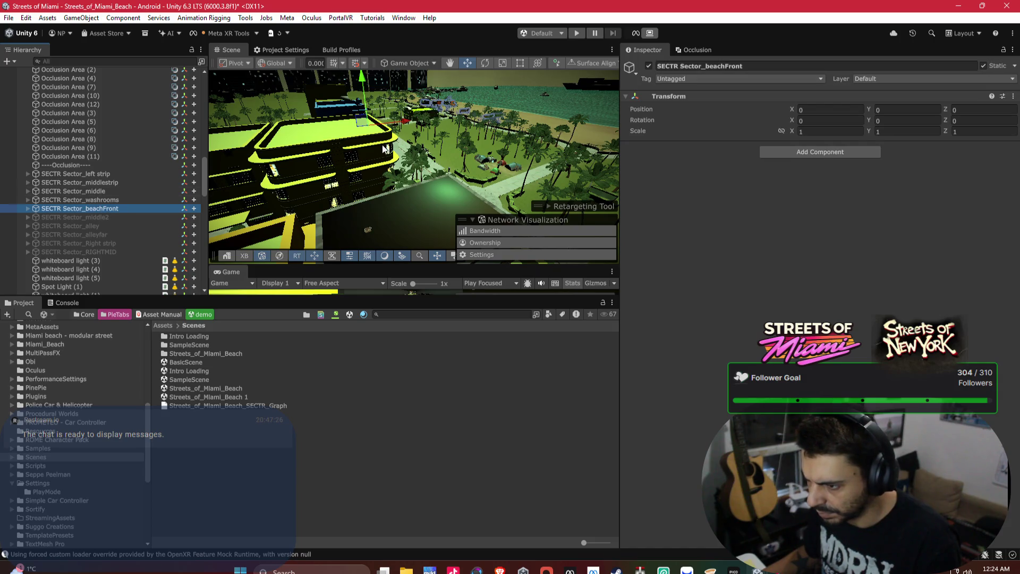
left_click(648, 66)
left_click(648, 65)
mouse_move(499, 101)
left_mouse_down()
mouse_move(491, 86)
mouse_move(563, 88)
left_mouse_up()
left_click(648, 66)
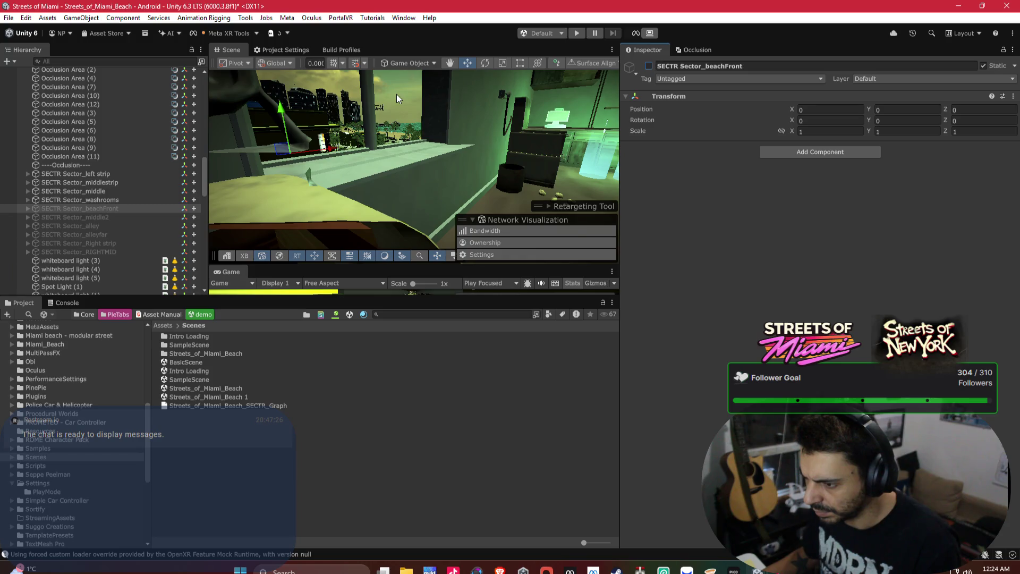
Deactivate SECTR Sector_middle and move it below SECTR Sector_washrooms in the Hierarchy.
left_click(123, 200)
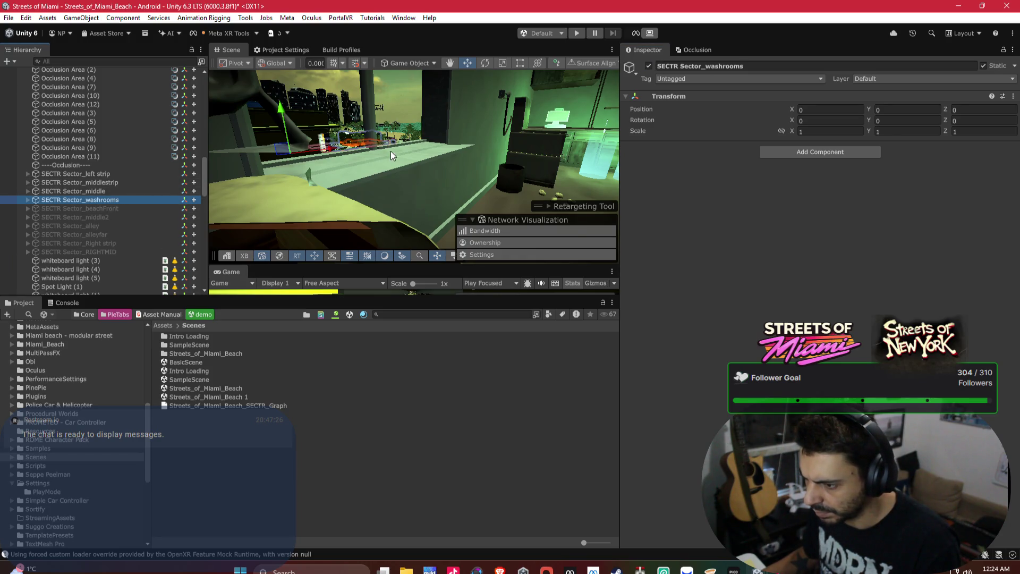
key("f")
left_click(87, 190)
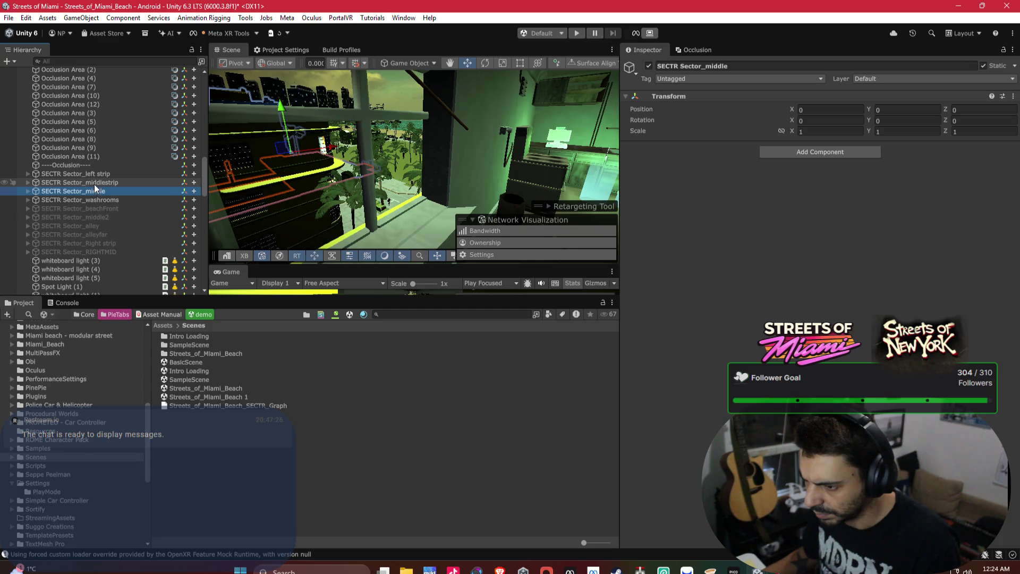
left_click(649, 66)
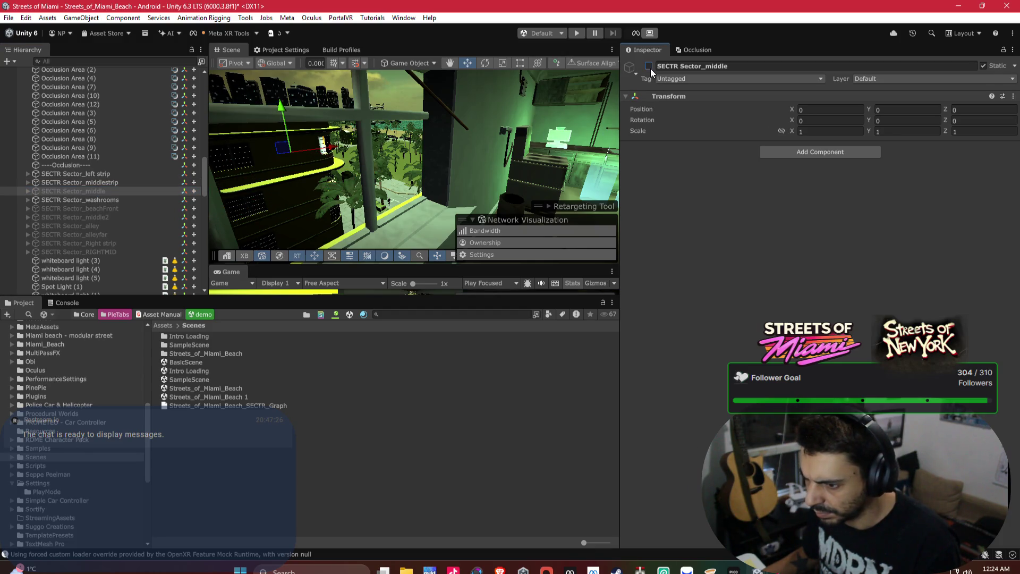
left_click_drag(350, 130, 345, 126)
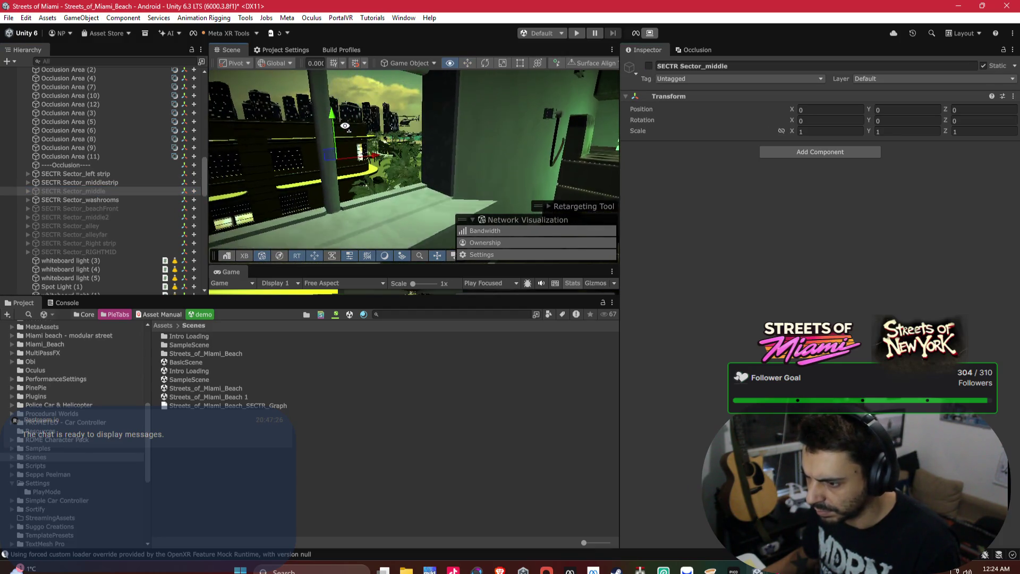
left_click(651, 68)
left_click(652, 68)
left_click(652, 68)
left_click(652, 68)
left_click_drag(114, 191, 103, 202)
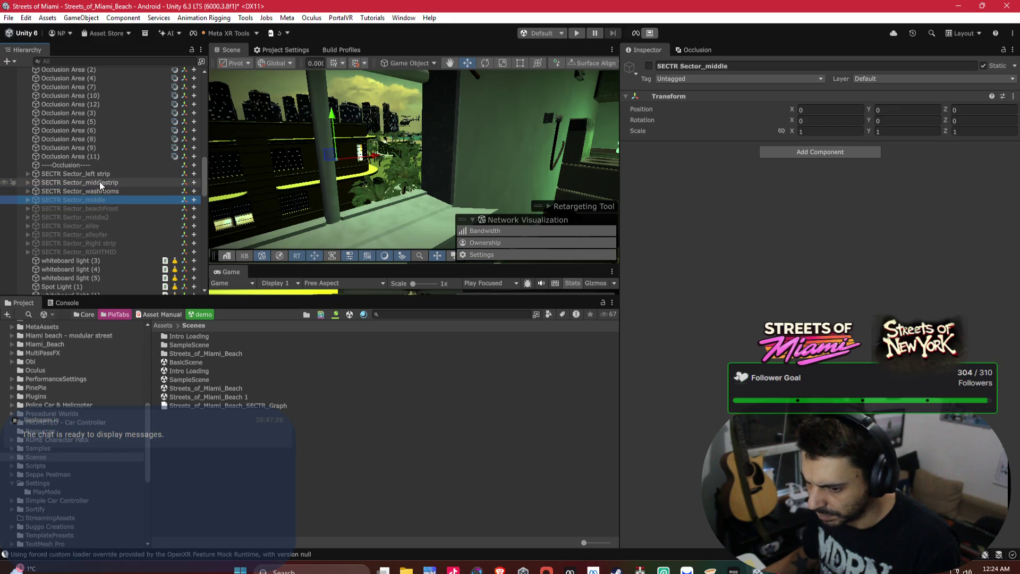
left_click(103, 166)
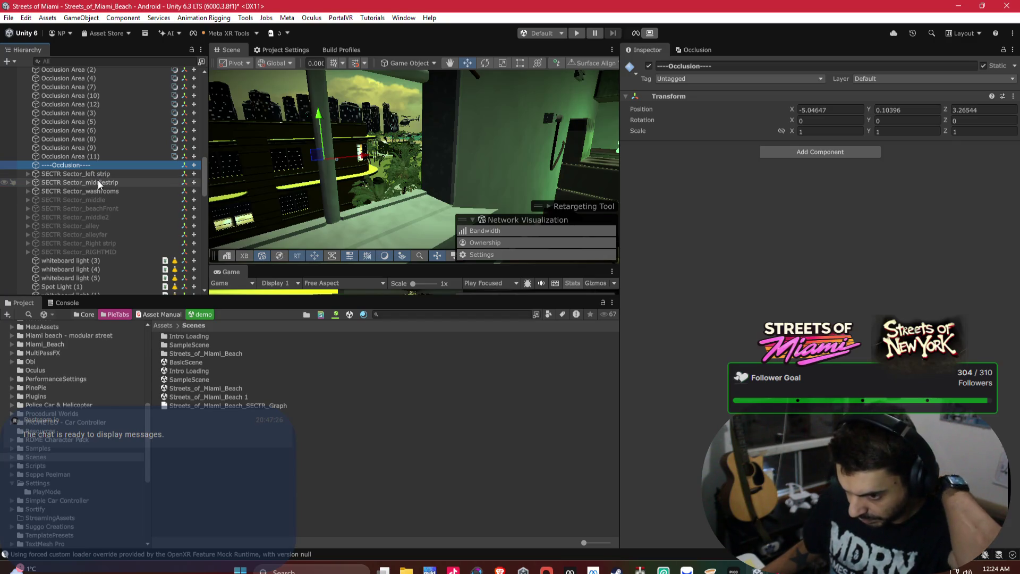
Select SAFEHOUSE_Apartment in the Hierarchy and collapse its Interior Objects list in the Inspector.
scroll(98, 182, "up", 3)
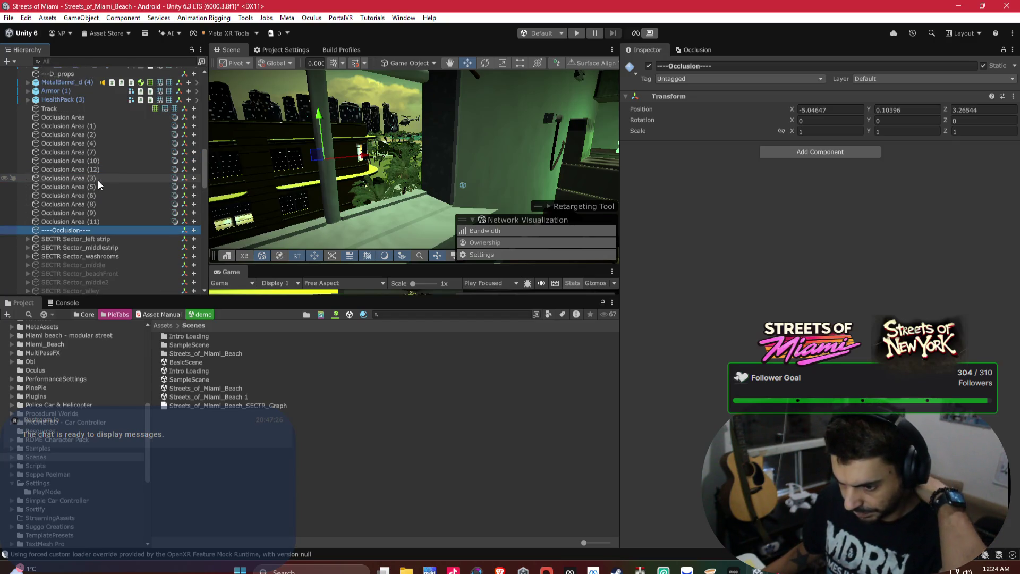
scroll(98, 180, "up", 10)
scroll(98, 180, "up", 10)
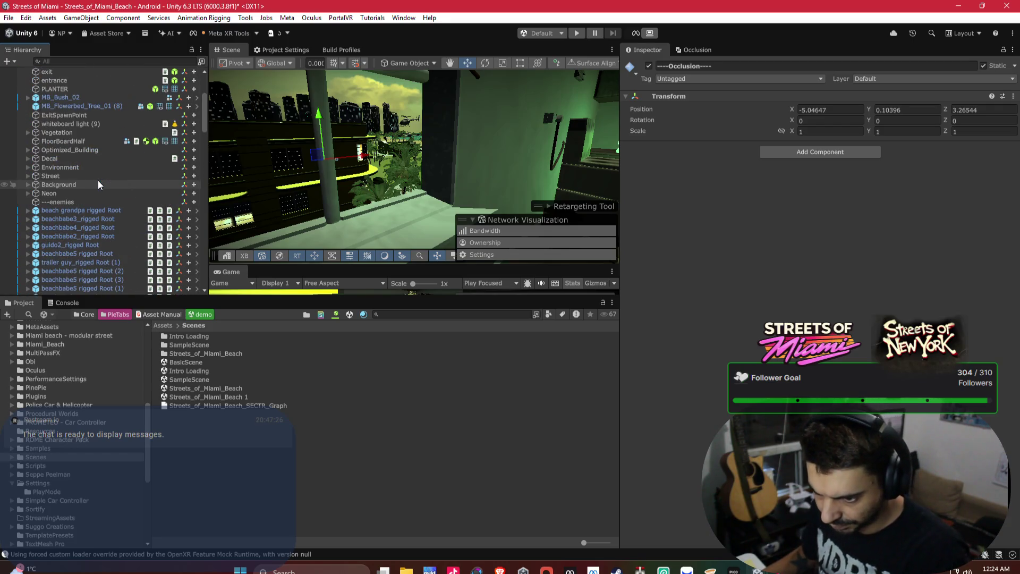
left_click(63, 176)
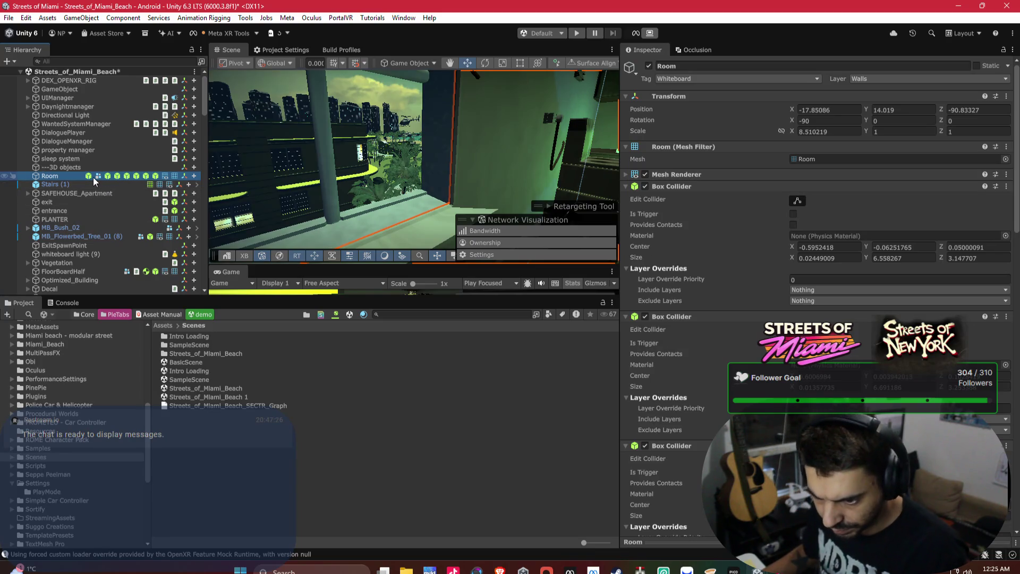
left_click(68, 184)
left_click(69, 193)
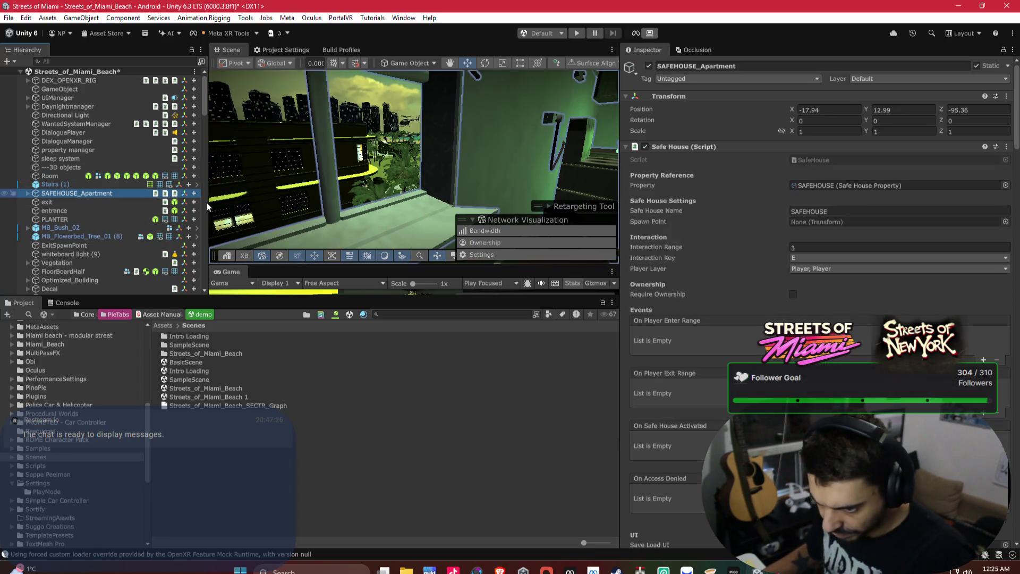
scroll(698, 251, "down", 5)
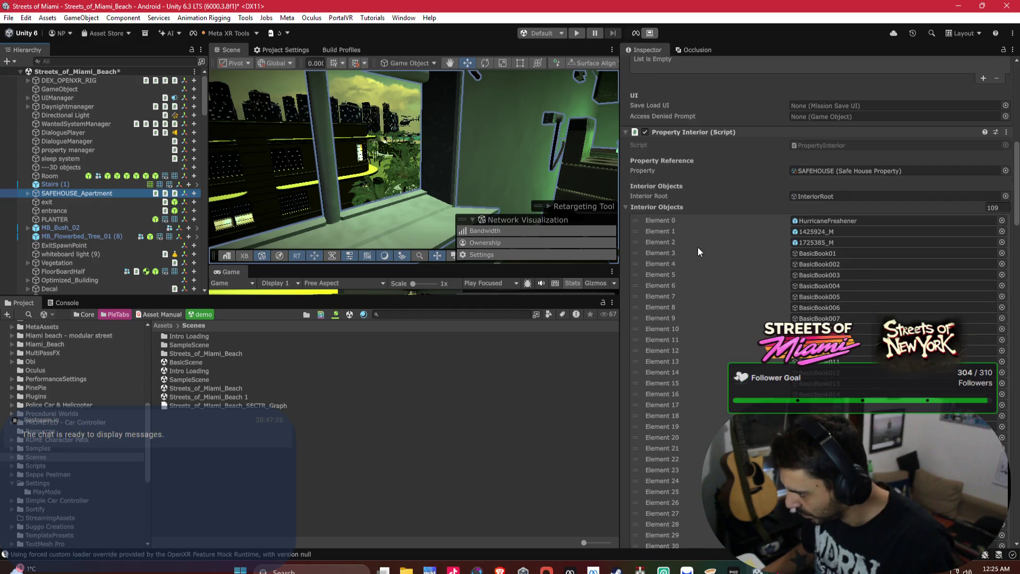
left_click(625, 208)
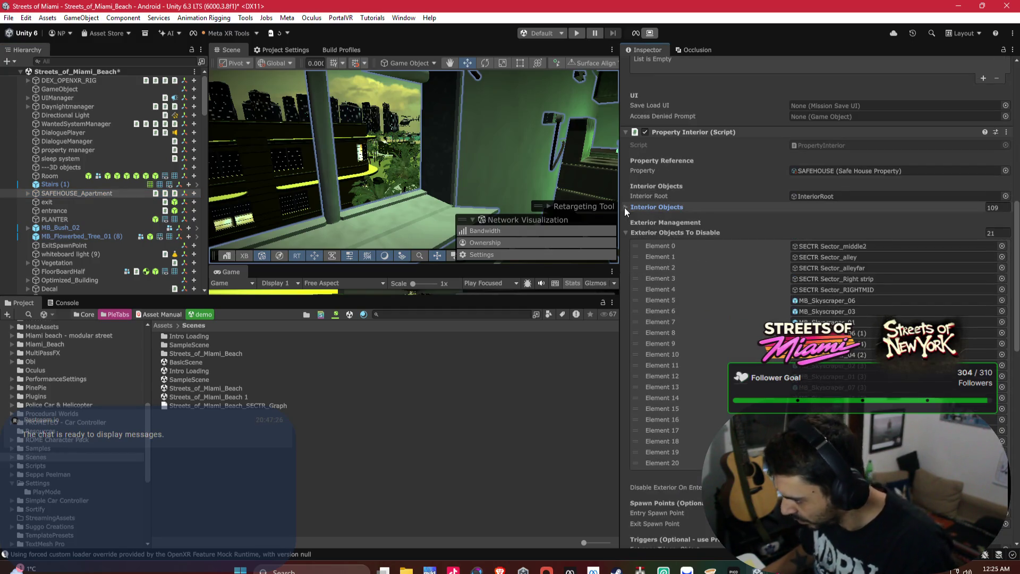
scroll(130, 246, "down", 15)
Select the seven SECTR sectors, from Sector_middle through Sector_RIGHTMID.
left_click(103, 167)
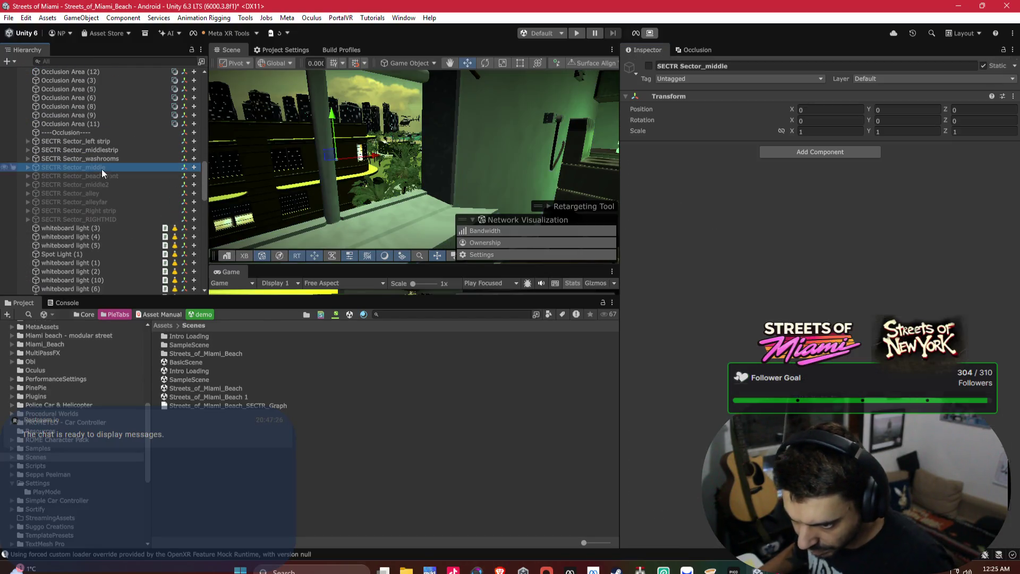
key("ctrl+z")
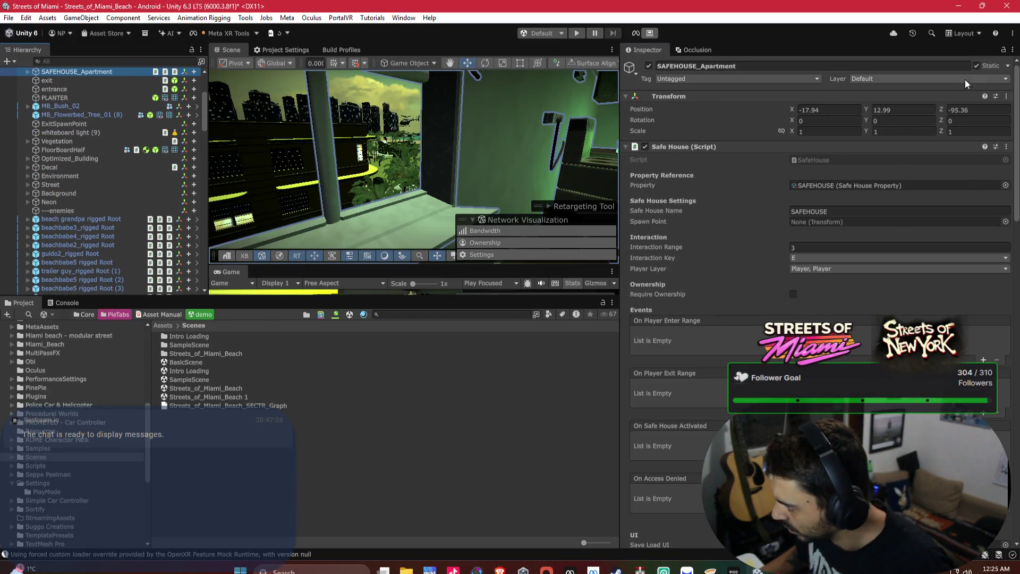
scroll(165, 164, "down", 10)
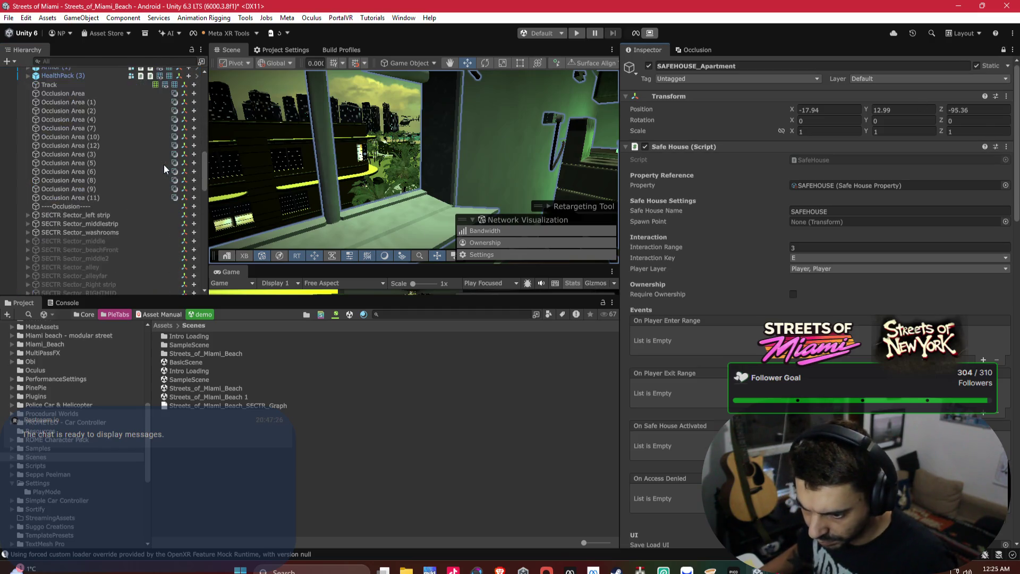
scroll(96, 137, "down", 2)
scroll(116, 164, "up", 4)
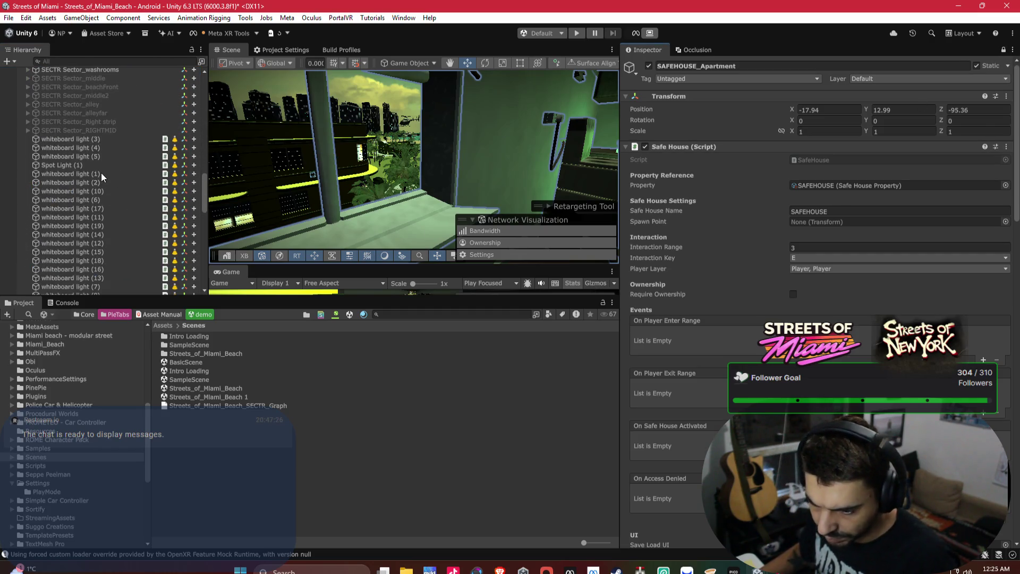
left_click(102, 112)
left_click(90, 160, "shift")
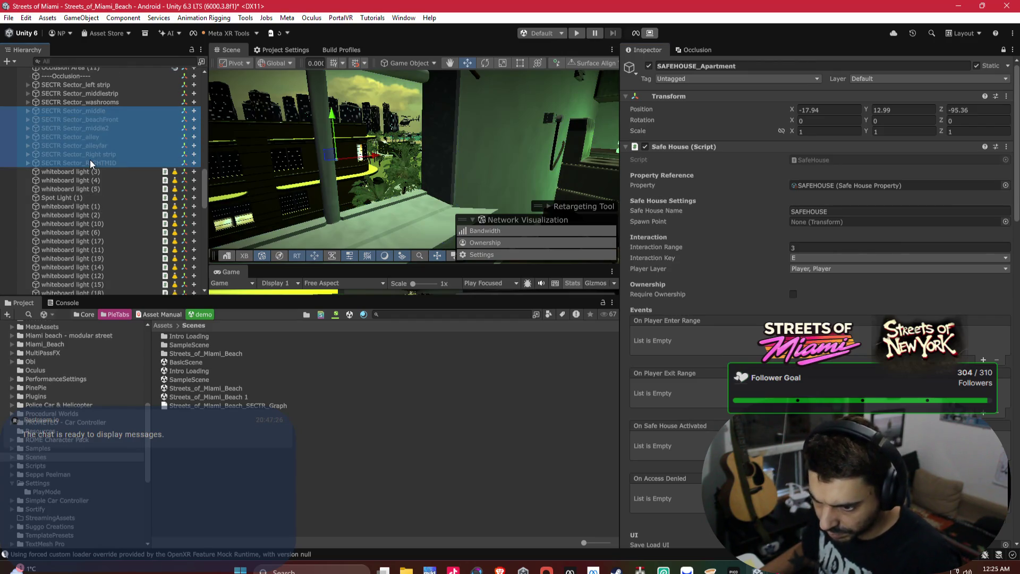
Drag the seven sectors into Exterior Objects To Disable, growing it from 16 to 23 entries.
scroll(845, 306, "down", 12)
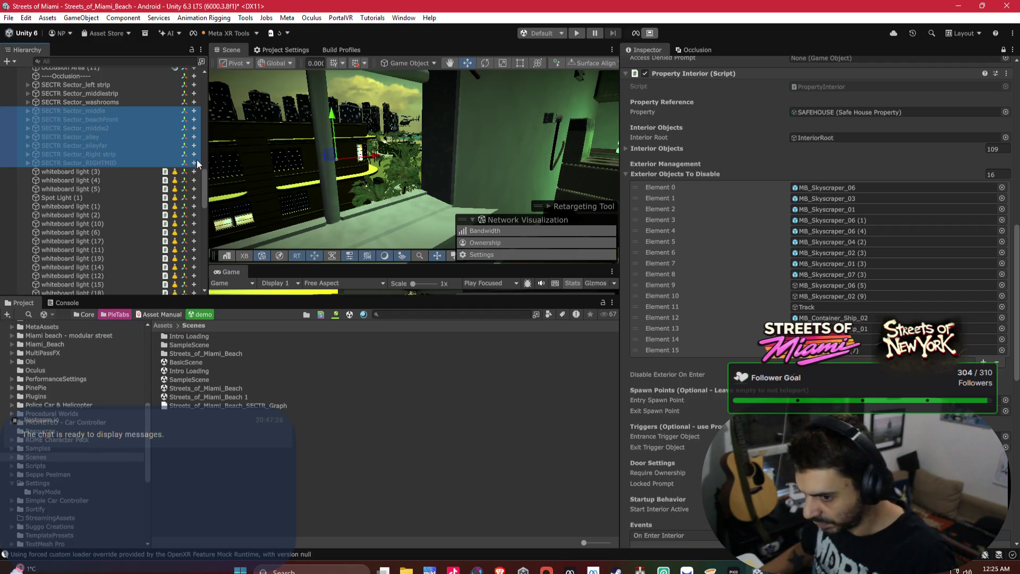
left_click_drag(197, 160, 483, 191)
left_click_drag(691, 172, 690, 172)
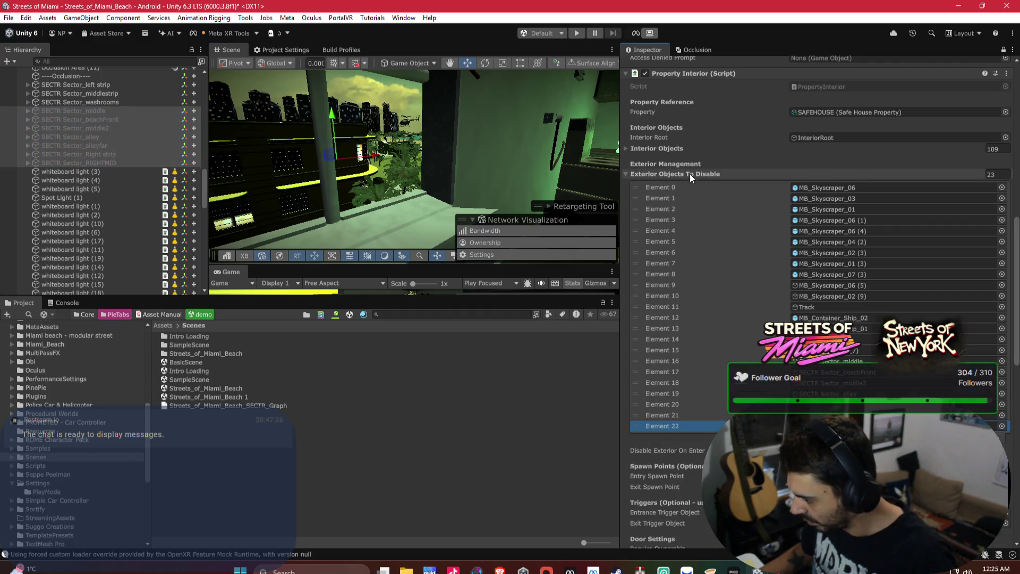
Check the apartment geometry by toggling SAFEHOUSE_Apartment off and on, then unlock the Inspector.
left_click_drag(473, 133, 295, 132)
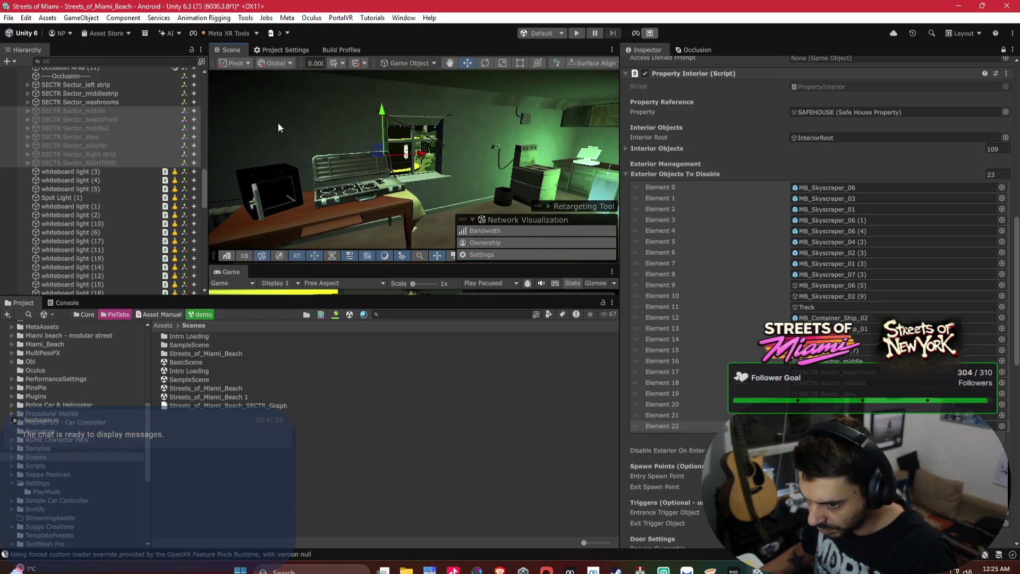
scroll(637, 141, "up", 20)
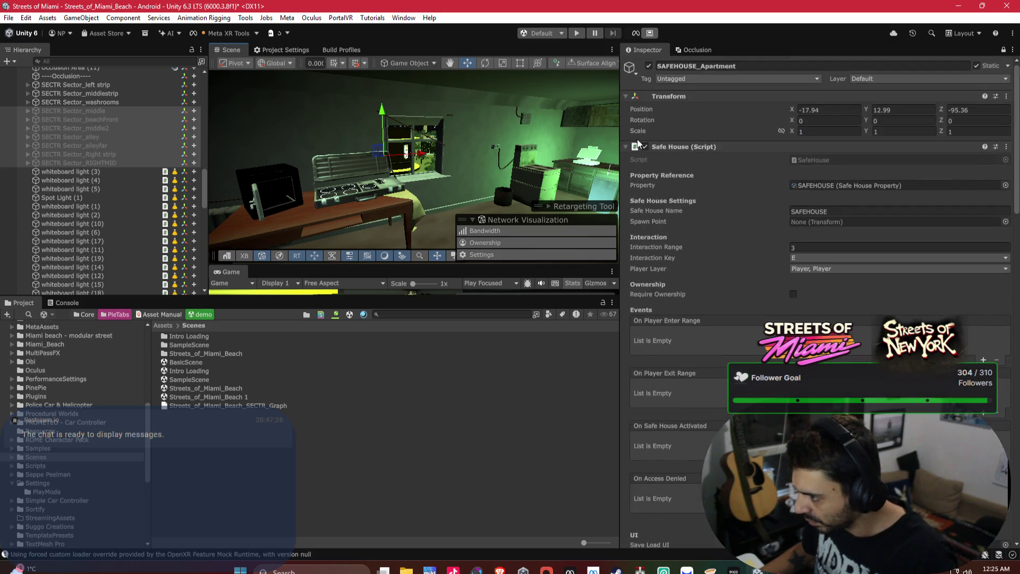
left_click(649, 67)
left_click(648, 67)
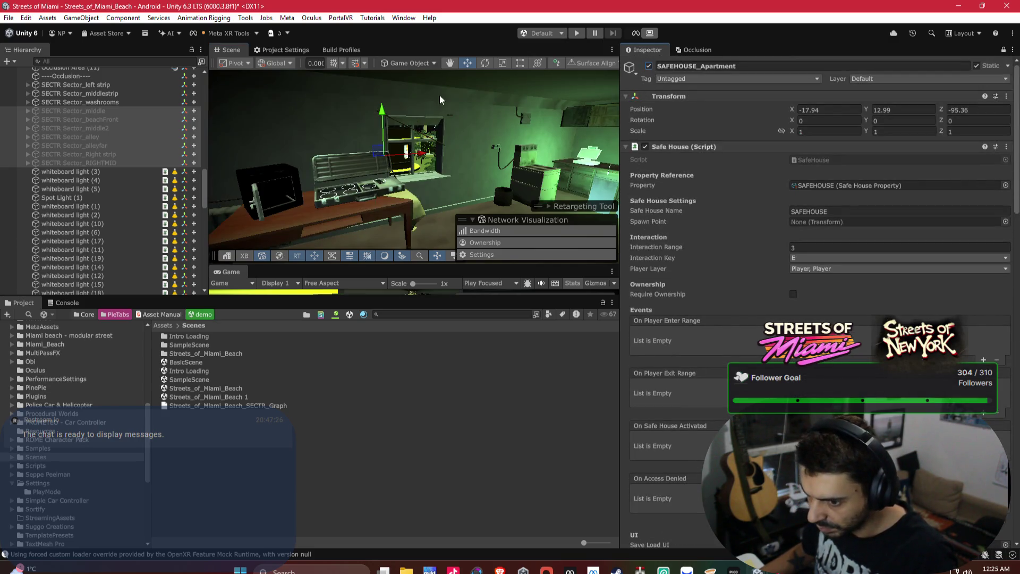
mouse_move(117, 114)
left_mouse_down()
mouse_move(103, 148)
mouse_move(220, 148)
left_mouse_up()
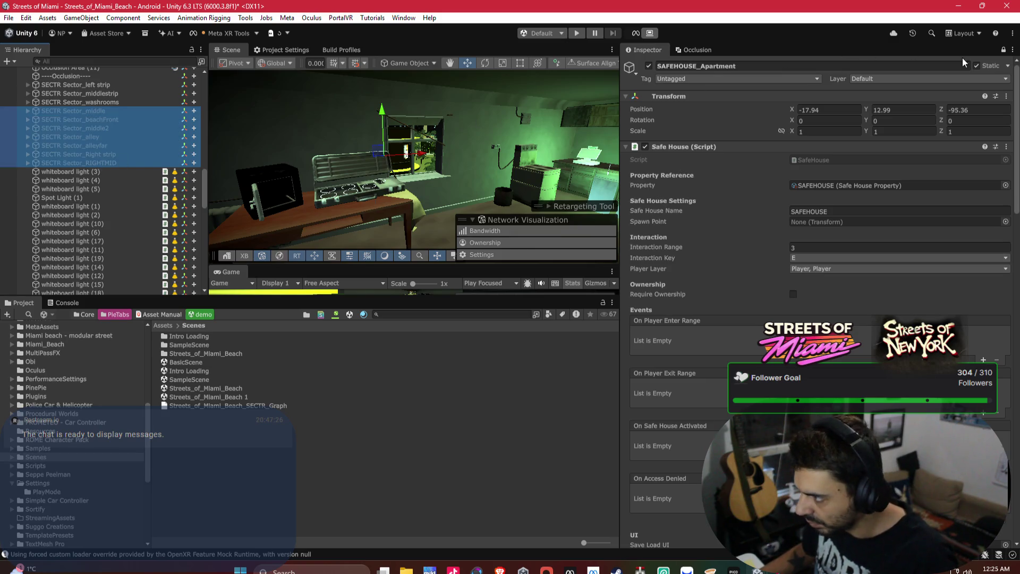
left_click(1002, 50)
Reactivate the seven SECTR sectors, view the scene from a new angle, and switch to Meta Quest Developer Hub.
left_click(650, 67)
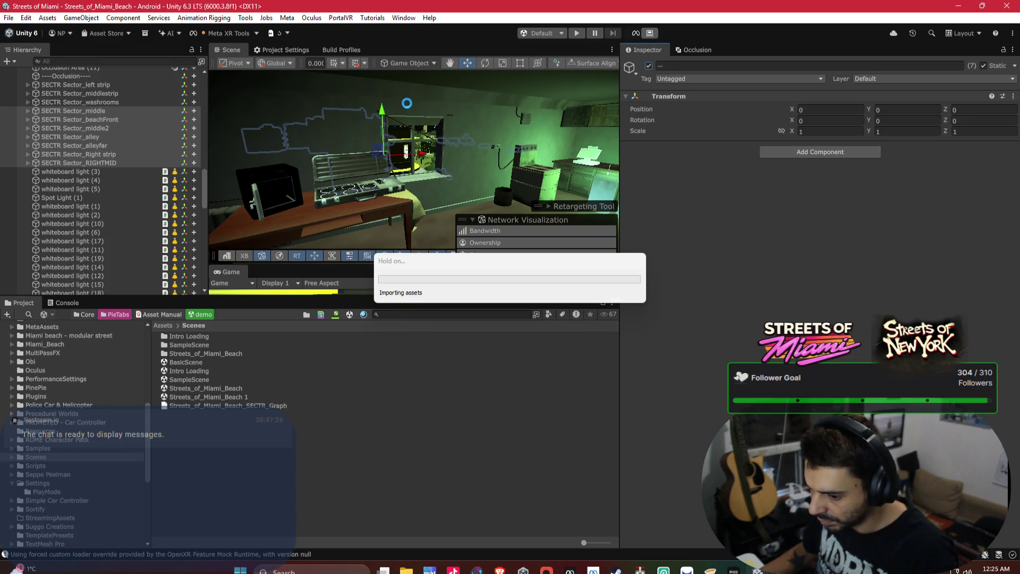
left_click_drag(553, 77, 410, 106)
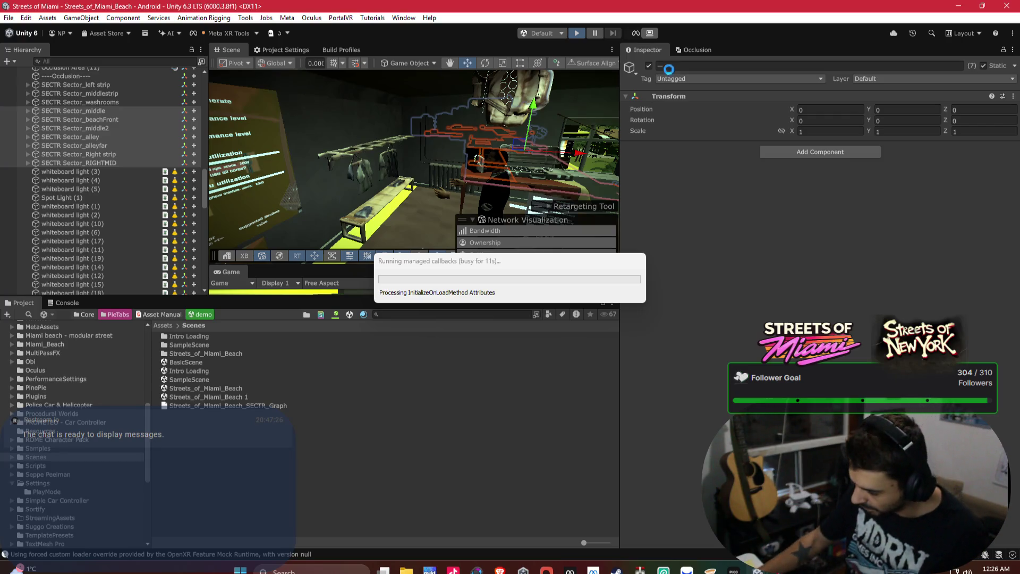
left_click(570, 567)
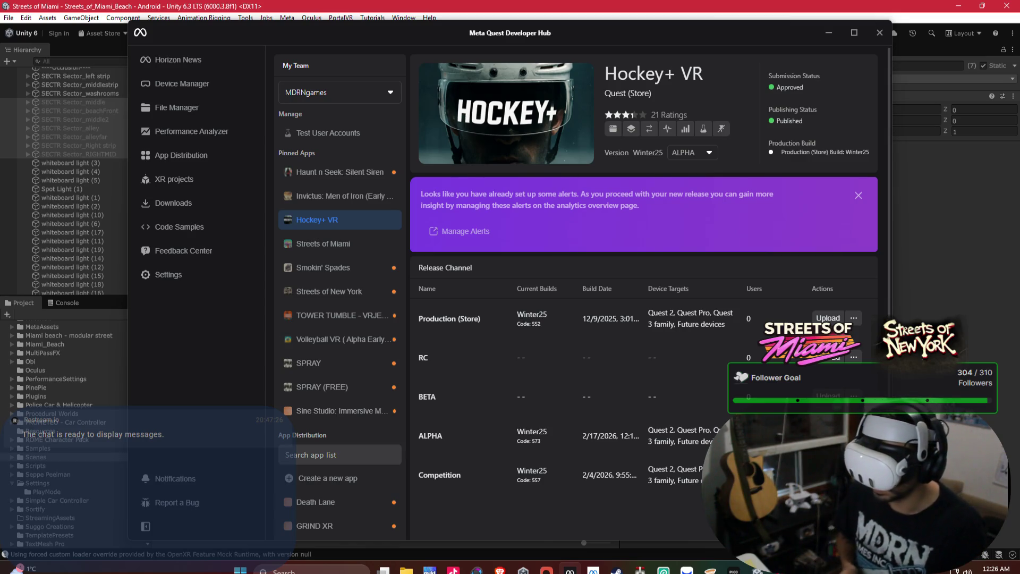
Minimize Meta Quest Developer Hub and select Whiteboard (1) in the Scene view.
left_click(828, 33)
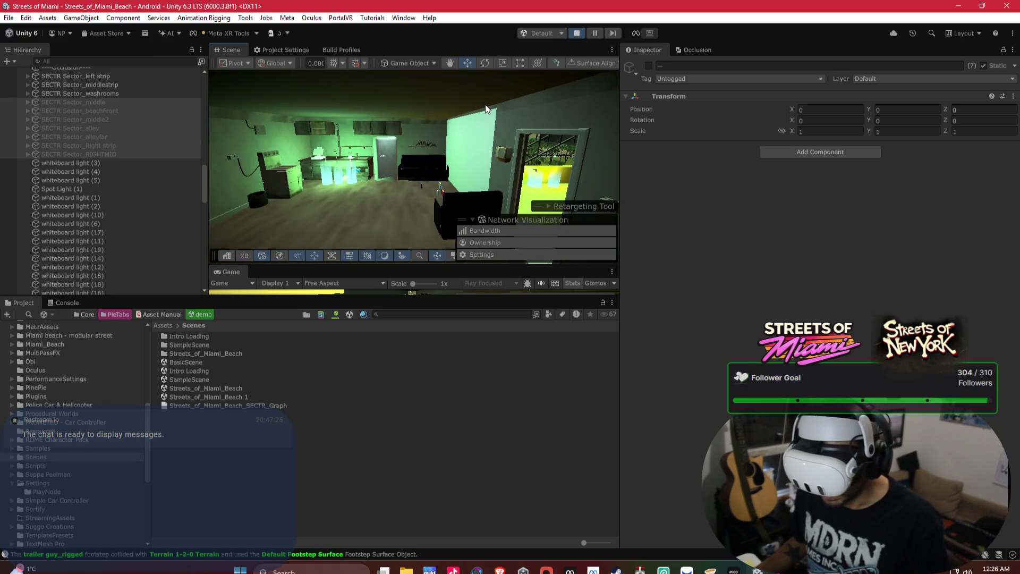
left_click(489, 142)
scroll(724, 209, "down", 1)
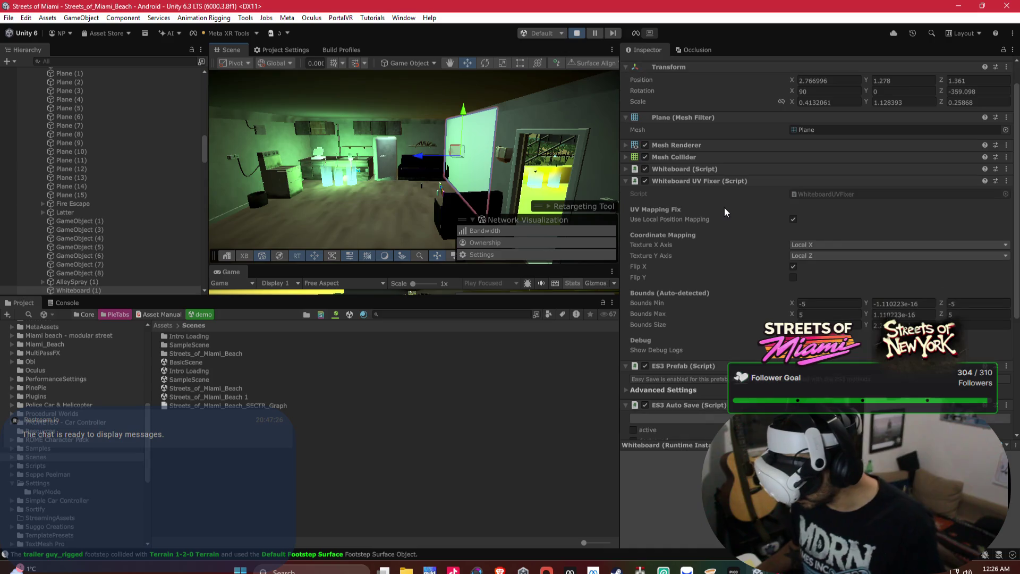
Expand Whiteboard (1)'s material foldout and its Whiteboard (Script) component in the Inspector.
scroll(838, 234, "down", 2)
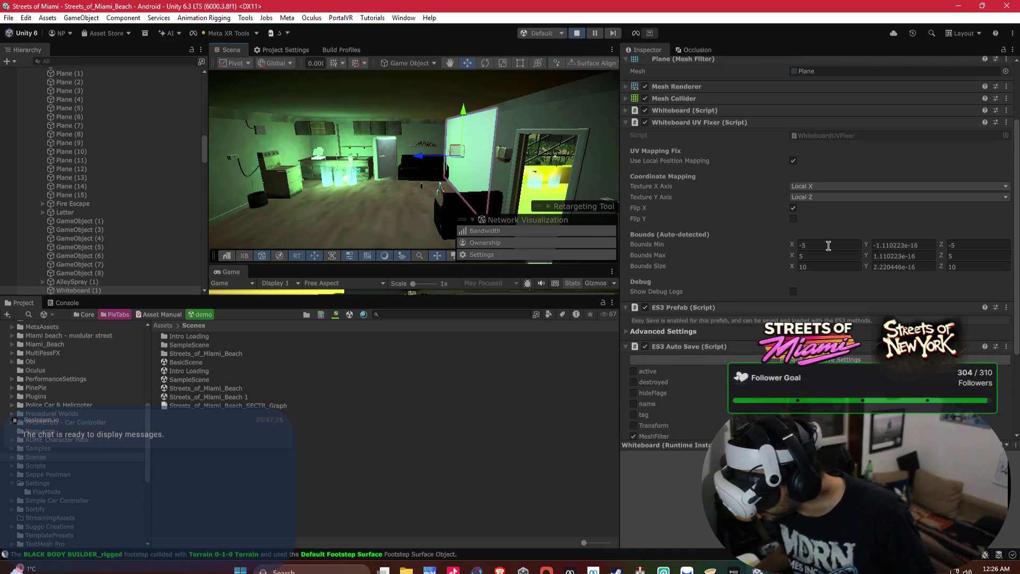
scroll(820, 300, "down", 4)
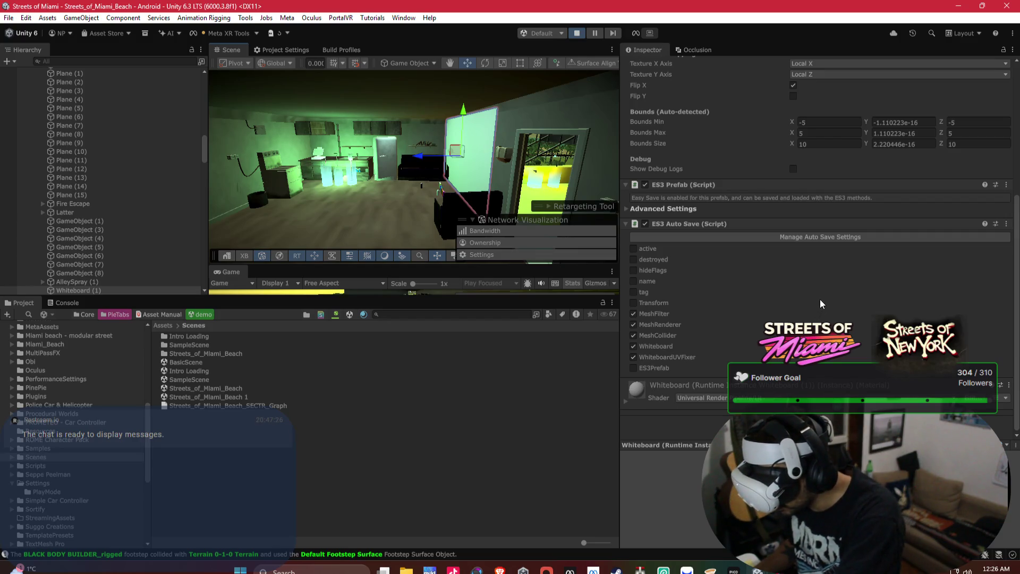
left_click(626, 401)
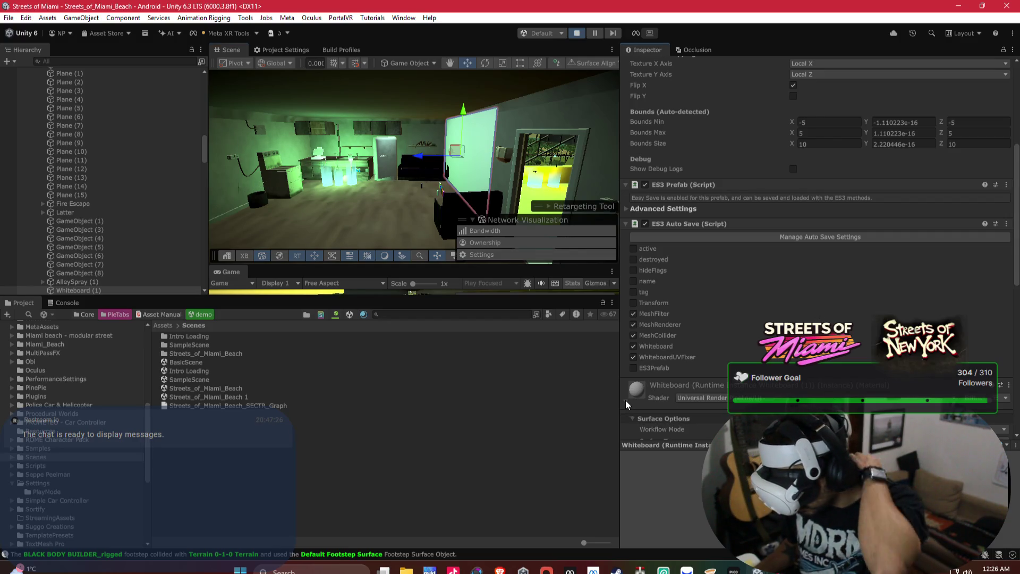
scroll(710, 377, "down", 5)
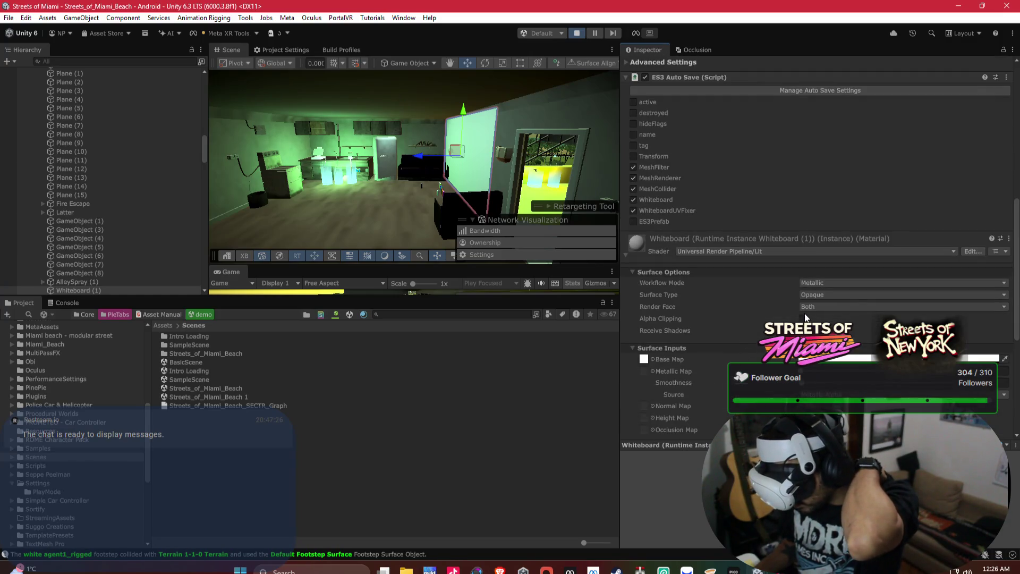
scroll(805, 318, "down", 2)
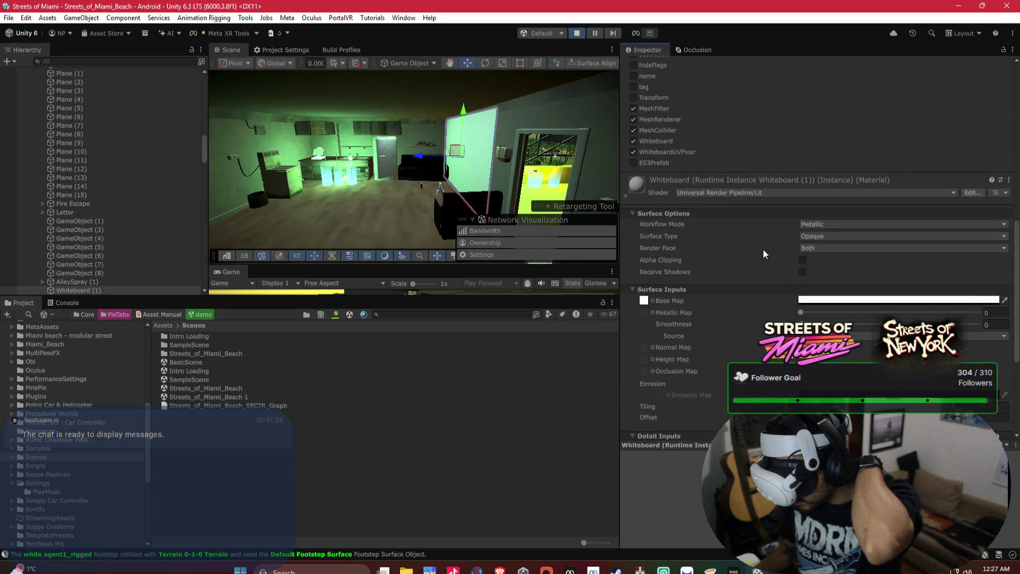
scroll(764, 248, "up", 4)
scroll(764, 247, "up", 9)
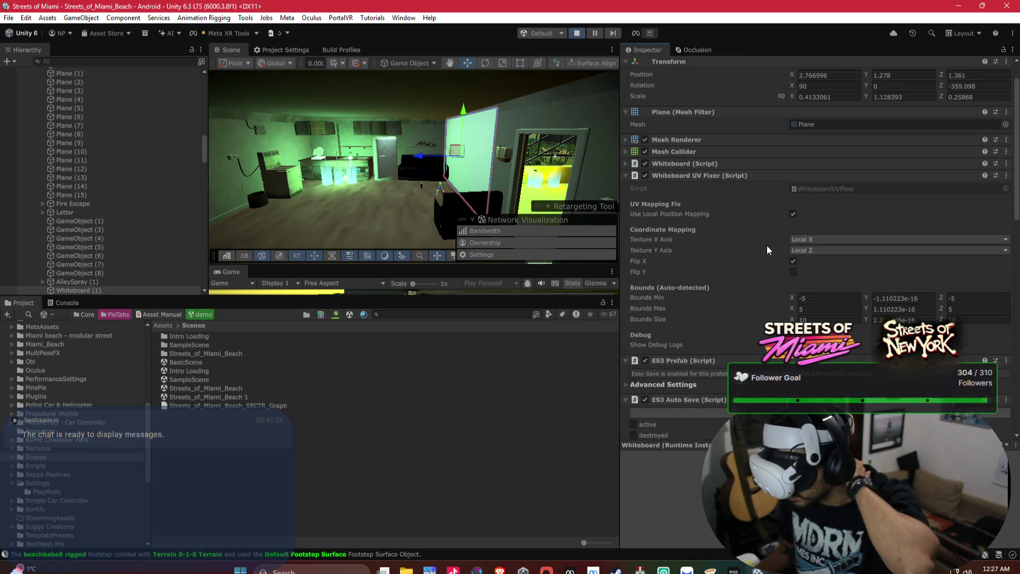
left_click(739, 161)
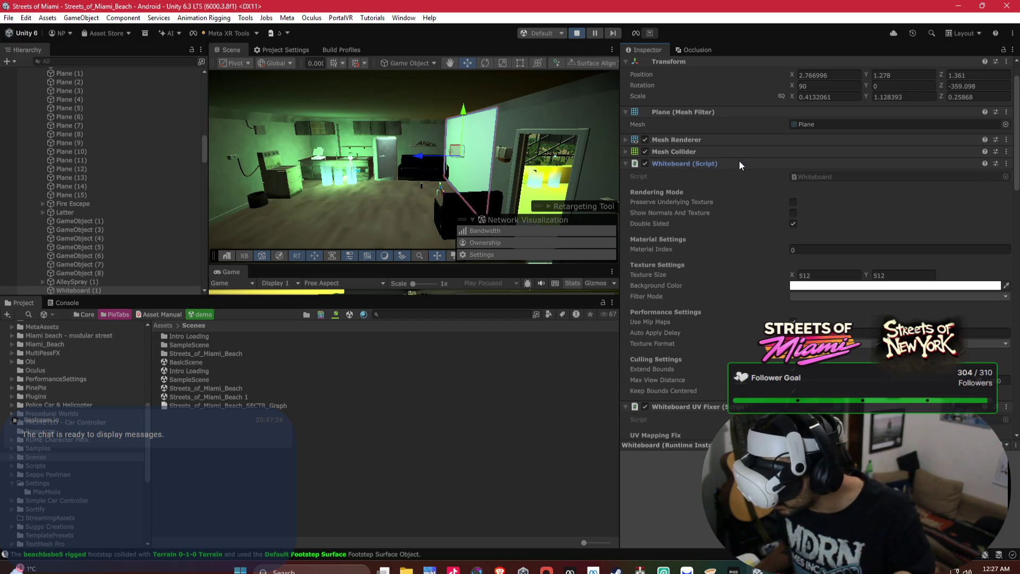
Stop Play mode and lower the whiteboard Background Color's alpha for transparency.
left_click(821, 286)
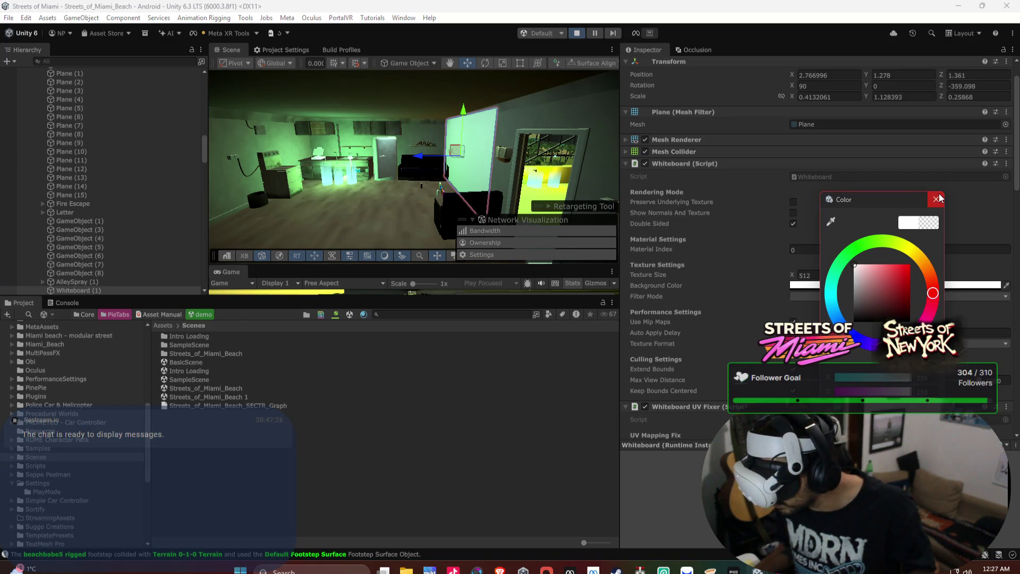
left_click(937, 199)
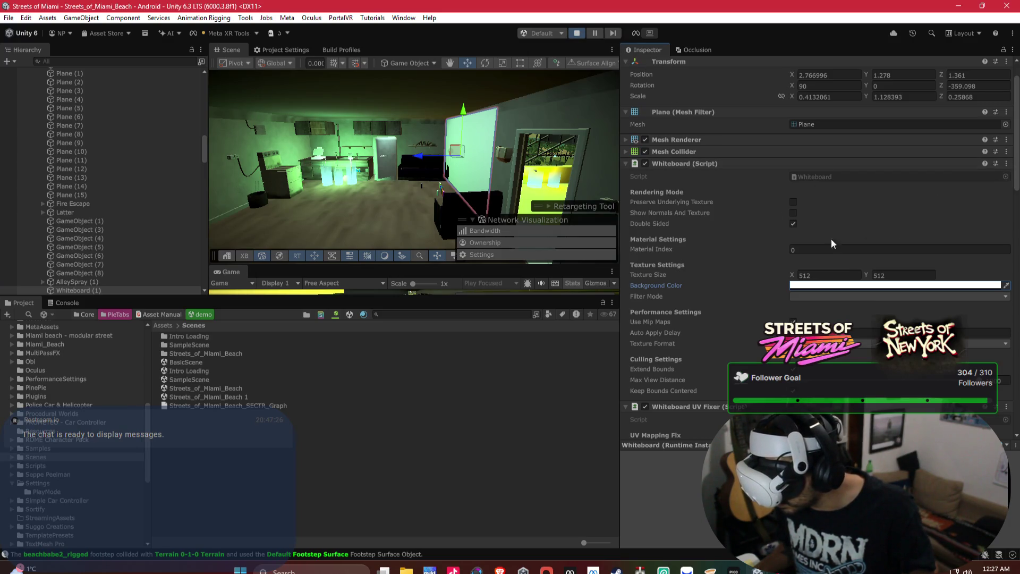
left_click(856, 295)
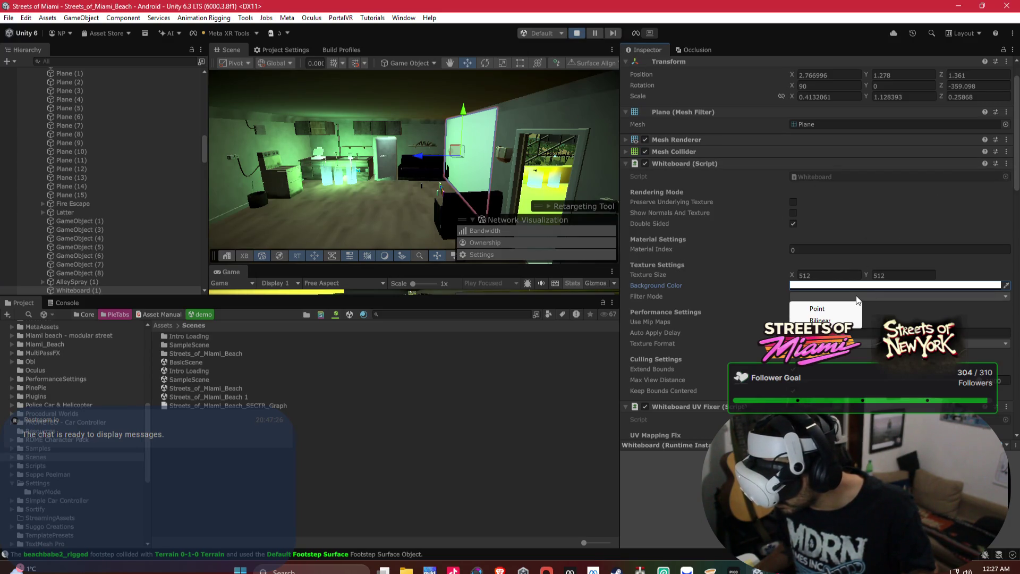
left_click(716, 289)
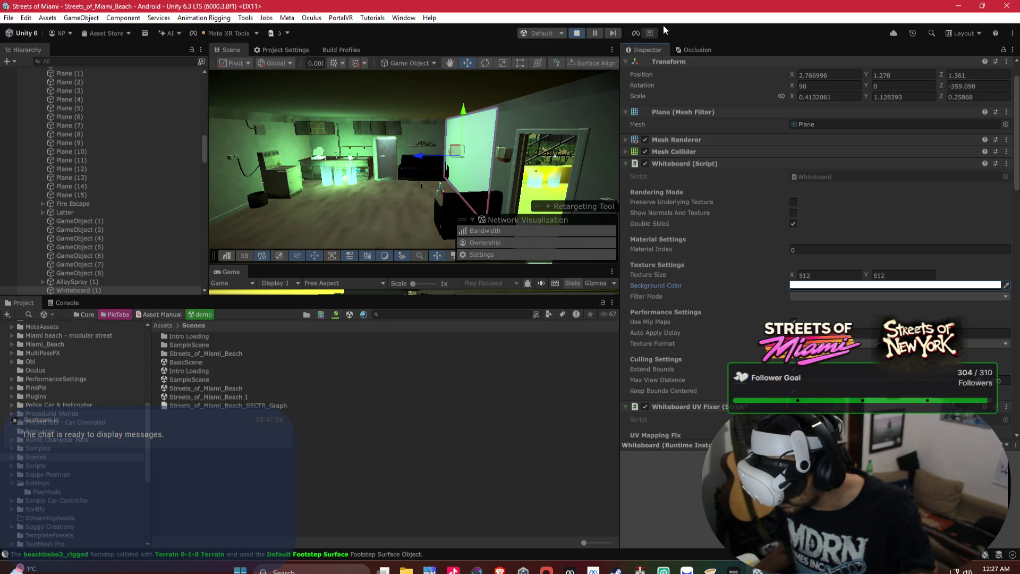
left_click(577, 34)
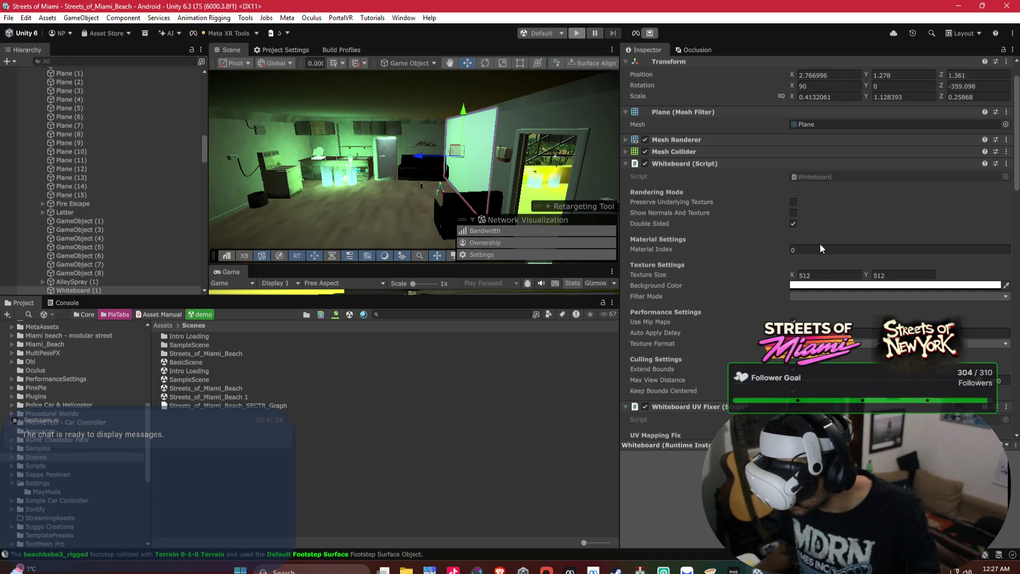
left_click(831, 286)
left_click_drag(919, 420, 897, 420)
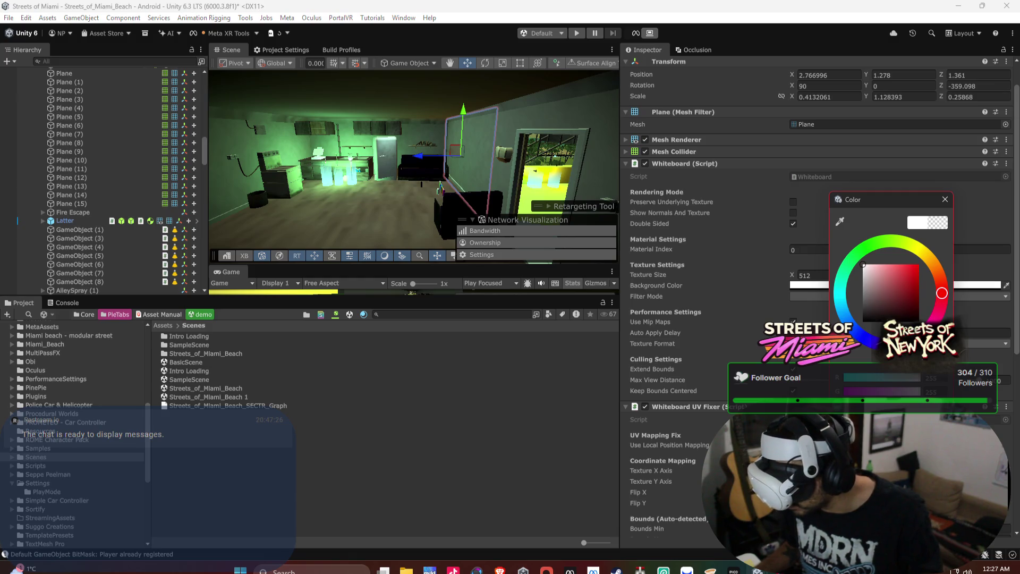
Set the whiteboard texture size to 1024 × 1024 and start Play mode.
left_click(806, 274)
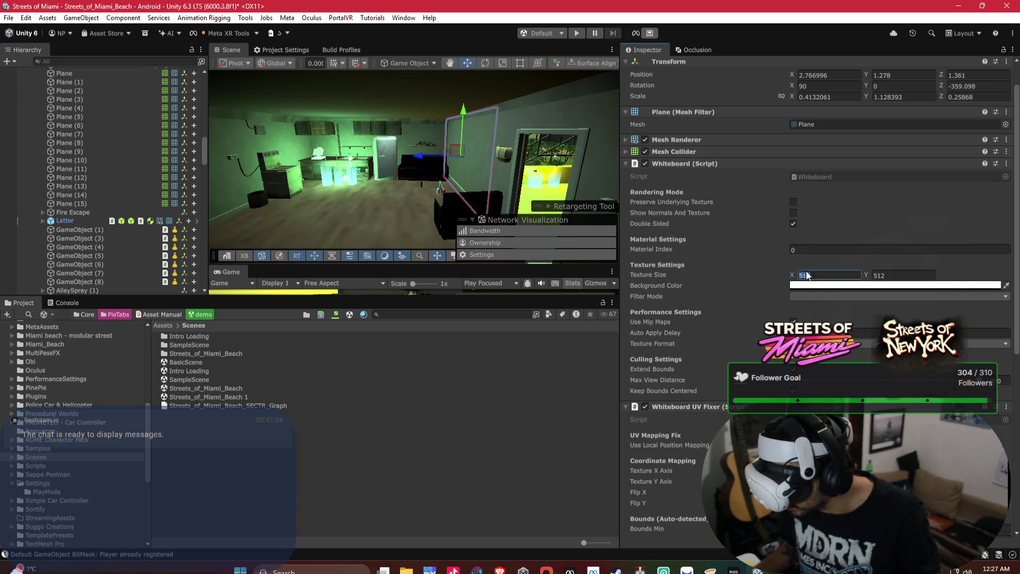
type("1624")
key("Tab")
key("Tab")
left_click(884, 275)
type("1024")
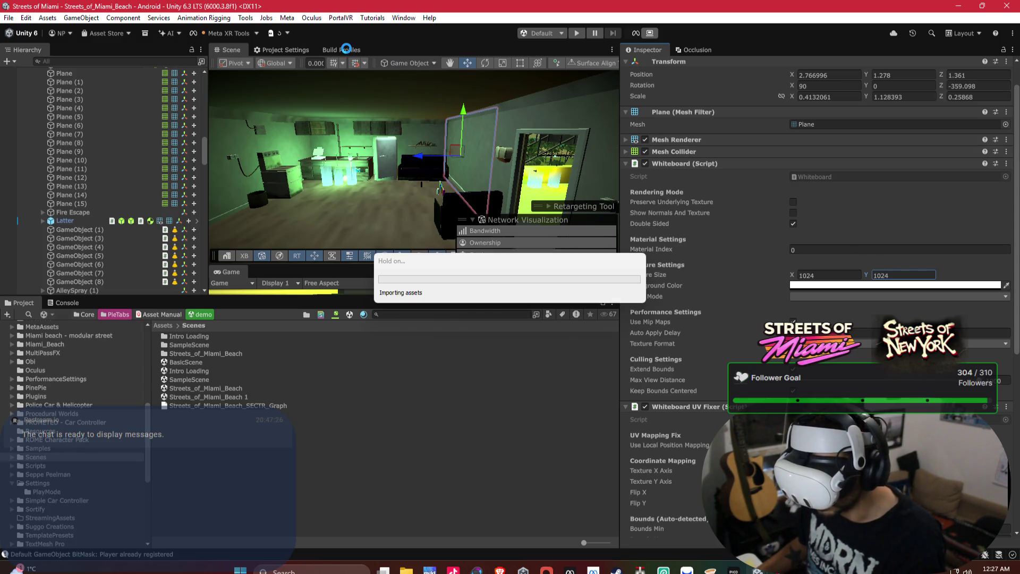
left_click(576, 33)
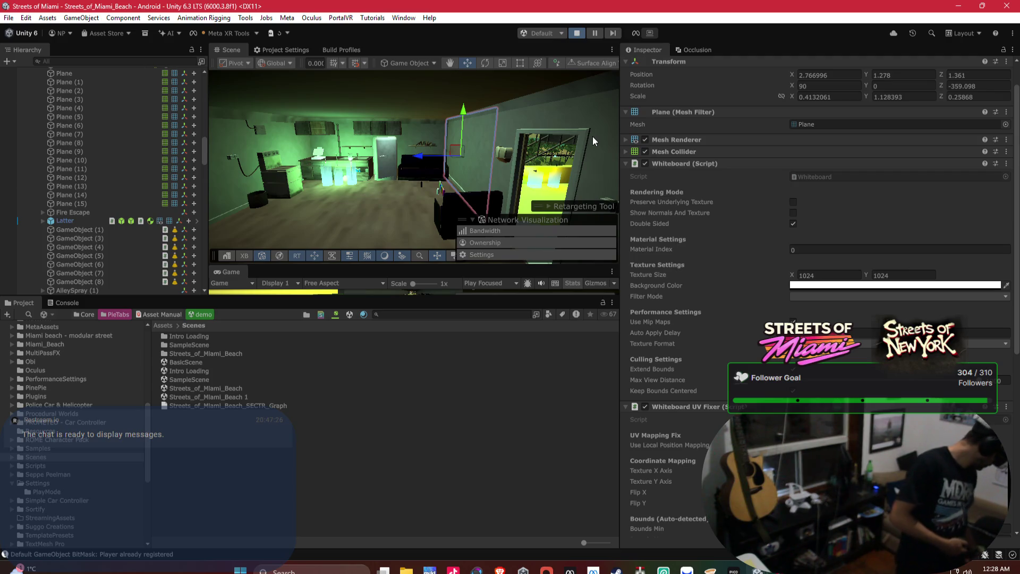
Toggle Play mode with Ctrl+P while play-testing until Whiteboard (1) spawns.
key("ctrl+p")
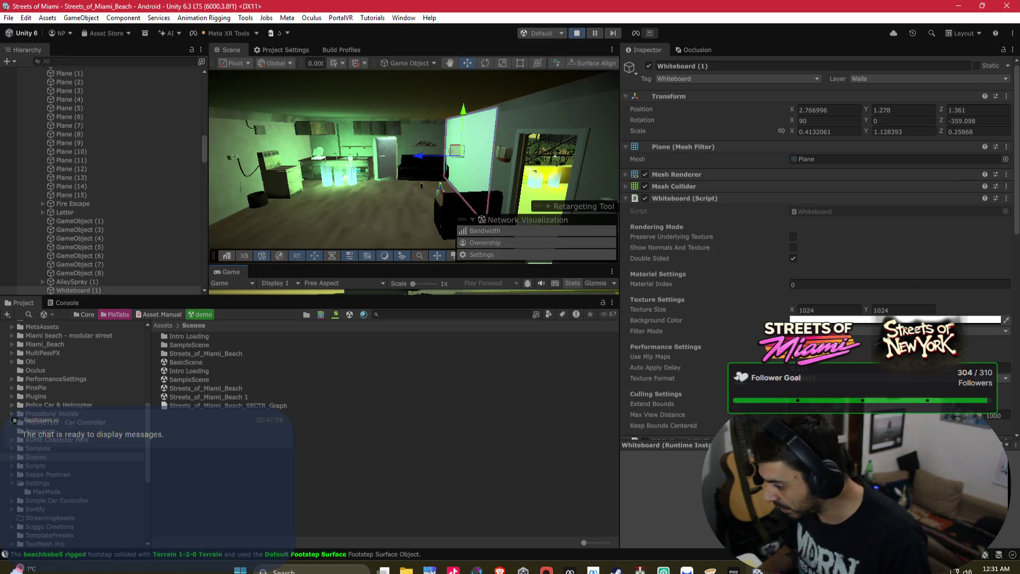
Reset the runtime whiteboard material's Base Map texture slot.
scroll(669, 398, "down", 15)
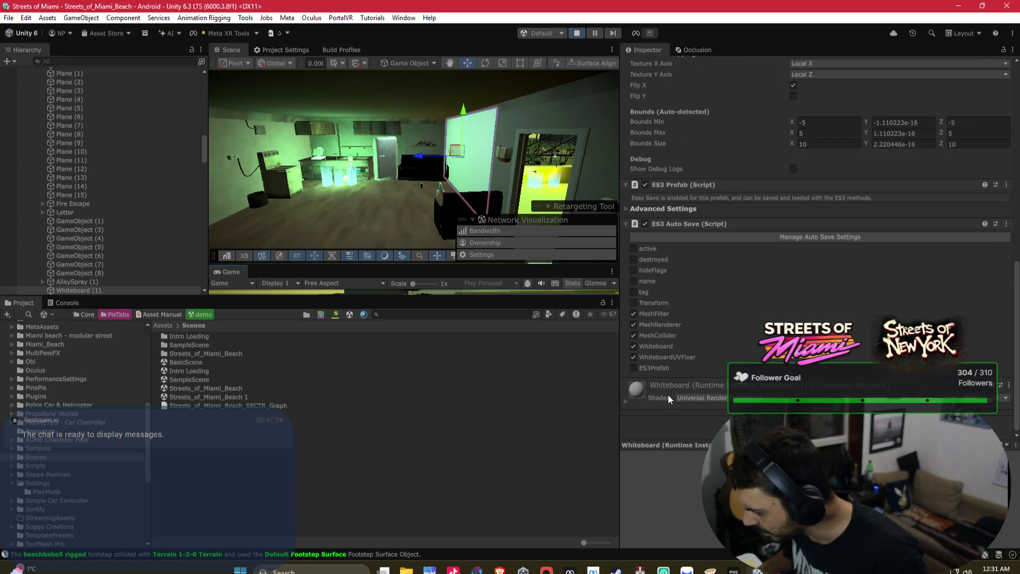
scroll(669, 398, "down", 10)
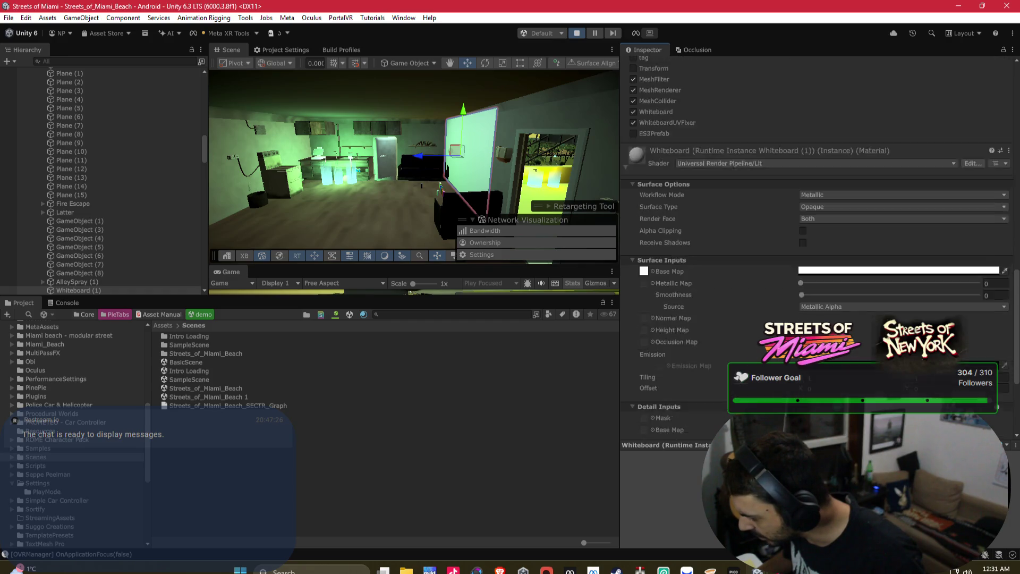
scroll(669, 398, "down", 1)
left_click(898, 242)
left_click(644, 243)
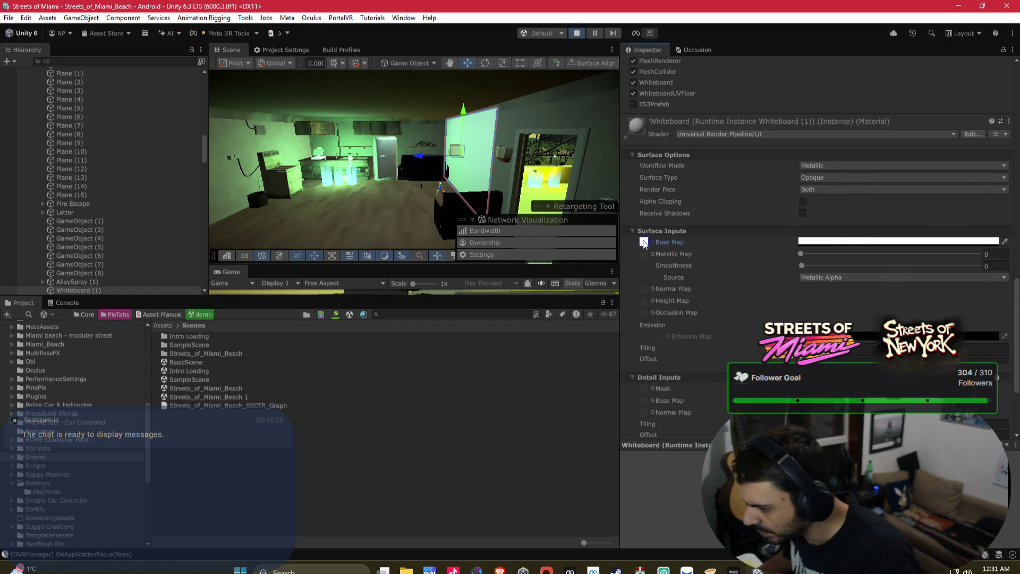
right_click(646, 243)
left_click(645, 246)
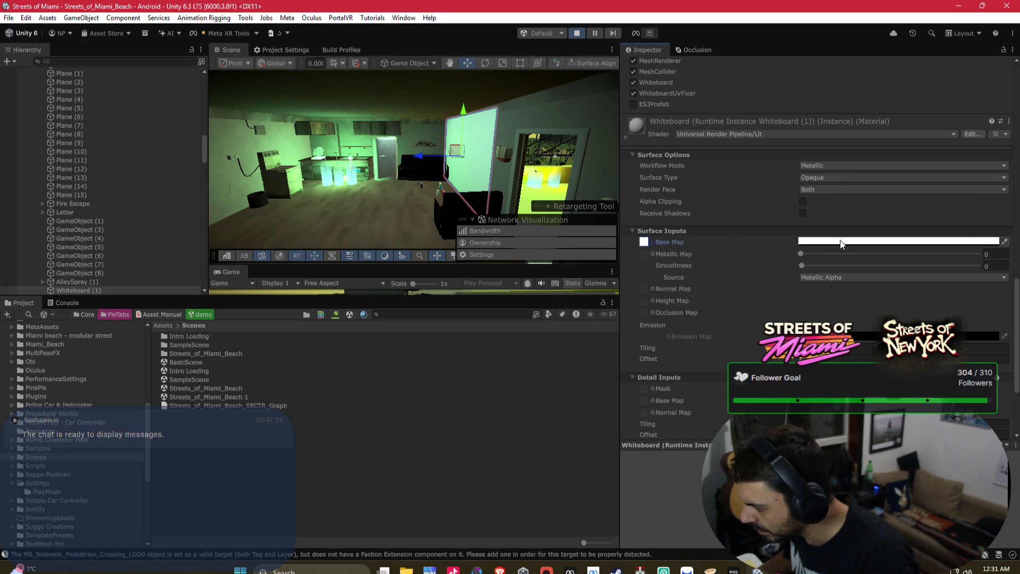
Toggle the material's Workflow Mode to Specular and back to Metallic.
left_click(814, 242)
left_click(823, 168)
left_click(827, 179)
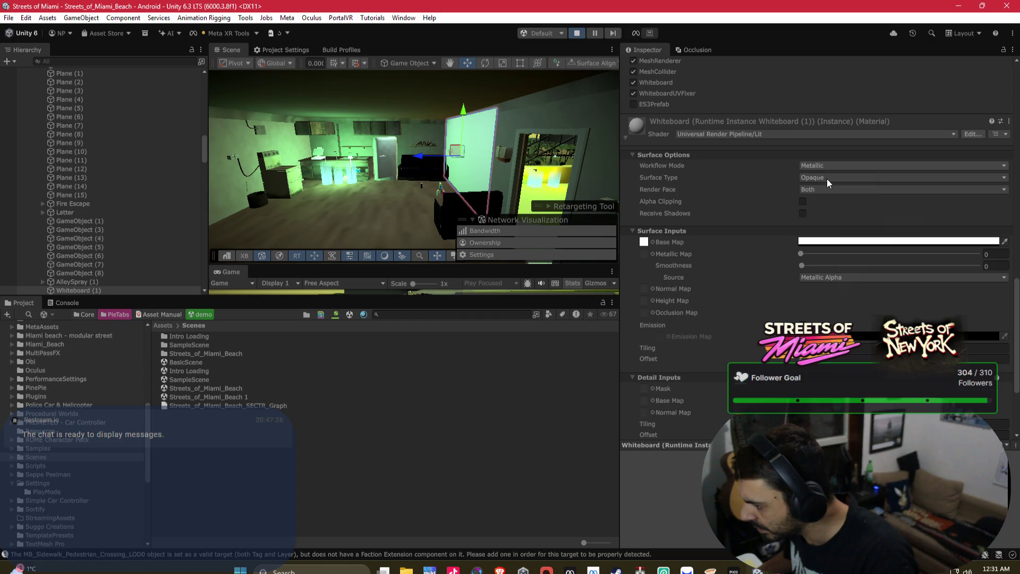
left_click(815, 164)
left_click(818, 190)
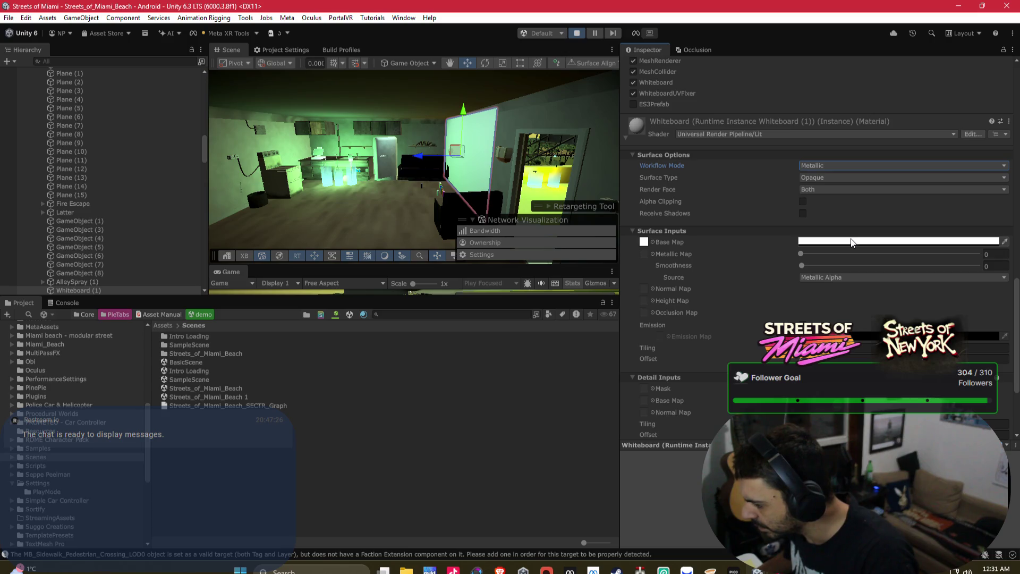
Reset the Base Map to default again and refresh the Surface Inputs section.
left_click(882, 242)
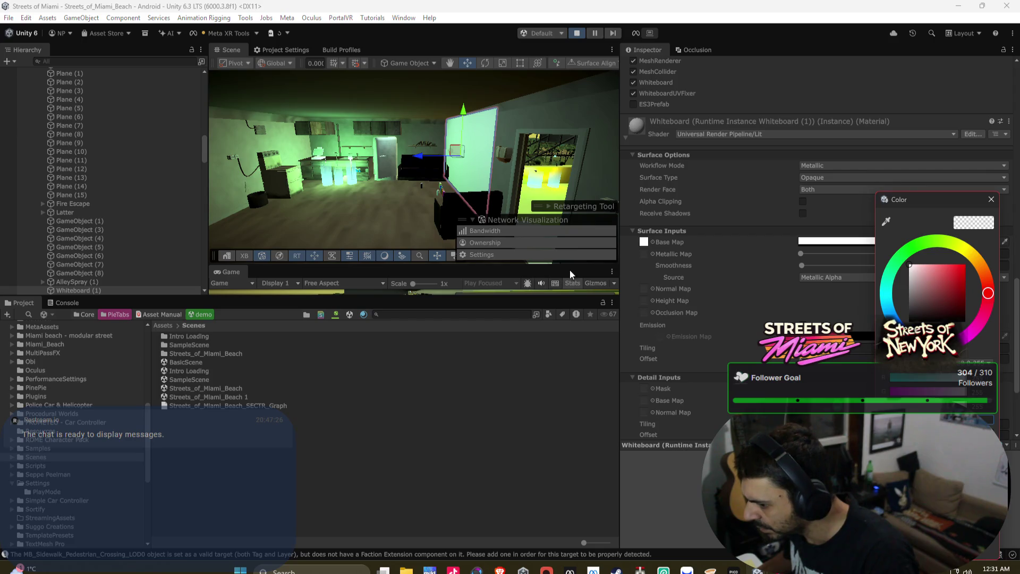
left_click(648, 243)
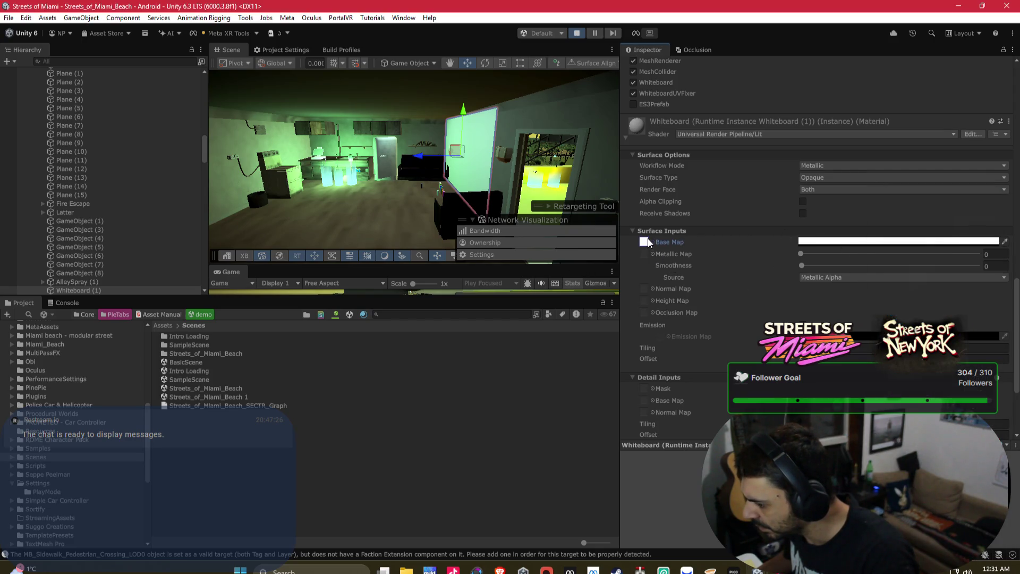
right_click(648, 243)
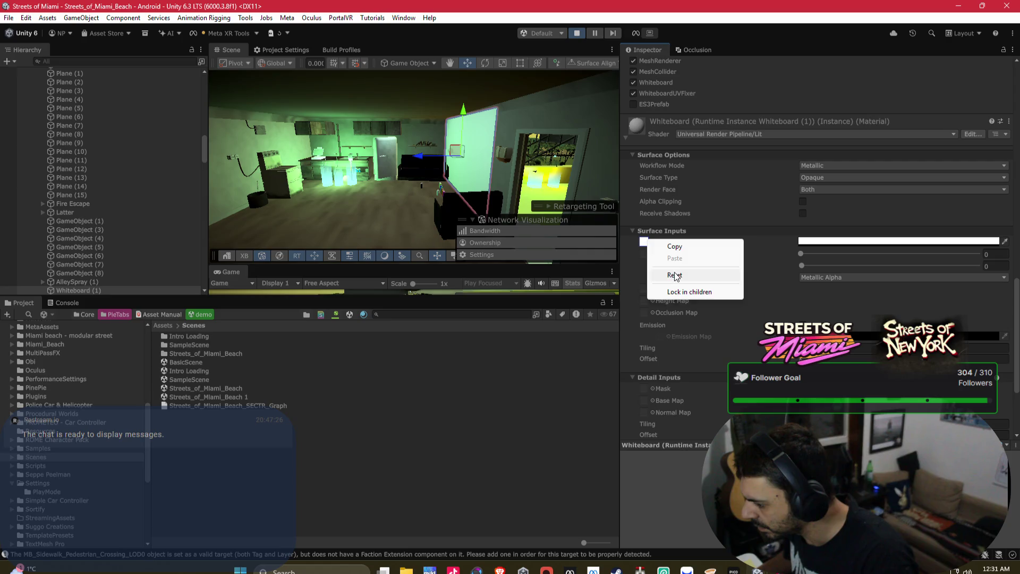
left_click(671, 268)
left_click(643, 232)
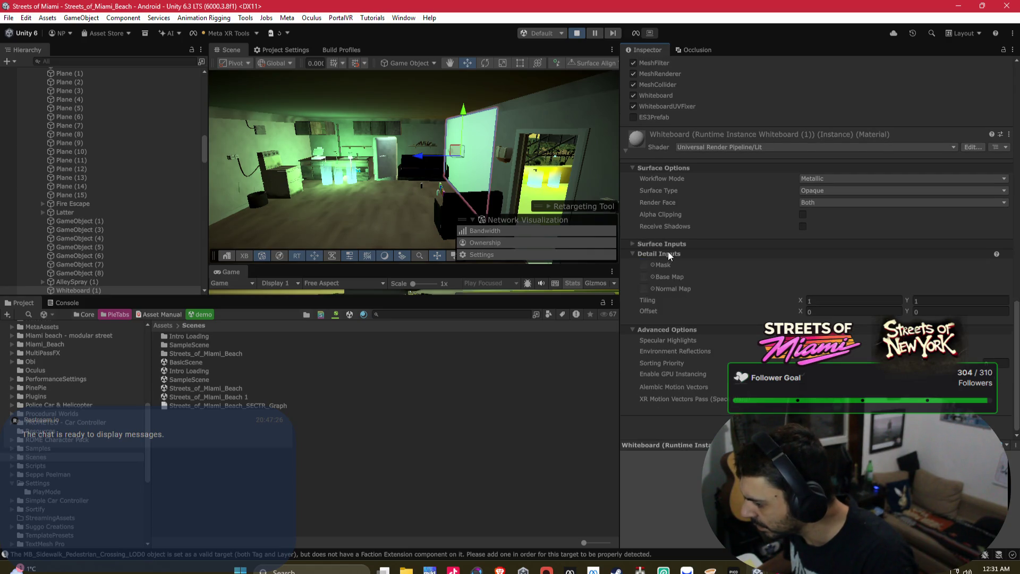
left_click(659, 248)
Frame the whiteboard in the Scene view, which still shows solid white.
scroll(690, 250, "up", 5)
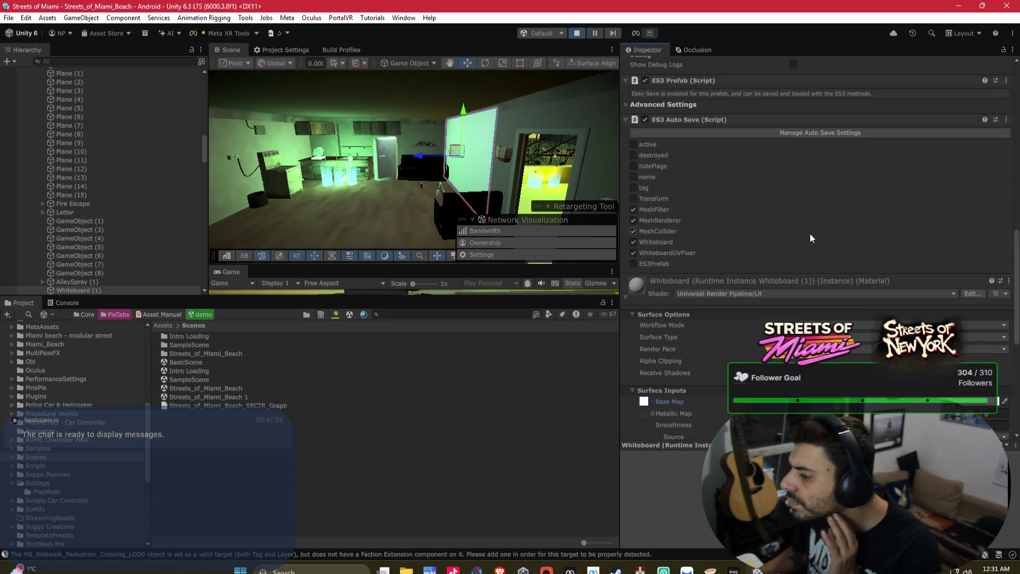
scroll(809, 237, "up", 5)
scroll(778, 302, "up", 6)
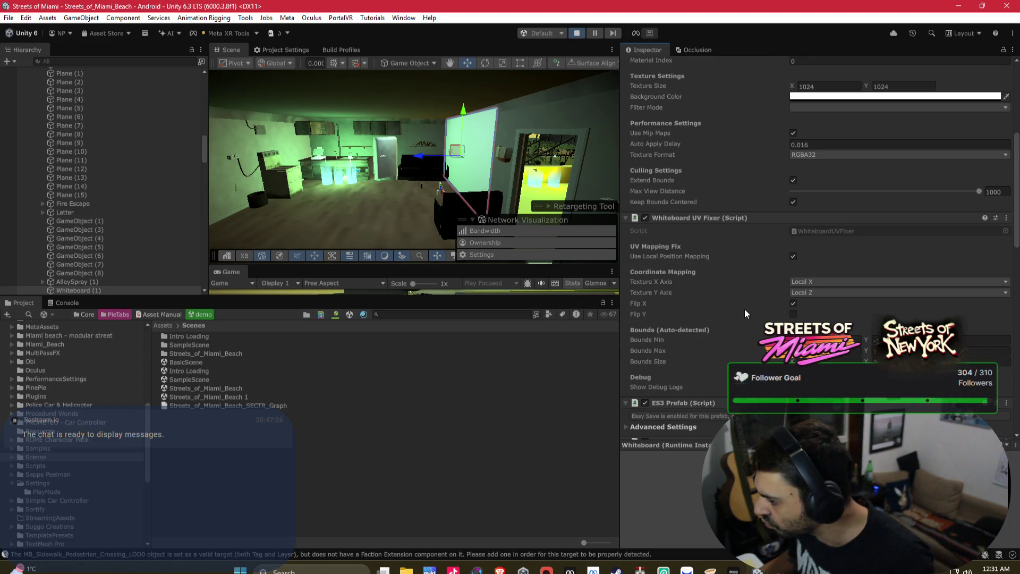
scroll(744, 308, "up", 1)
scroll(750, 305, "up", 3)
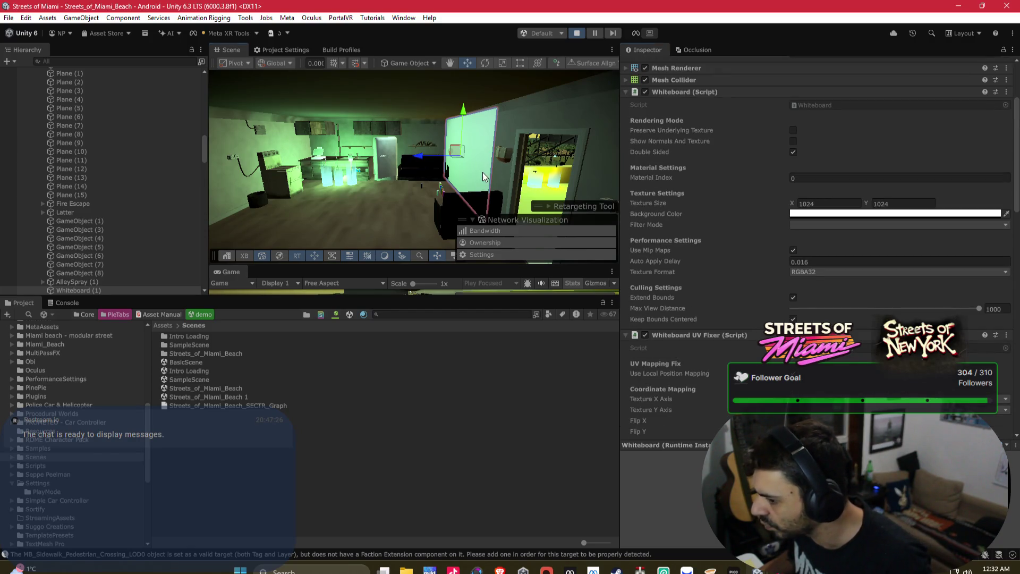
key("f")
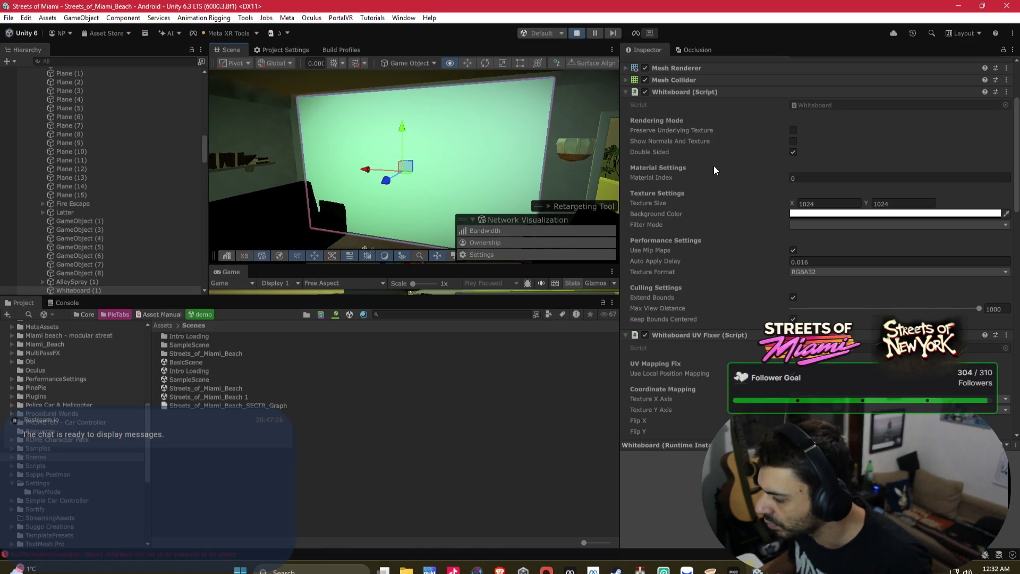
scroll(880, 194, "up", 3)
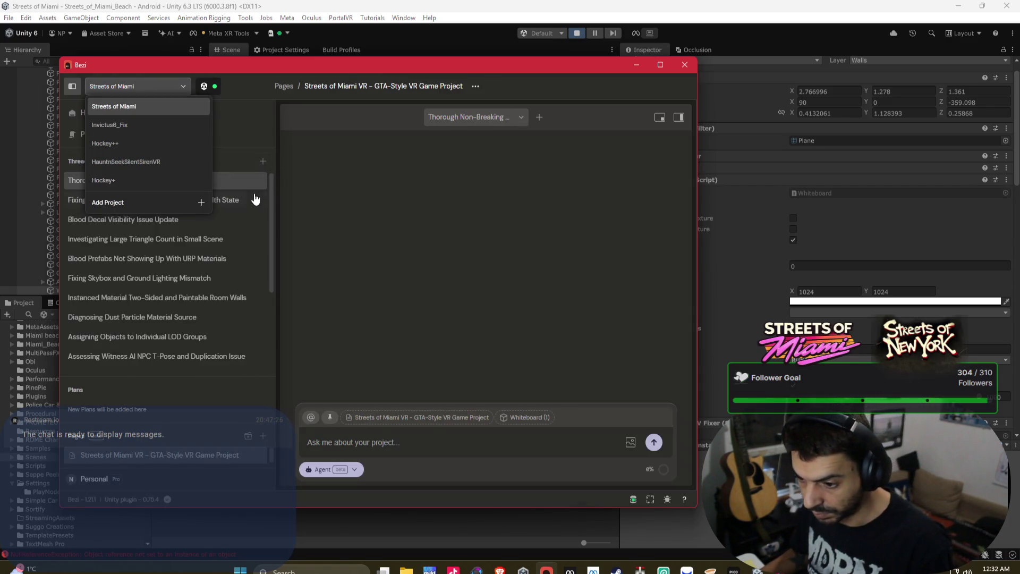
In Bezi's Ask mode, ask why the whiteboard renders white instead of transparent.
left_click(329, 469)
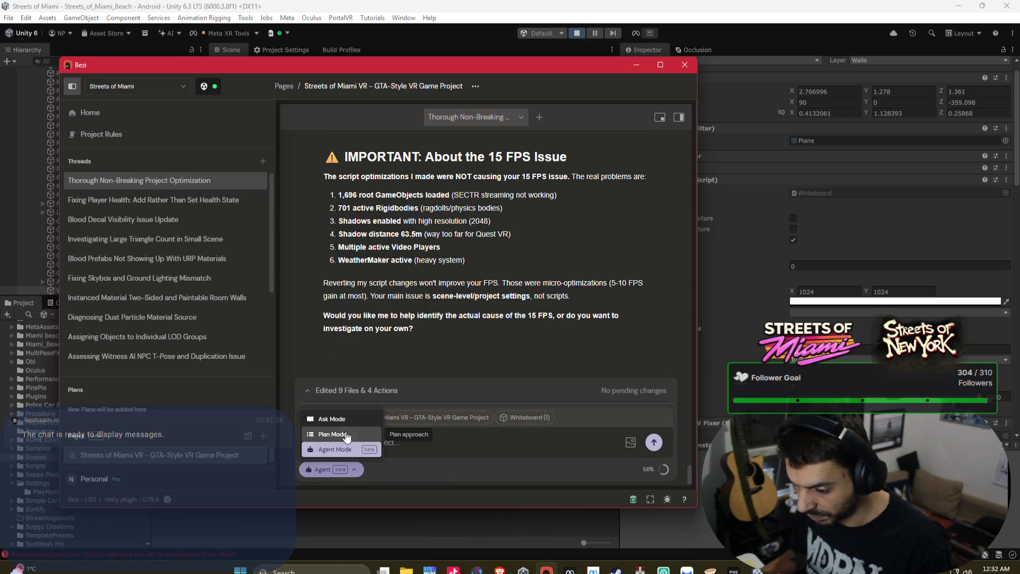
left_click(335, 420)
type("wh")
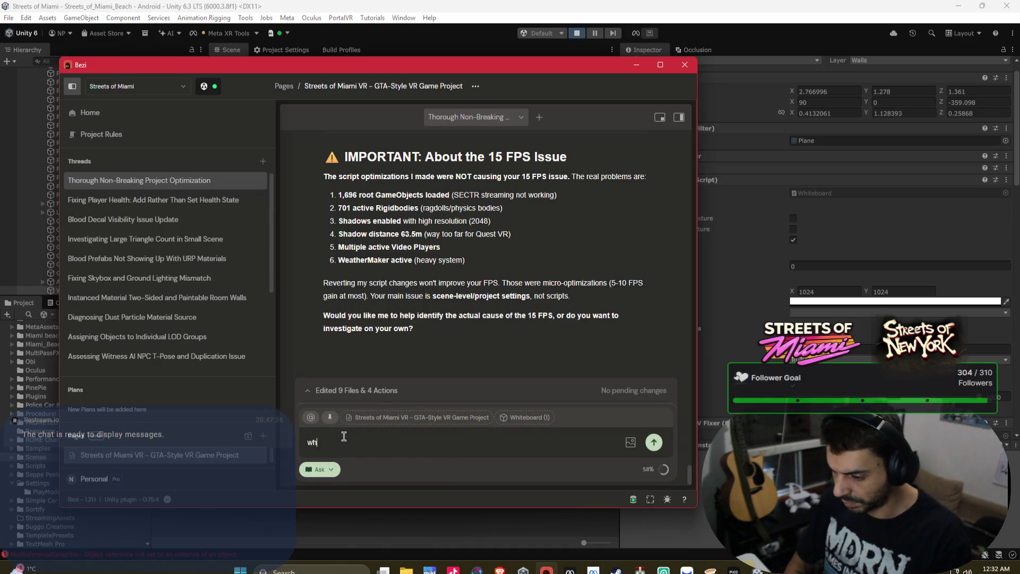
type("y doe")
type("s this white board")
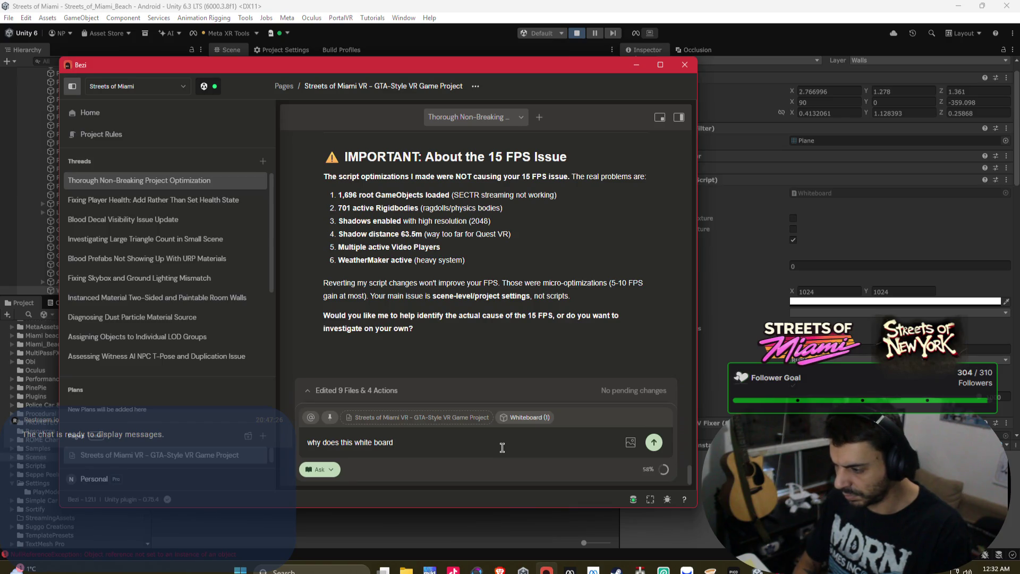
type("go")
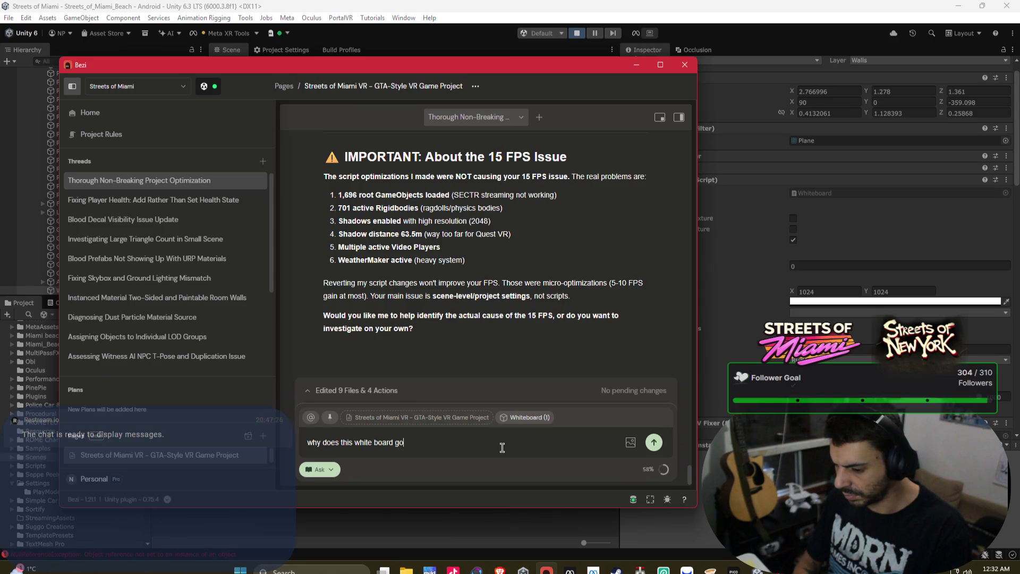
type(" white instead ")
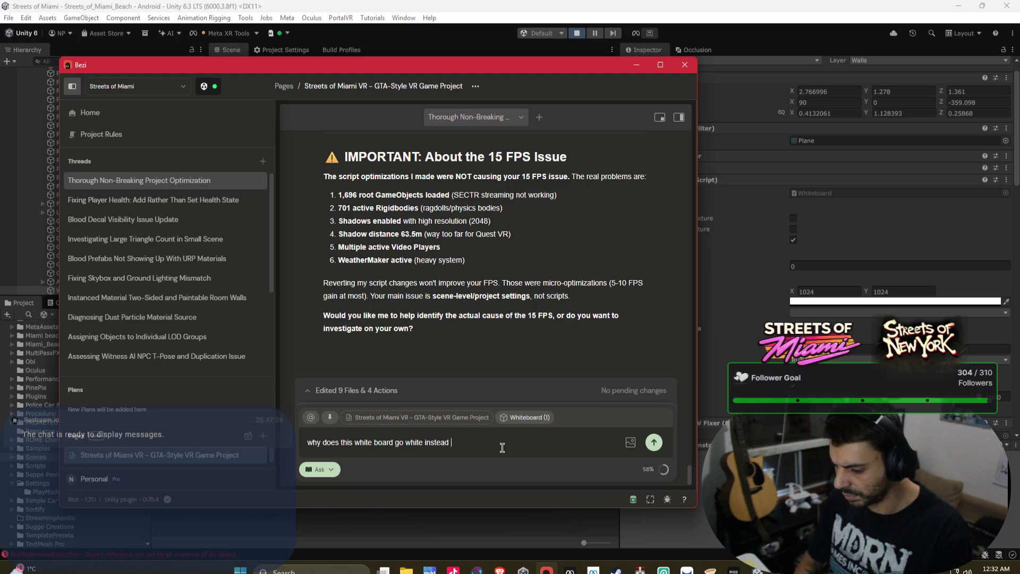
type("of transparent ")
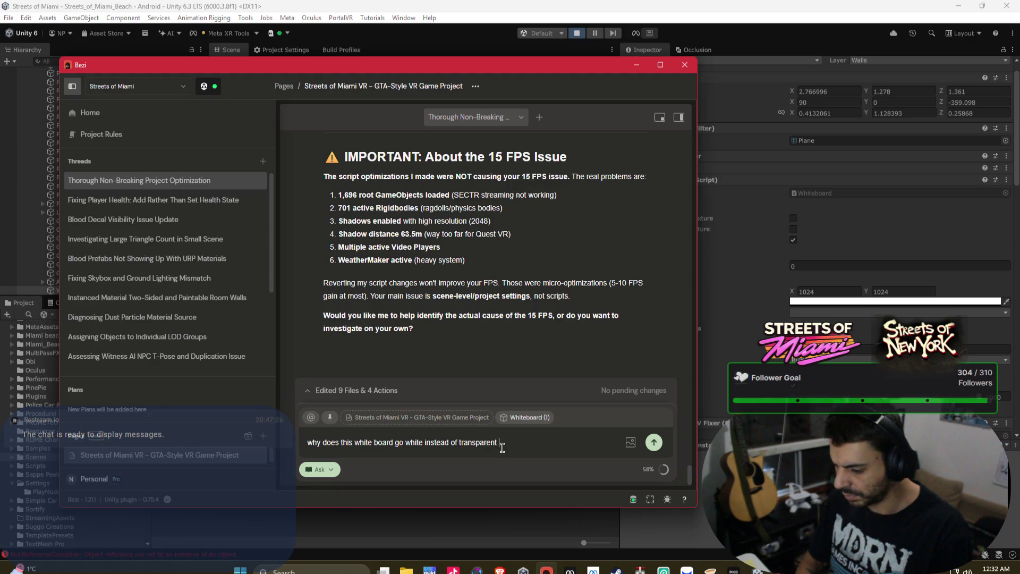
type("likehave it")
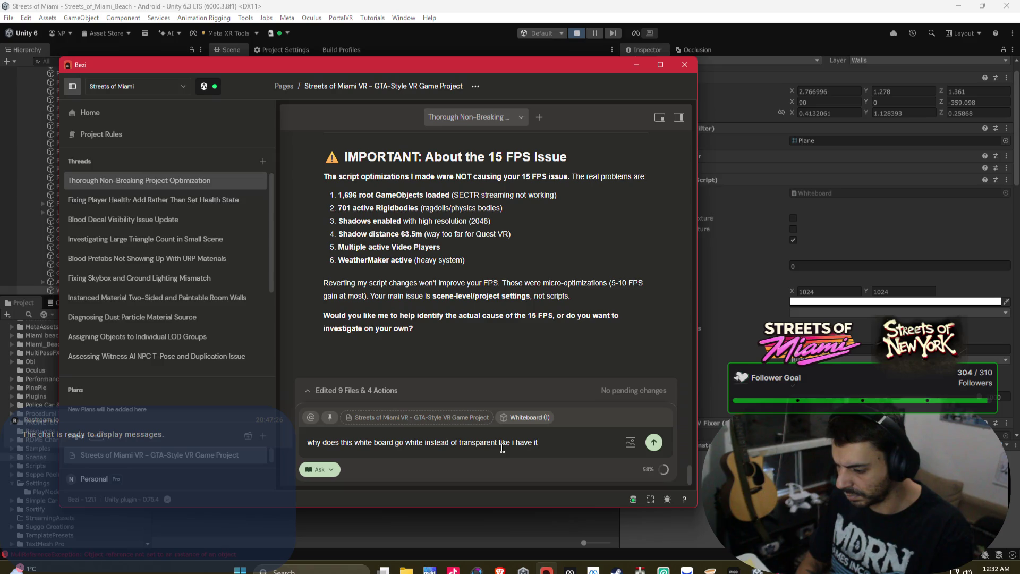
type("want")
type(" to make it trans")
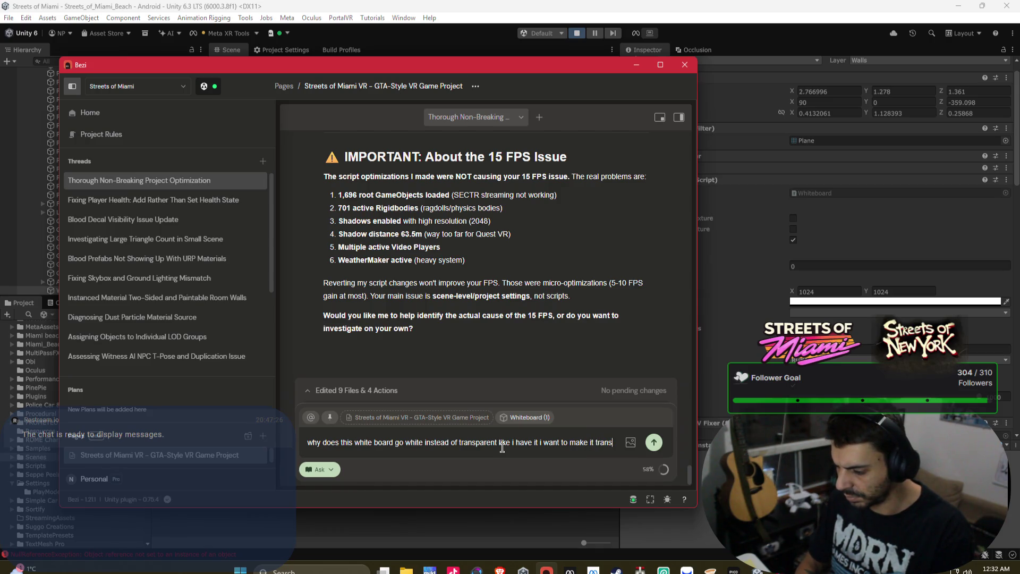
type("rent ")
type("so it look")
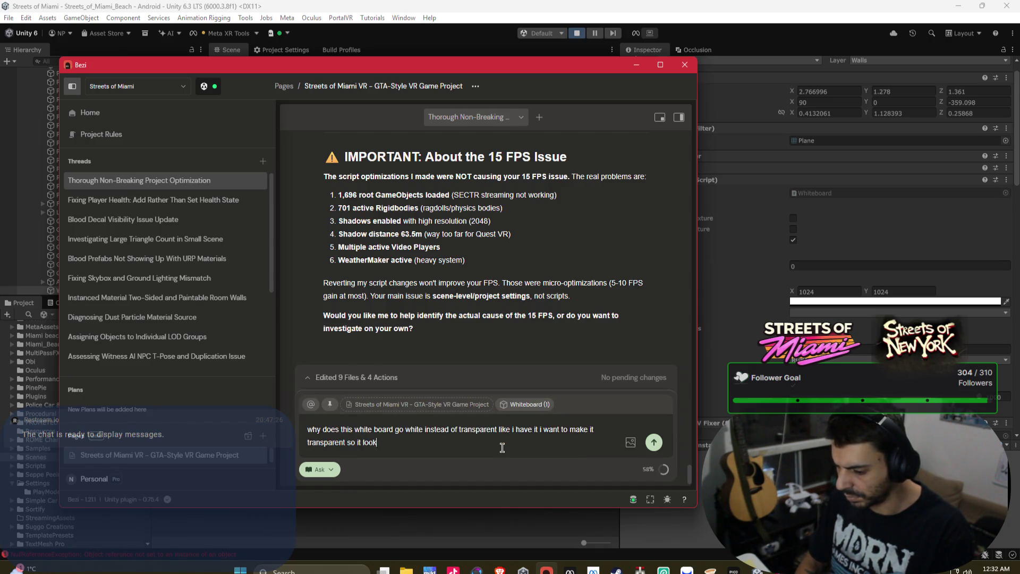
type("the pla")
type("yer is spra")
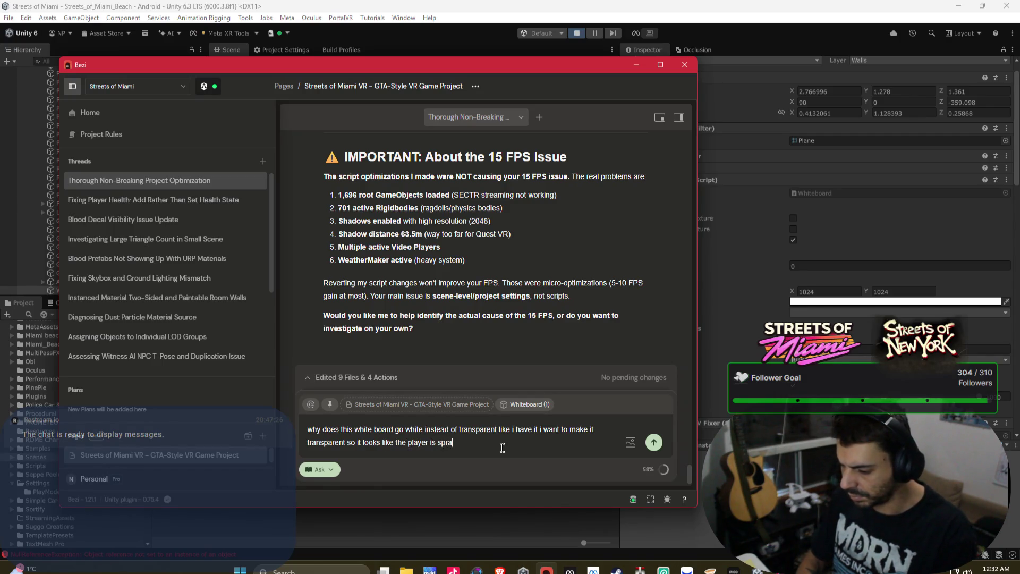
type("the wall")
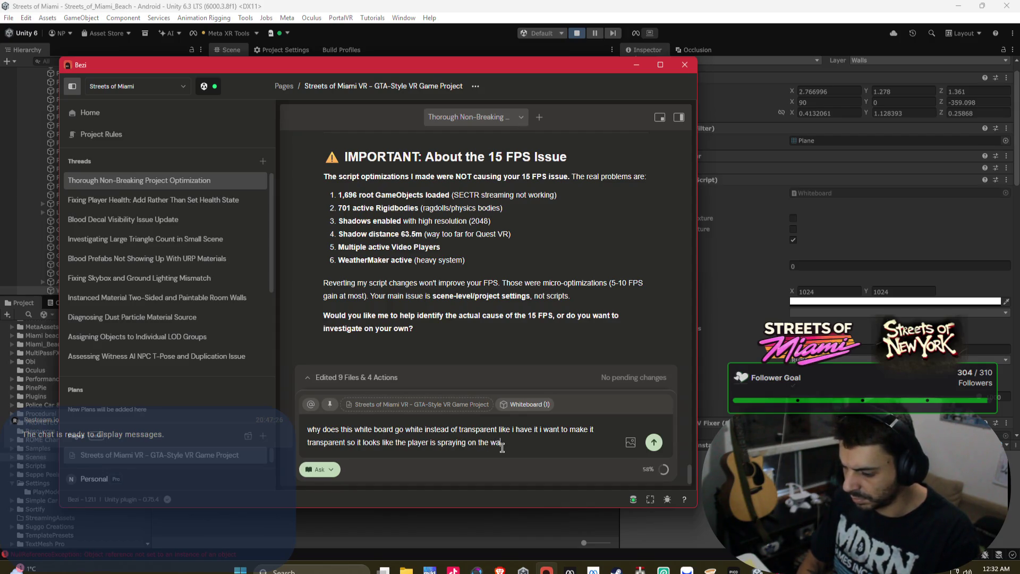
key("Return")
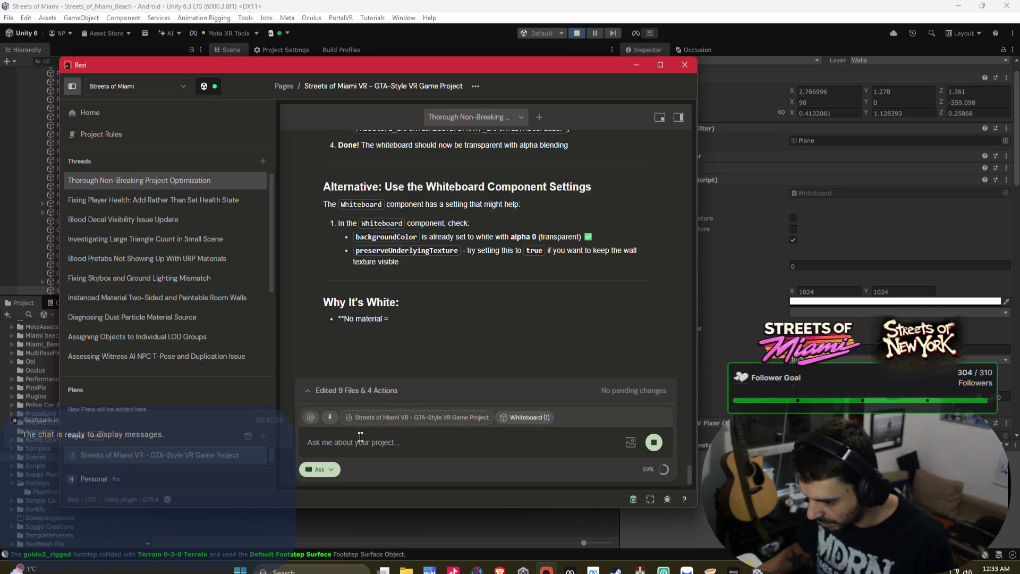
Switch Bezi back to Agent mode and stop Unity's running scene.
left_click(319, 469)
left_click(340, 450)
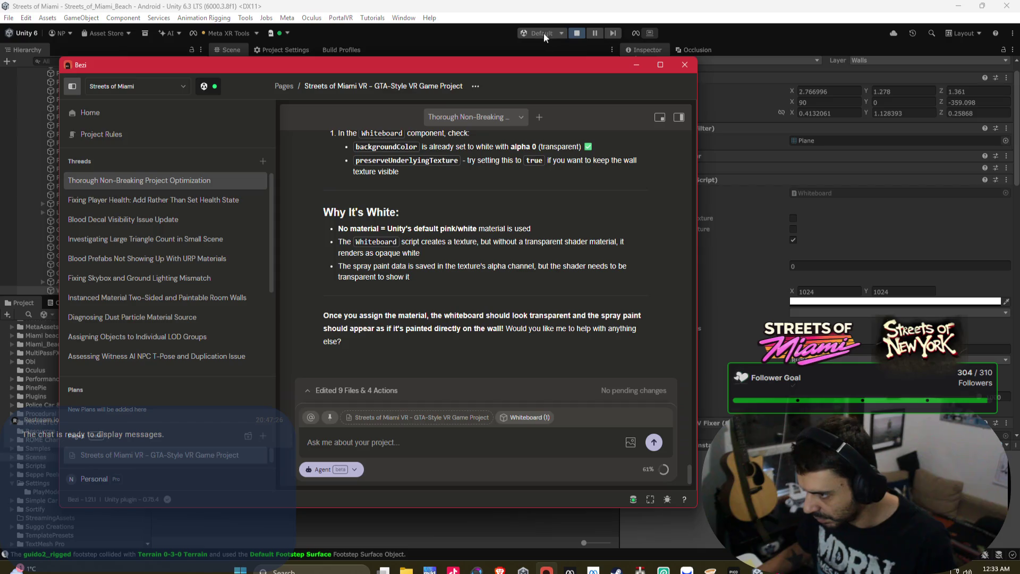
left_click(576, 33)
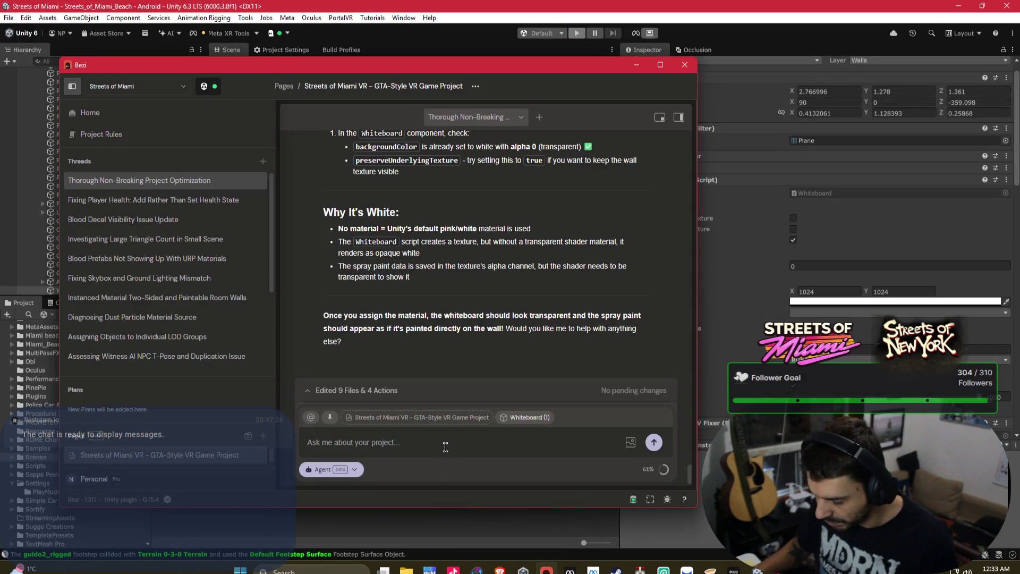
Send Bezi's agent the request 'can you', exiting Play Mode to submit it.
type("can you do t")
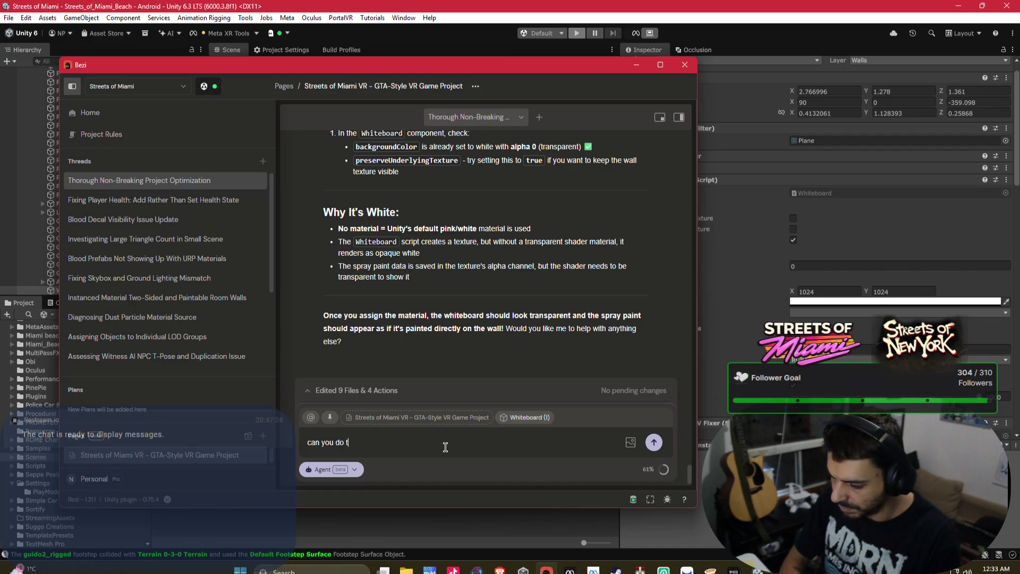
key("Return")
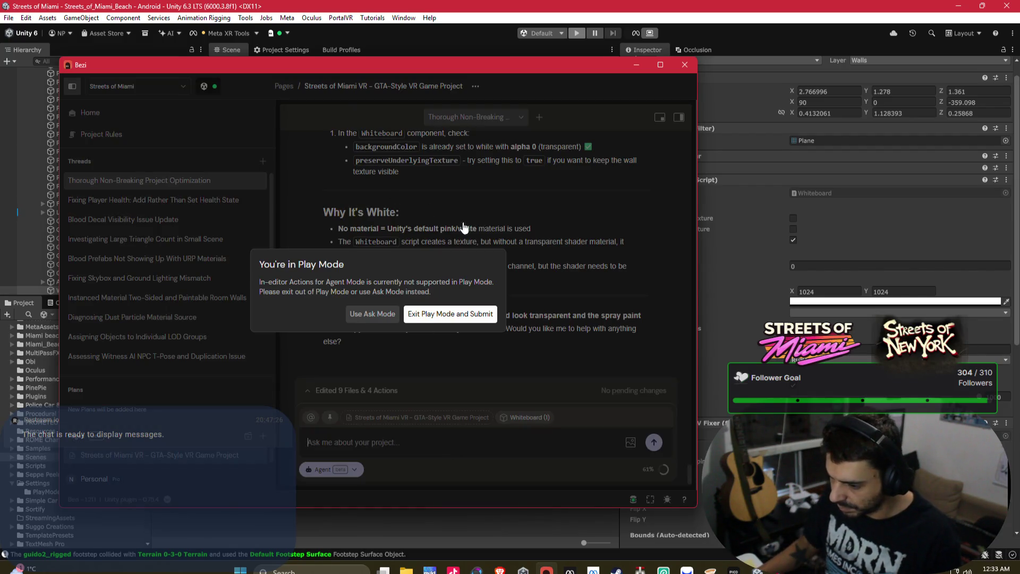
left_click(479, 313)
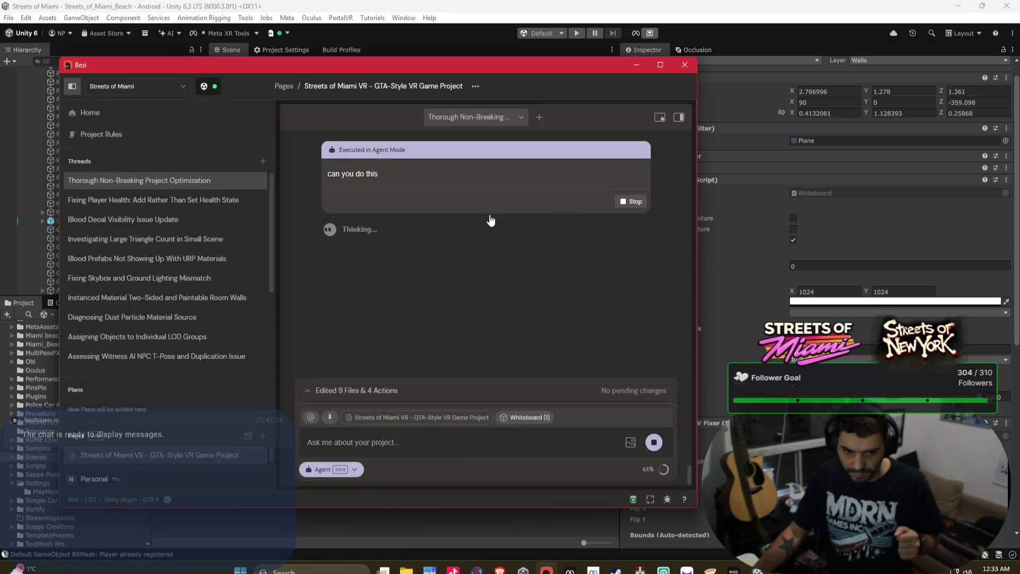
scroll(470, 228, "up", 5)
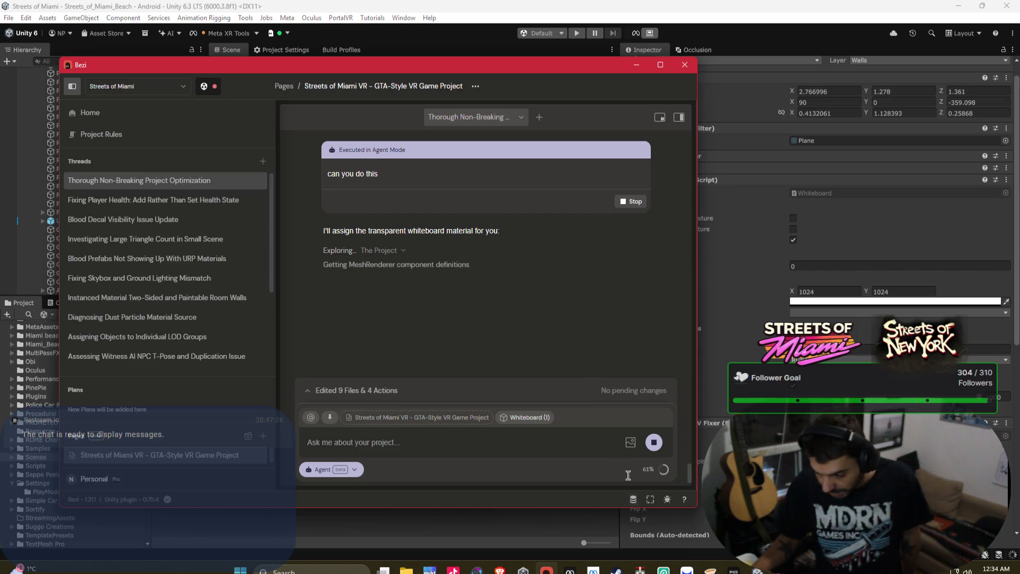
In the Hockey VR project, select all seven TargetPractice planes, Plane through Plane (4).
left_click(656, 510)
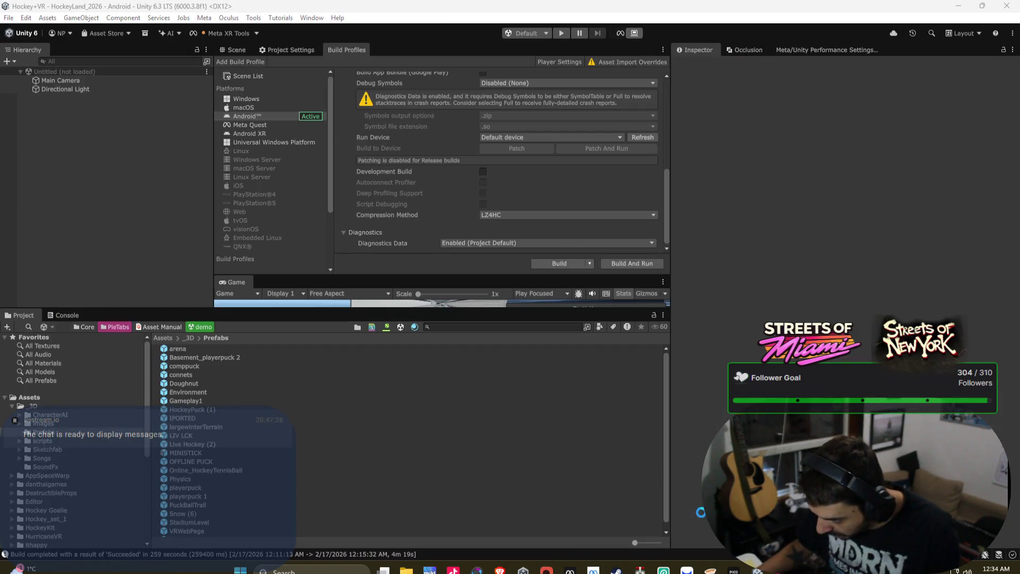
left_click(237, 49)
mouse_move(440, 151)
left_mouse_down()
mouse_move(502, 147)
mouse_move(464, 197)
left_mouse_up()
left_click(464, 197)
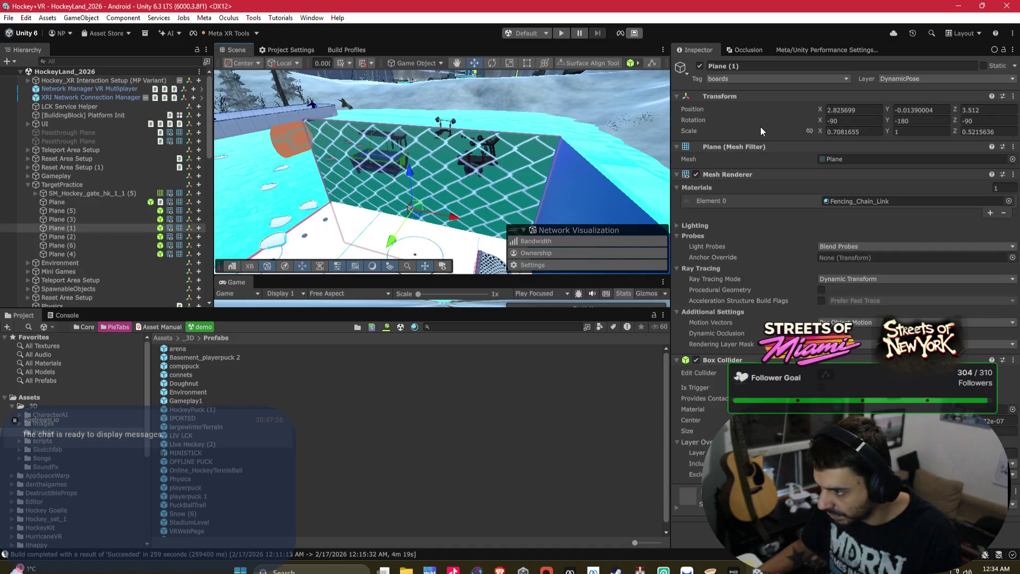
mouse_move(444, 139)
left_mouse_down()
mouse_move(497, 170)
mouse_move(555, 165)
mouse_move(483, 198)
left_mouse_up()
left_click(496, 170, "ctrl")
mouse_move(346, 167)
left_mouse_down()
mouse_move(512, 173)
mouse_move(515, 161)
left_mouse_up()
left_click(495, 155, "ctrl")
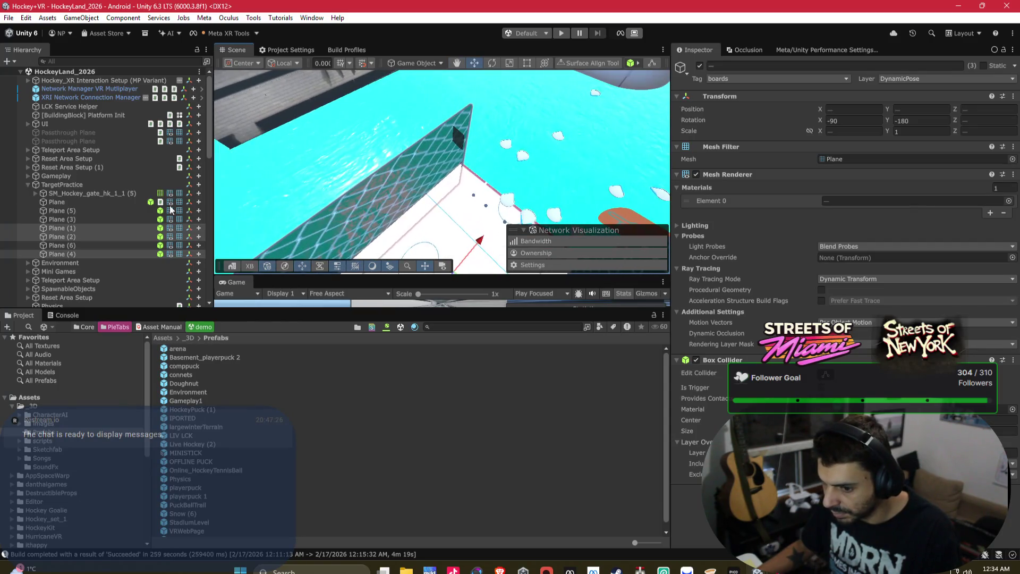
left_click(80, 203)
left_click(68, 251, "shift")
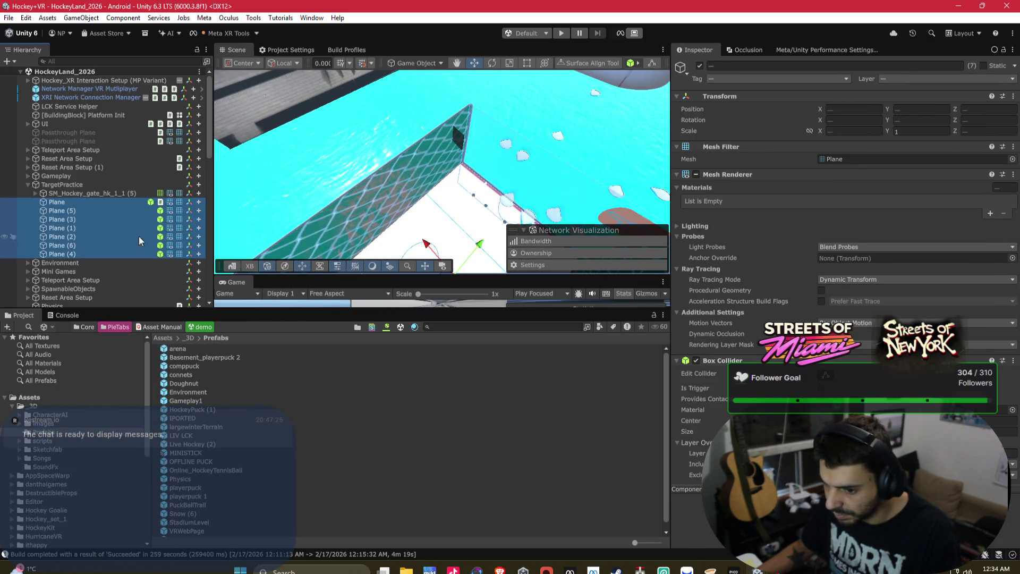
Put the selected planes on layer 18: boards and give them the boards tag.
left_click(895, 81)
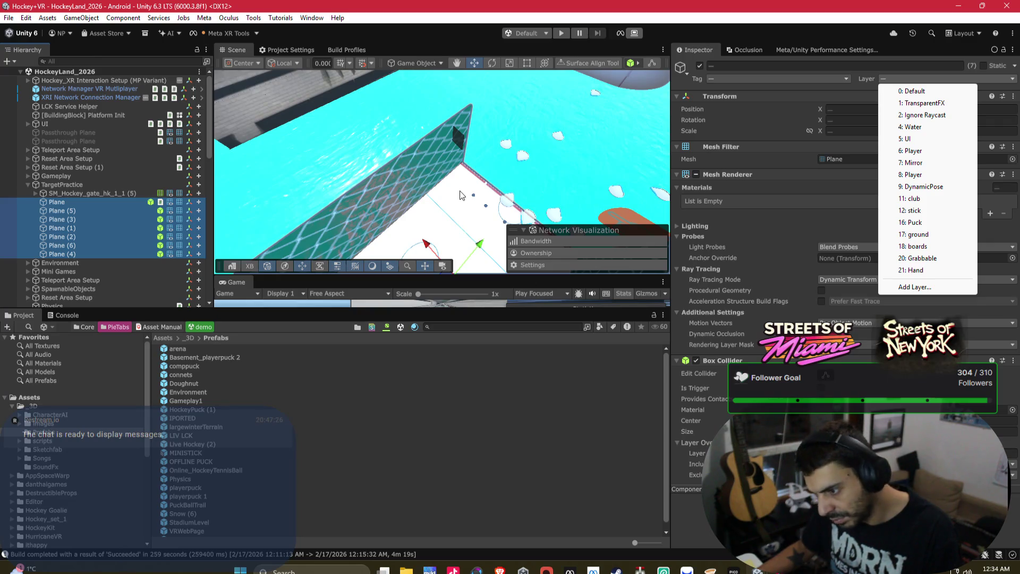
left_click(930, 77)
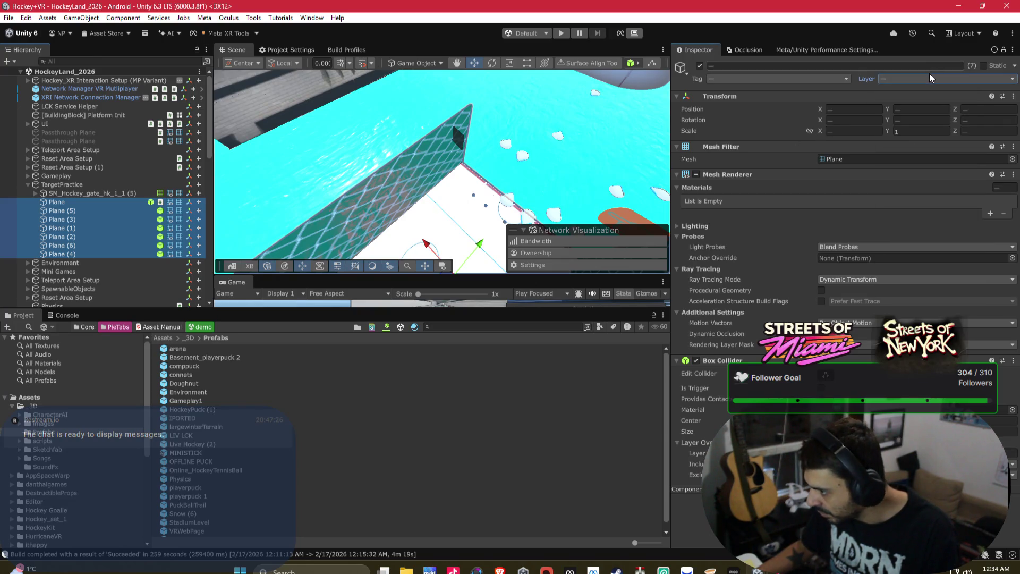
left_click(925, 79)
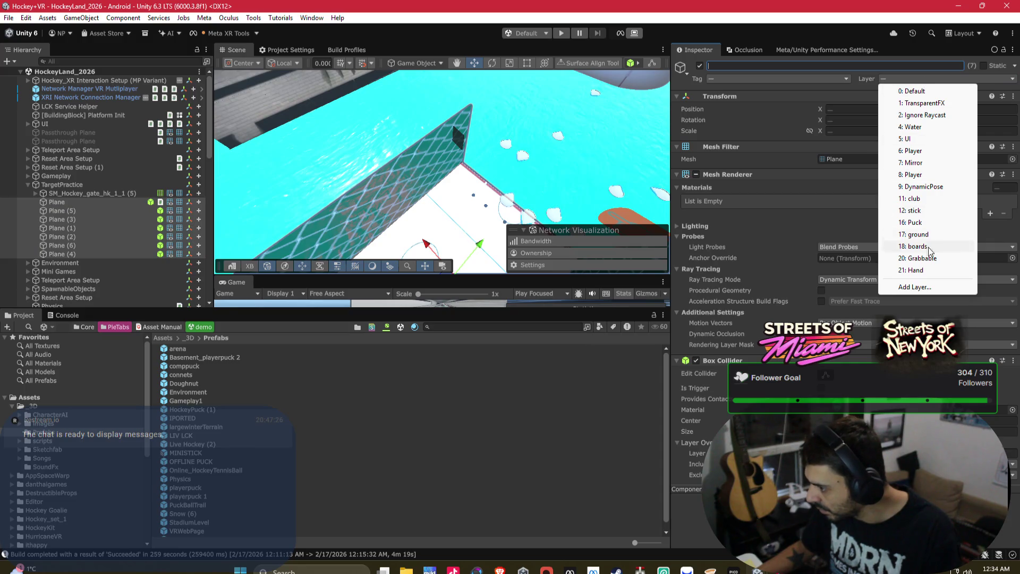
left_click(930, 246)
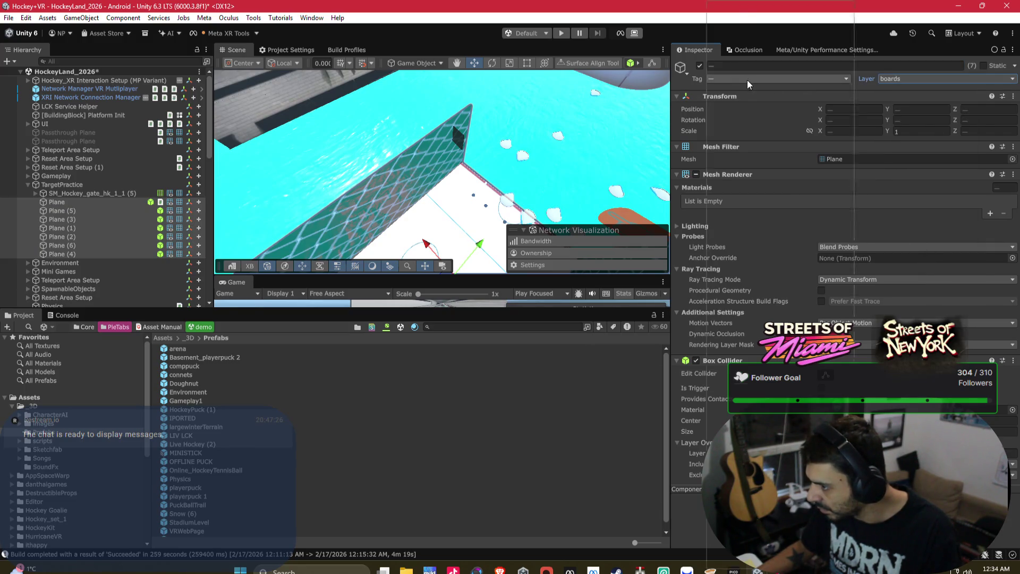
left_click(748, 80)
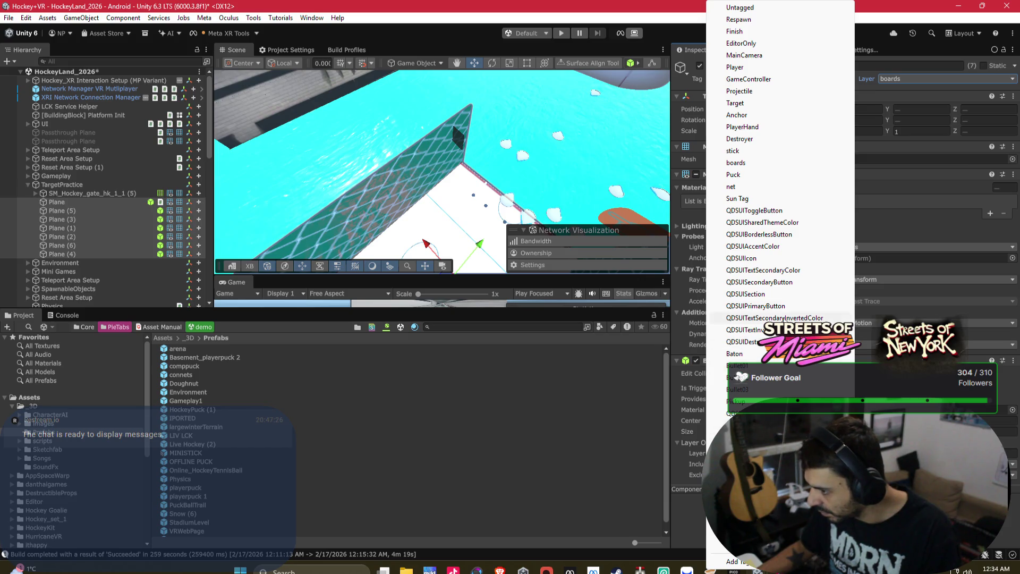
left_click(736, 162)
mouse_move(627, 176)
left_mouse_down()
mouse_move(591, 164)
mouse_move(509, 108)
left_mouse_up()
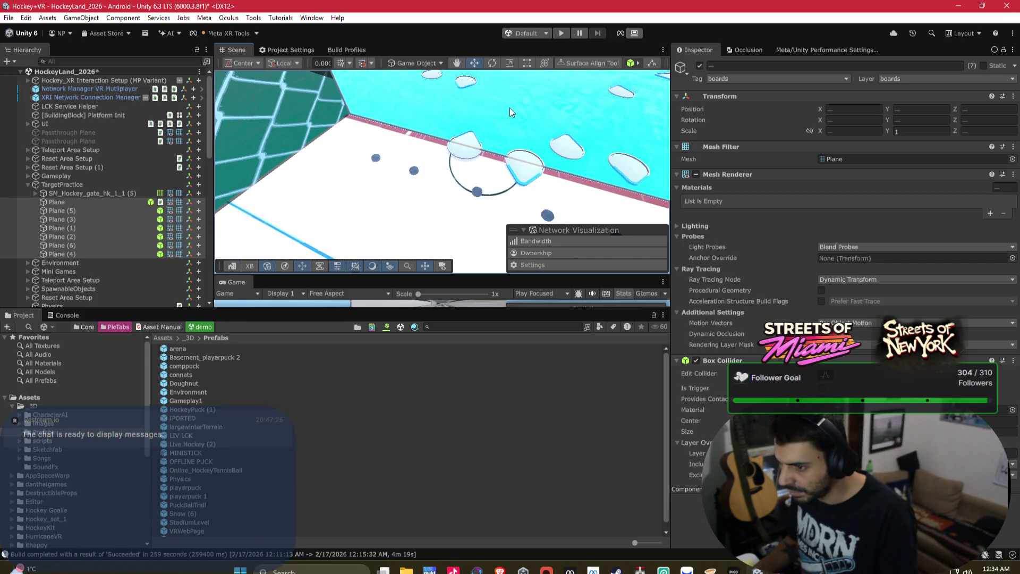
left_click(26, 19)
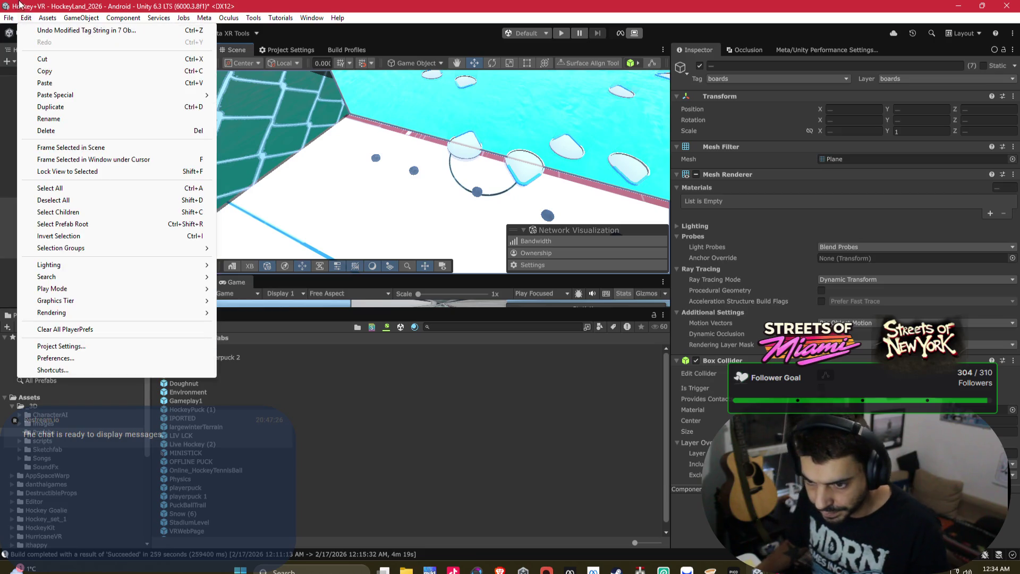
Open Project Settings at Physics and expand the Layer Collision Matrix.
left_click(80, 345)
mouse_move(369, 309)
left_mouse_down()
mouse_move(356, 427)
mouse_move(342, 447)
left_mouse_up()
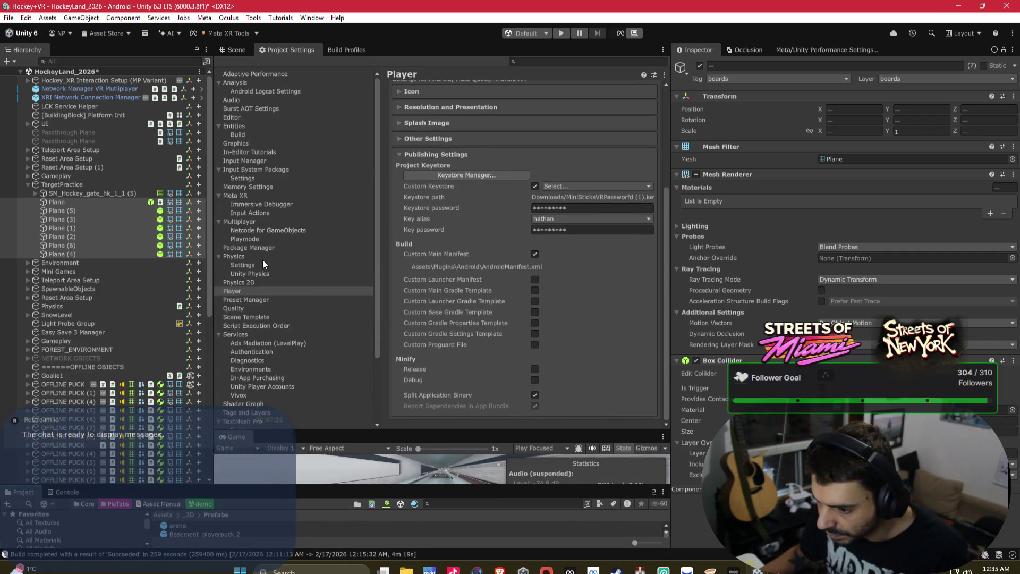
left_click(280, 256)
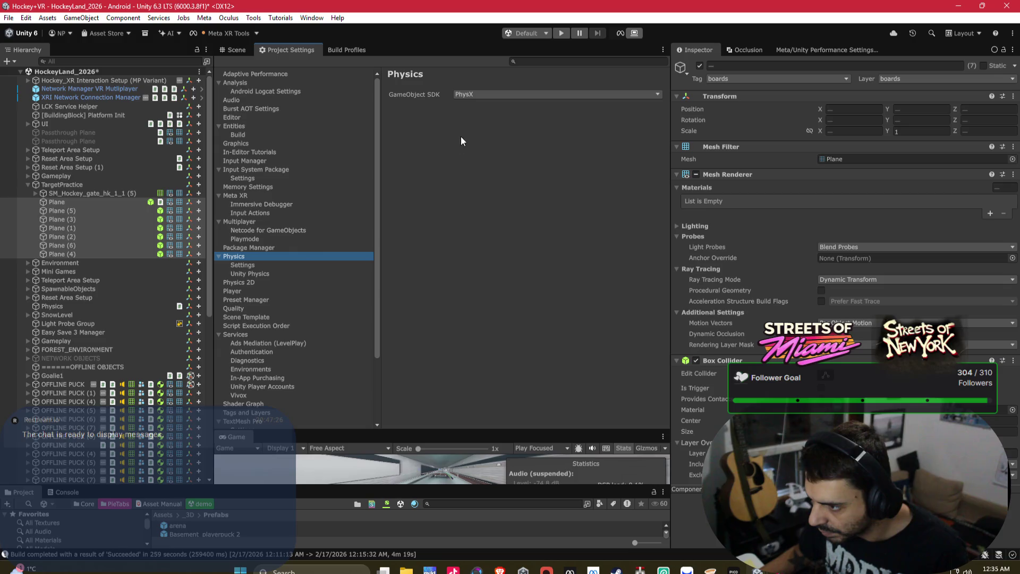
left_click(244, 266)
left_click(407, 119)
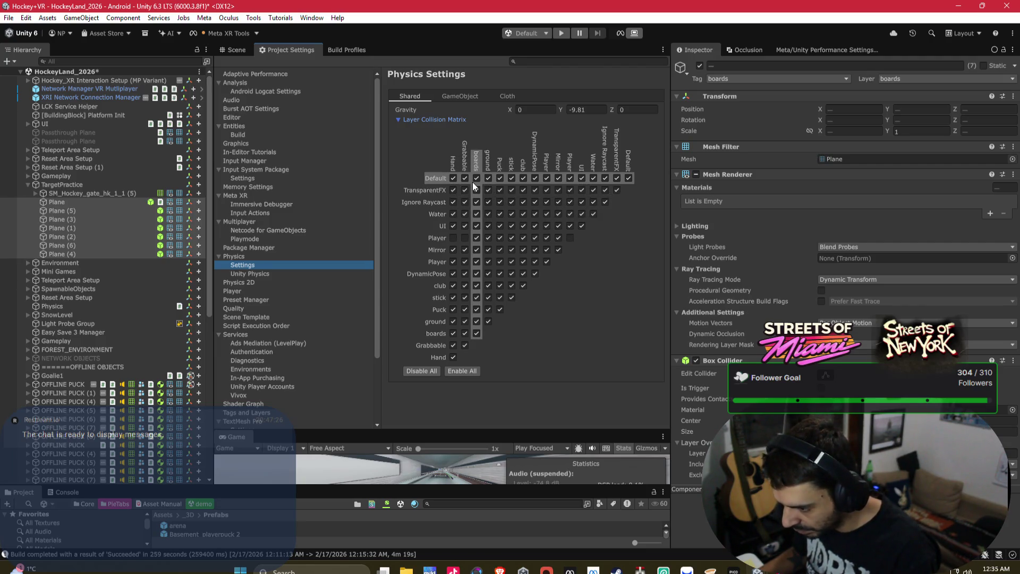
Turn off boards collisions with stick, Player, Mirror and DynamicPose, then return to Streets of Miami.
left_click(477, 298)
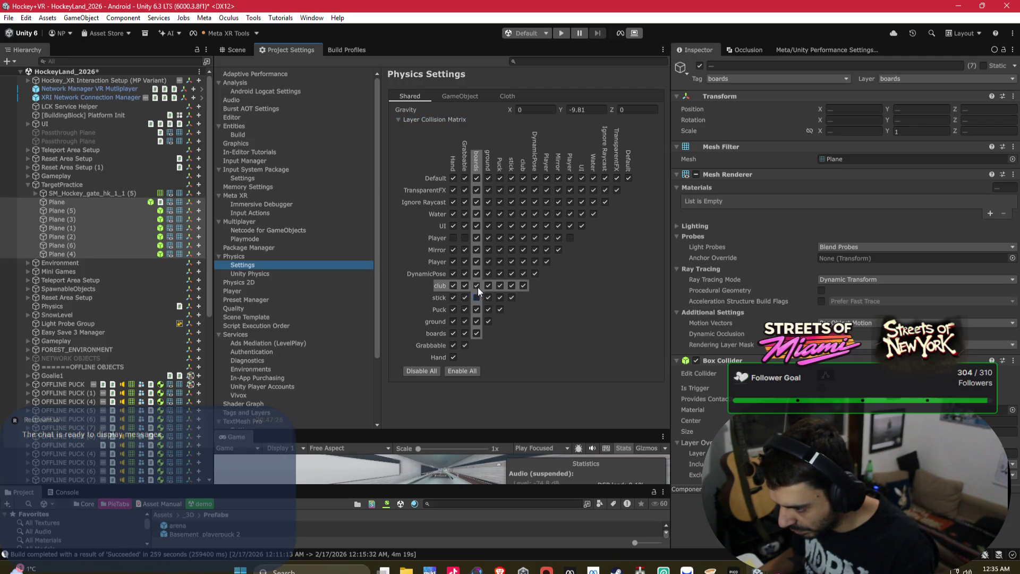
left_click(477, 261)
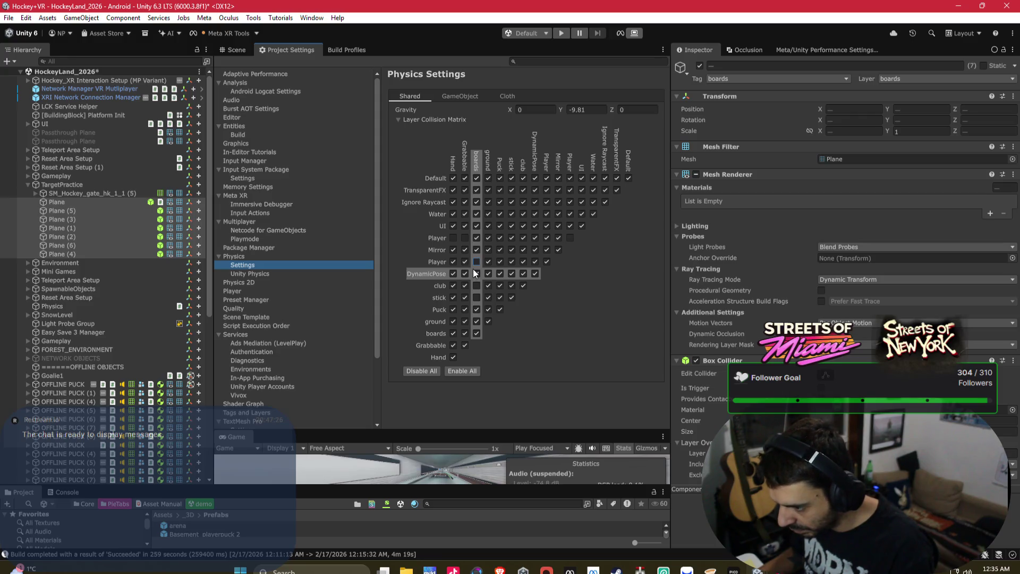
left_click(477, 238)
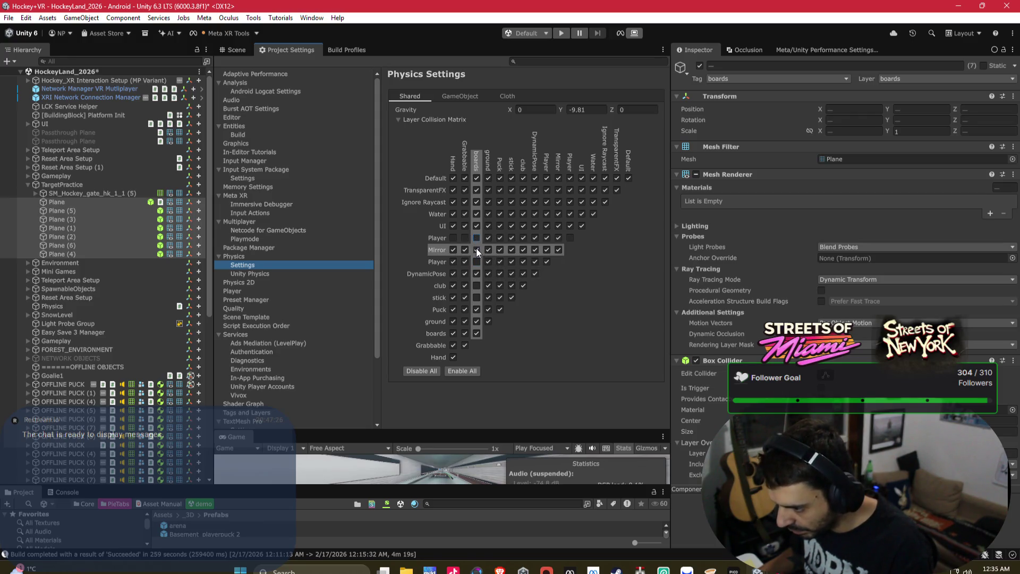
left_click(477, 249)
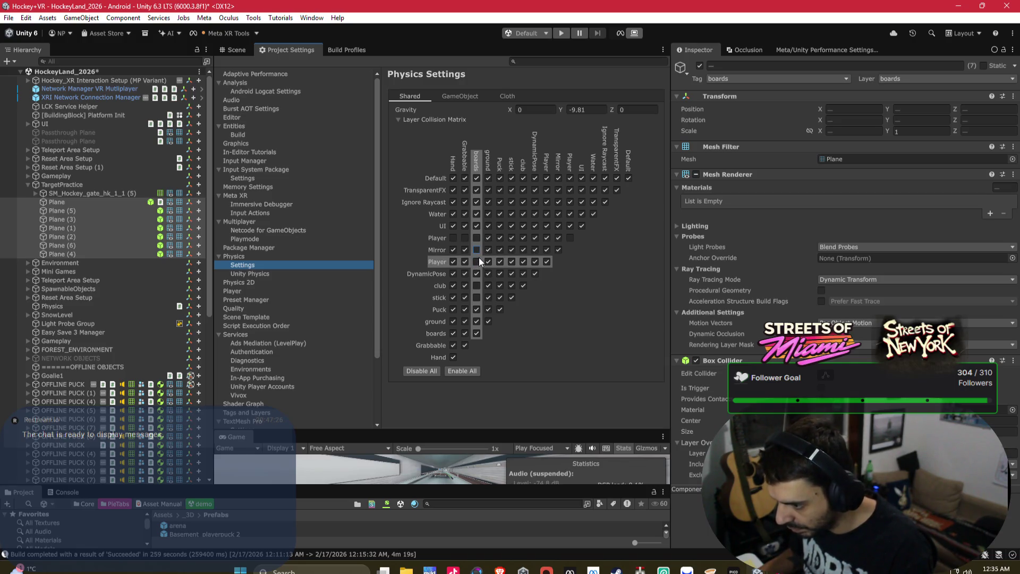
left_click(489, 297)
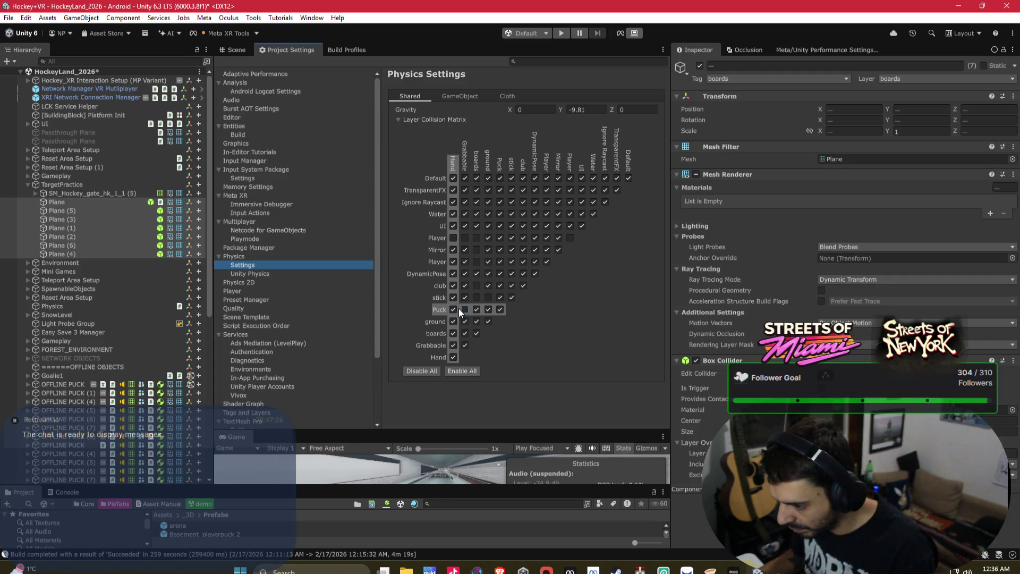
left_click(465, 309)
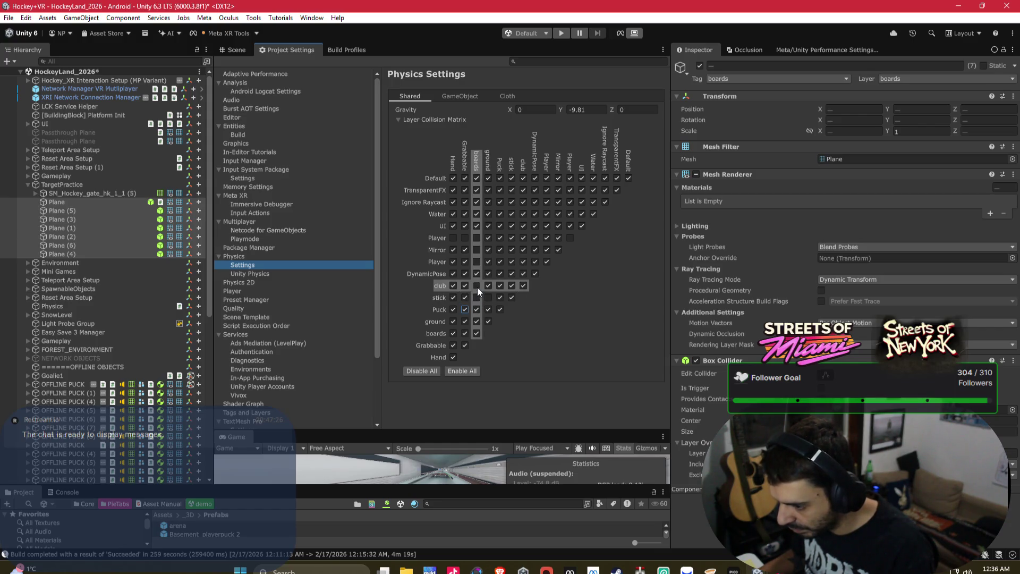
left_click(478, 273)
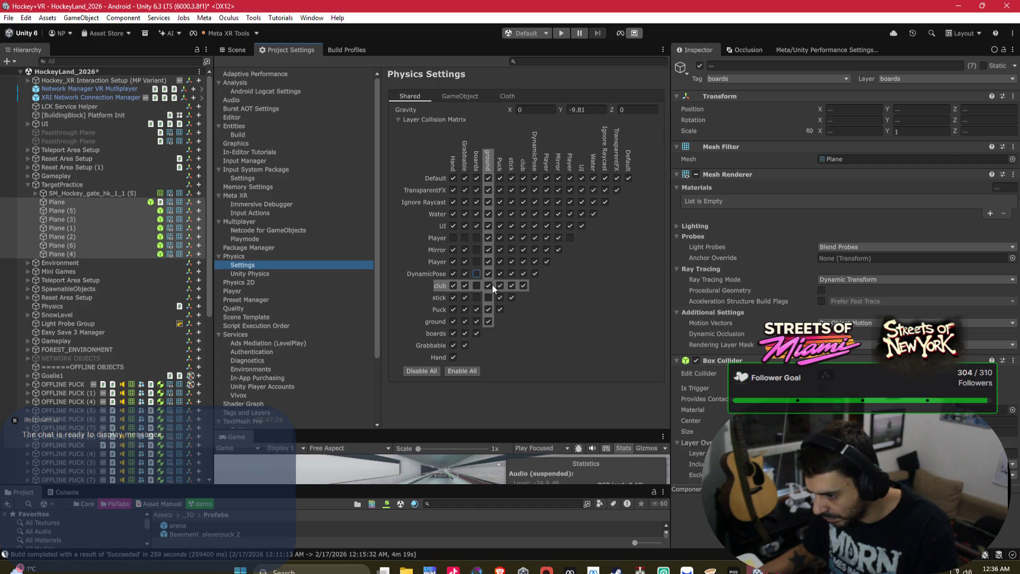
mouse_move(757, 569)
left_click(813, 513)
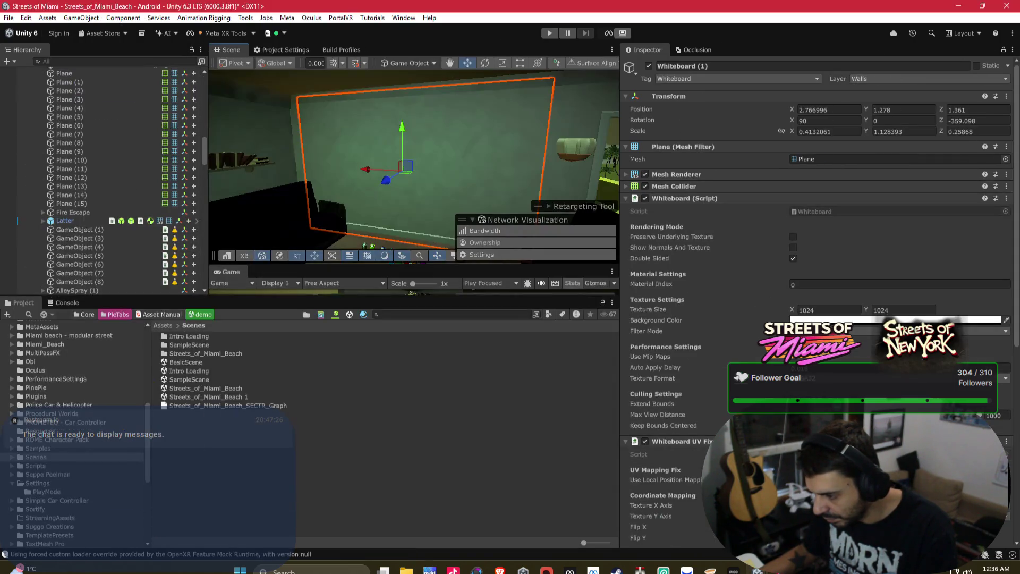
Check in Bezi's action log that the transparent URP Lit whiteboard material was assigned.
mouse_move(546, 569)
left_click(578, 510)
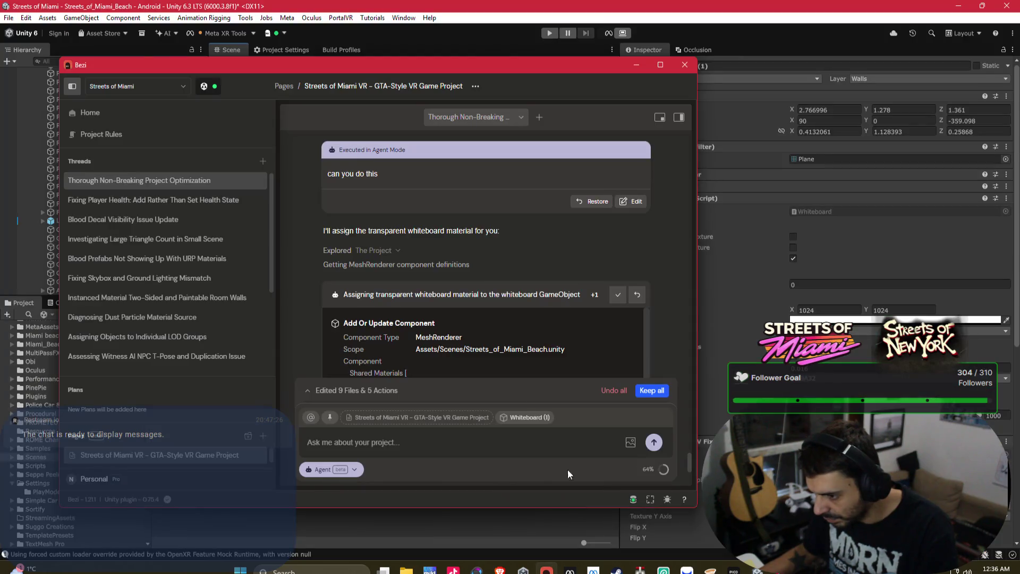
scroll(519, 223, "down", 5)
scroll(519, 223, "down", 1)
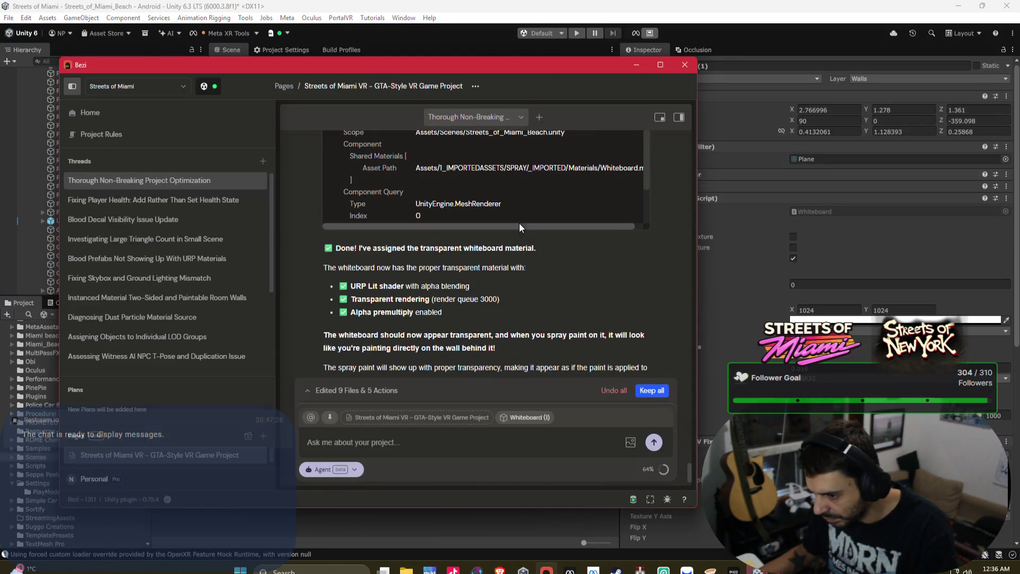
scroll(528, 260, "down", 1)
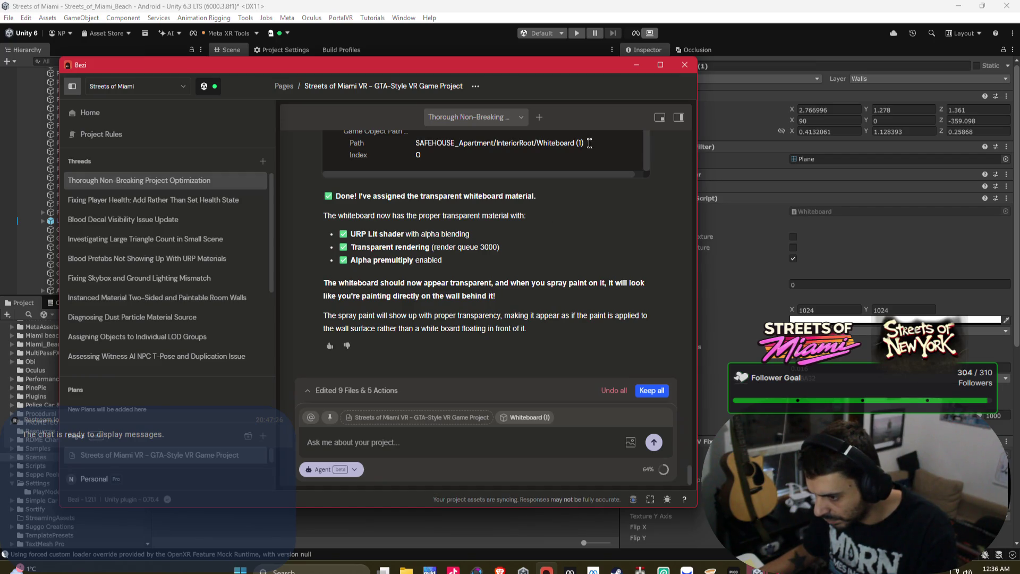
left_click(472, 38)
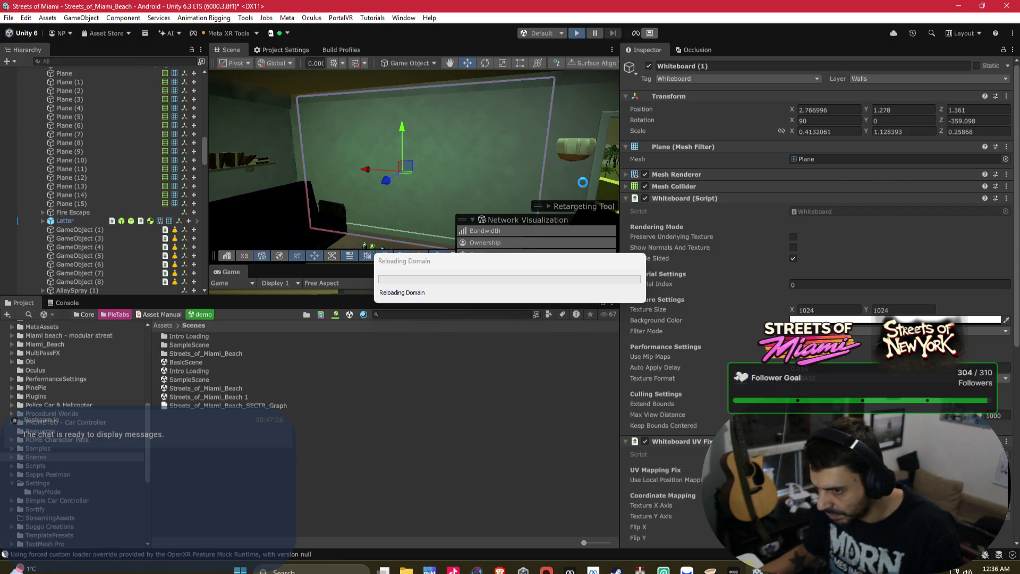
In the Hockey VR physics matrix, stop the boards and Hand layers colliding.
mouse_move(640, 568)
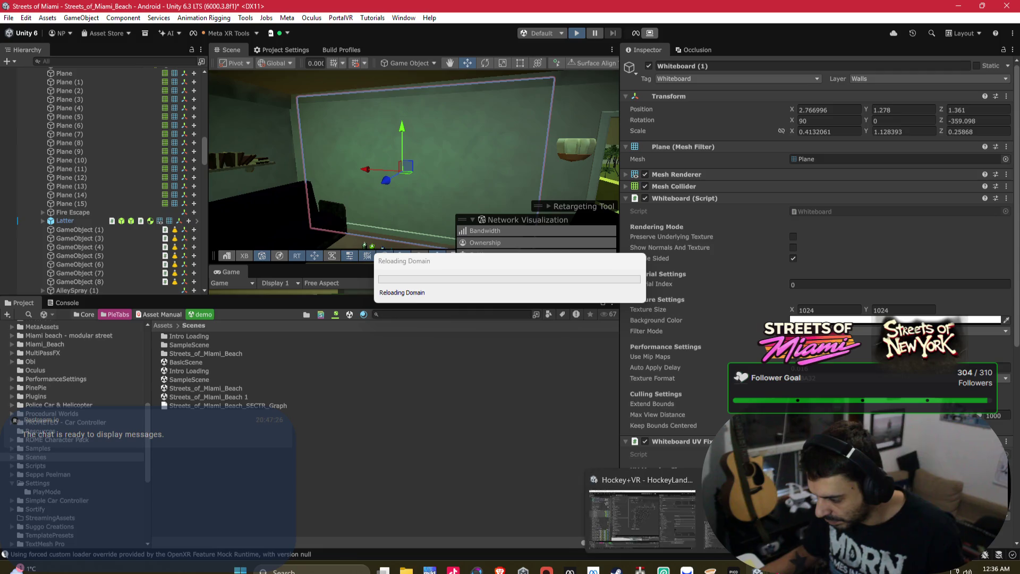
left_click(660, 520)
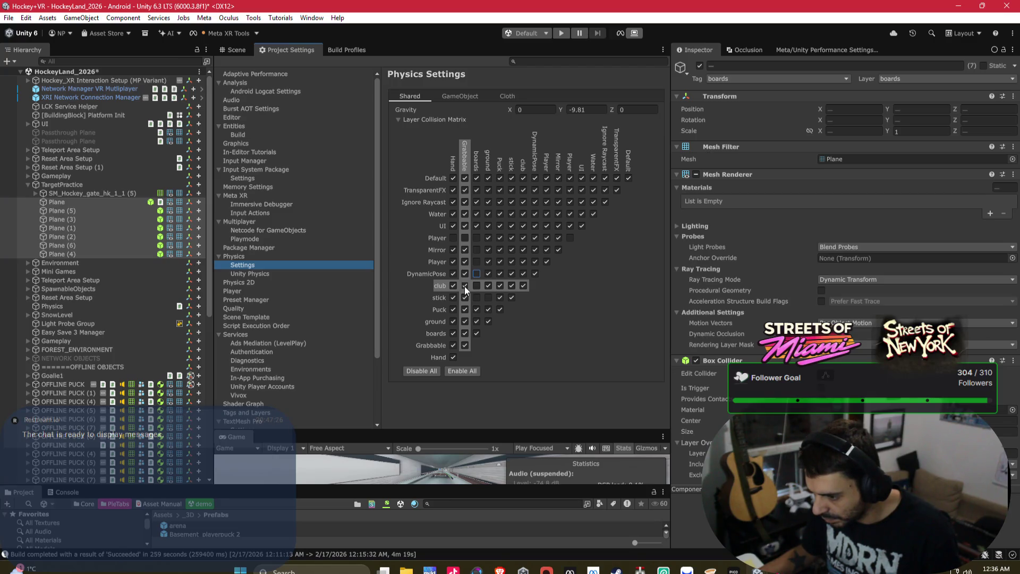
left_click(454, 334)
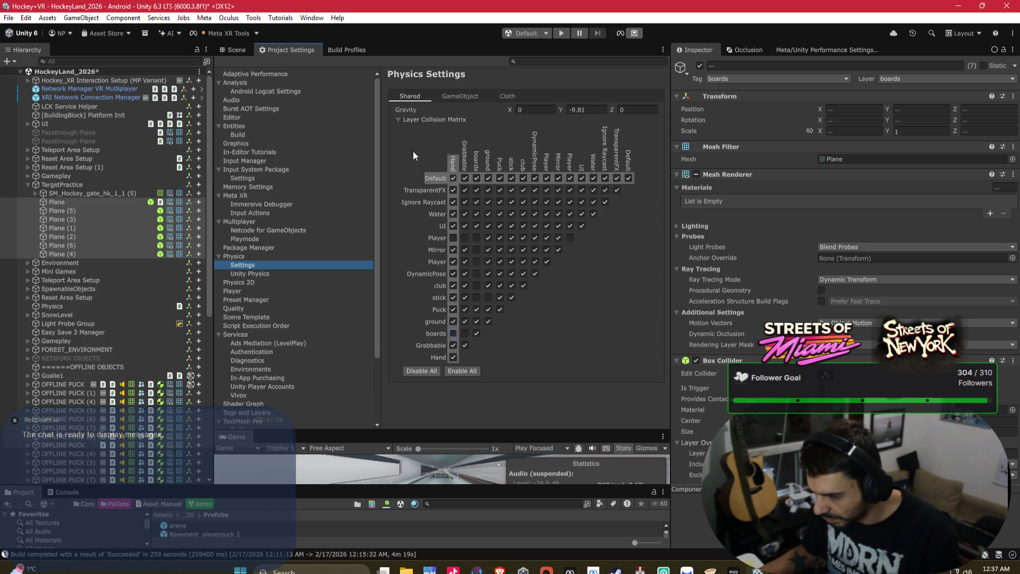
Open the Assets/Scenes folder and select the Intro Loading scene.
mouse_move(525, 286)
left_mouse_down()
mouse_move(470, 224)
mouse_move(460, 232)
mouse_move(569, 224)
left_mouse_up()
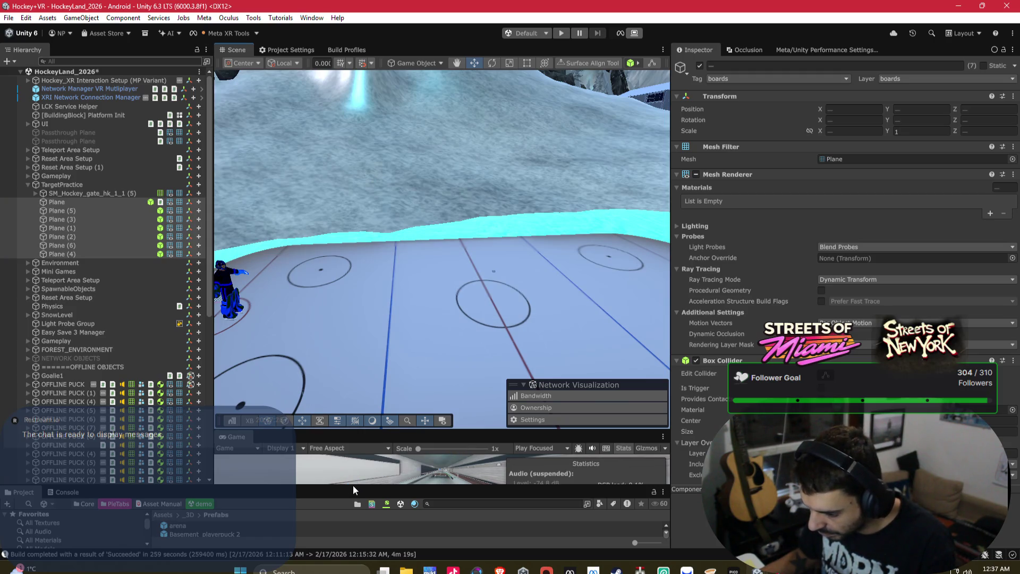
mouse_move(355, 484)
left_mouse_down()
mouse_move(350, 271)
mouse_move(340, 241)
left_mouse_up()
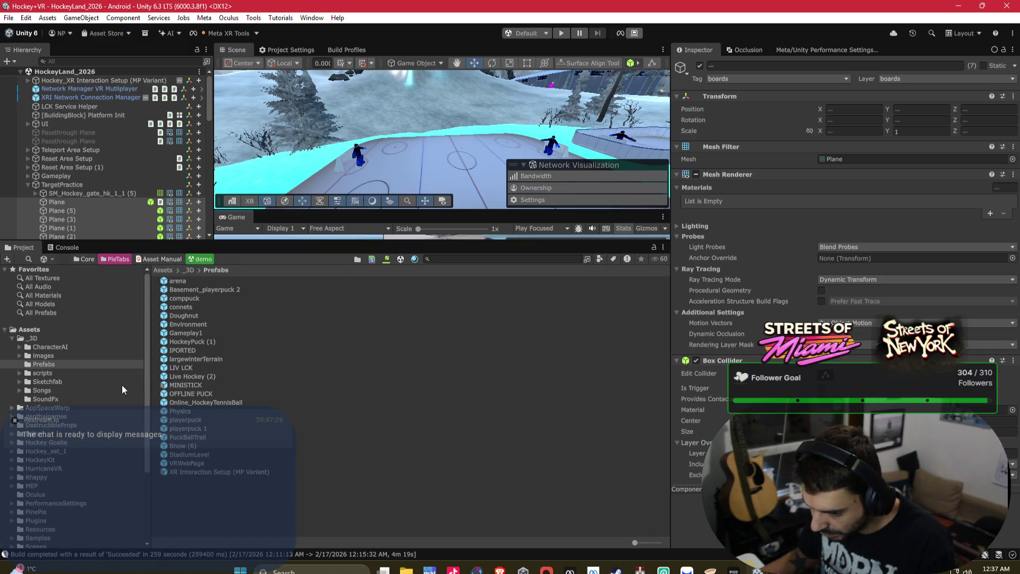
left_click(38, 481)
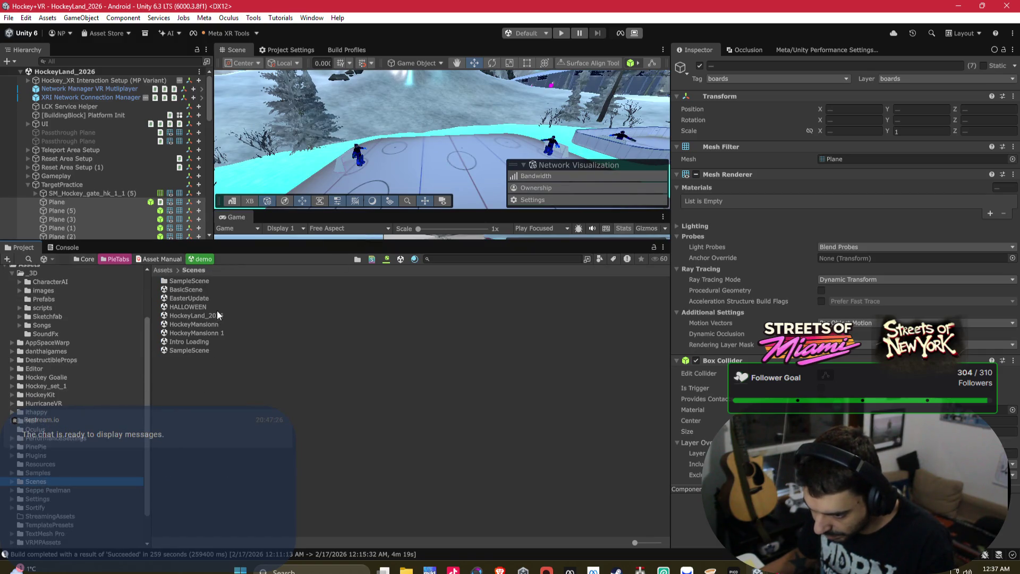
left_click(192, 342)
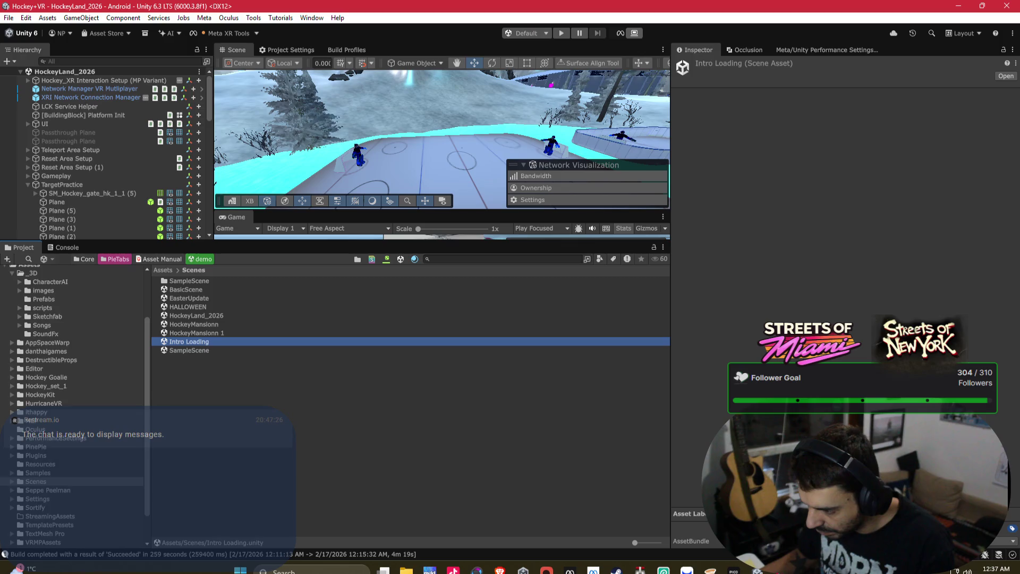
mouse_move(751, 568)
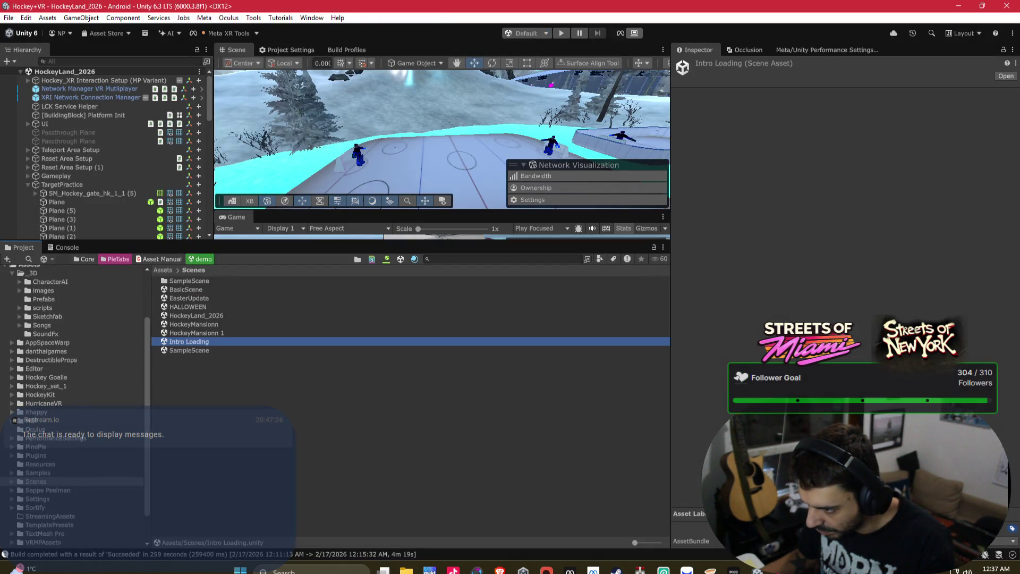
left_click(957, 6)
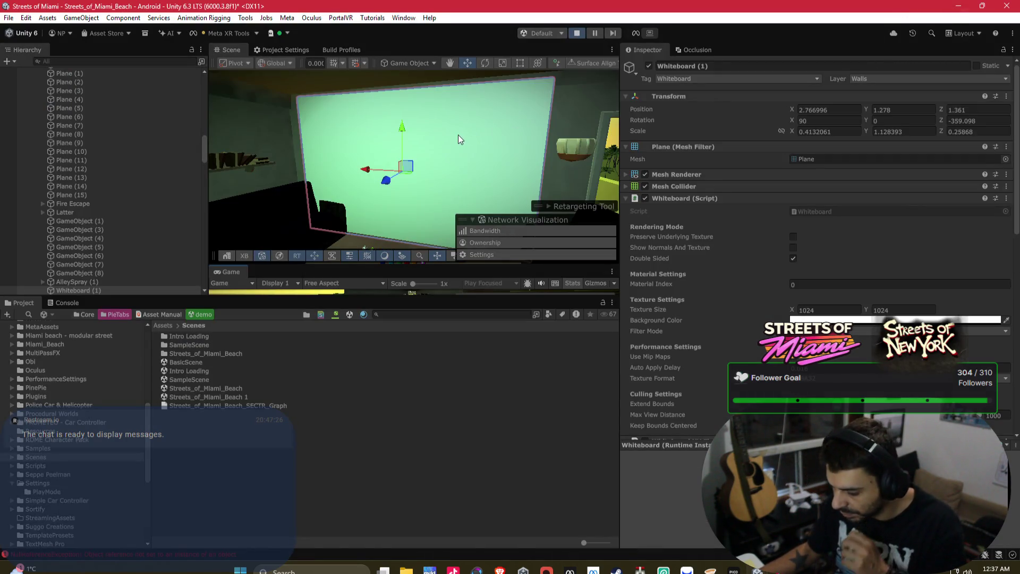
Snip a screenshot of the whiteboard and attach it to the Bezi chat.
key("super+shift+s")
mouse_move(280, 77)
left_mouse_down()
mouse_move(527, 214)
mouse_move(580, 266)
left_mouse_up()
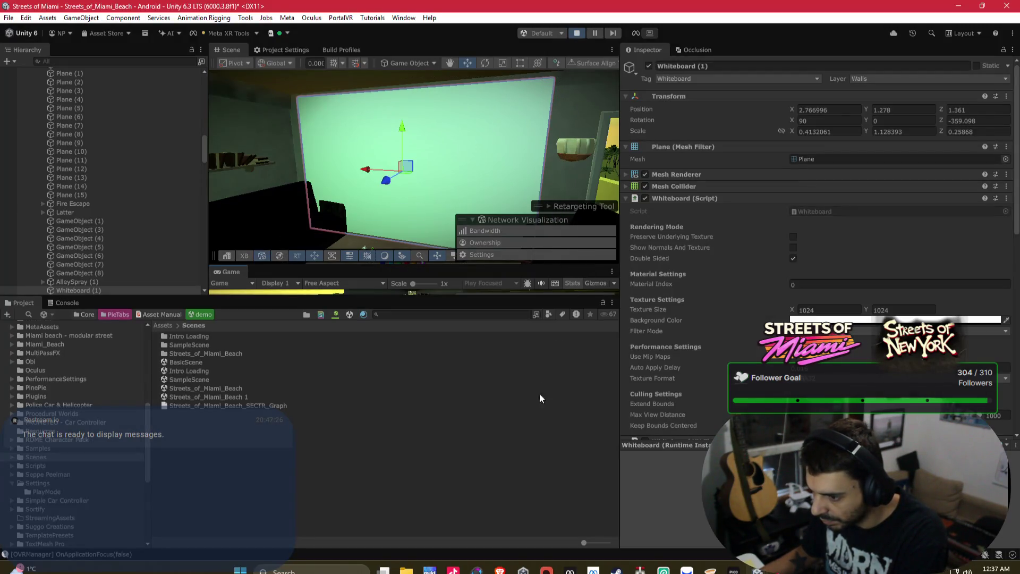
left_click(547, 570)
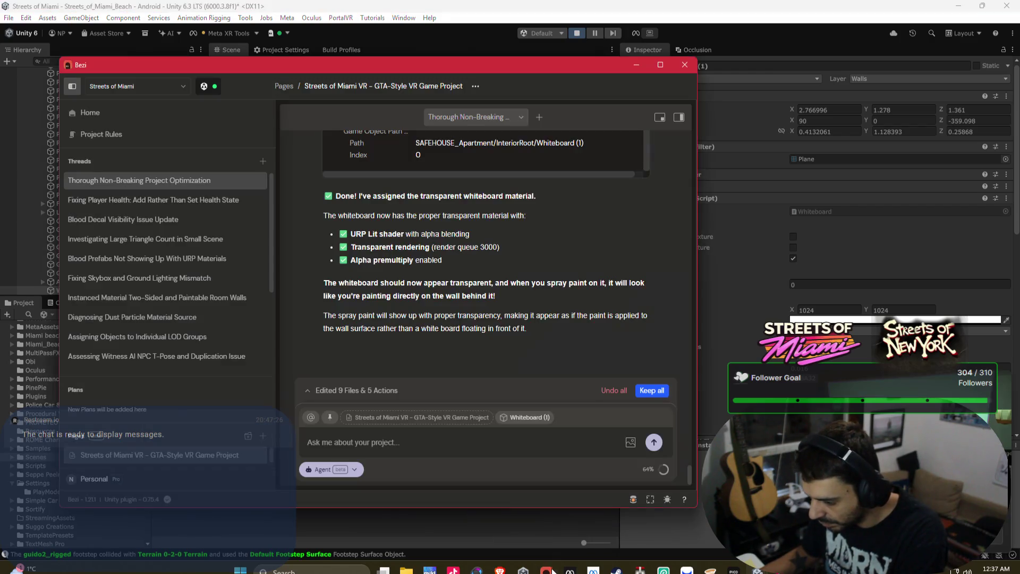
left_click(652, 390)
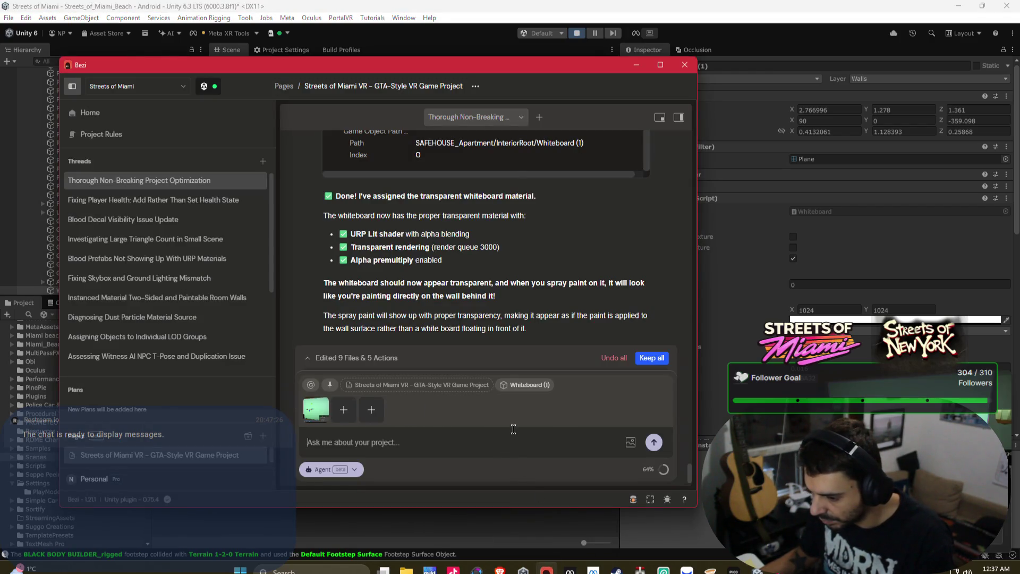
Back in the editor, locate and select the Whiteboard script file.
left_click(636, 64)
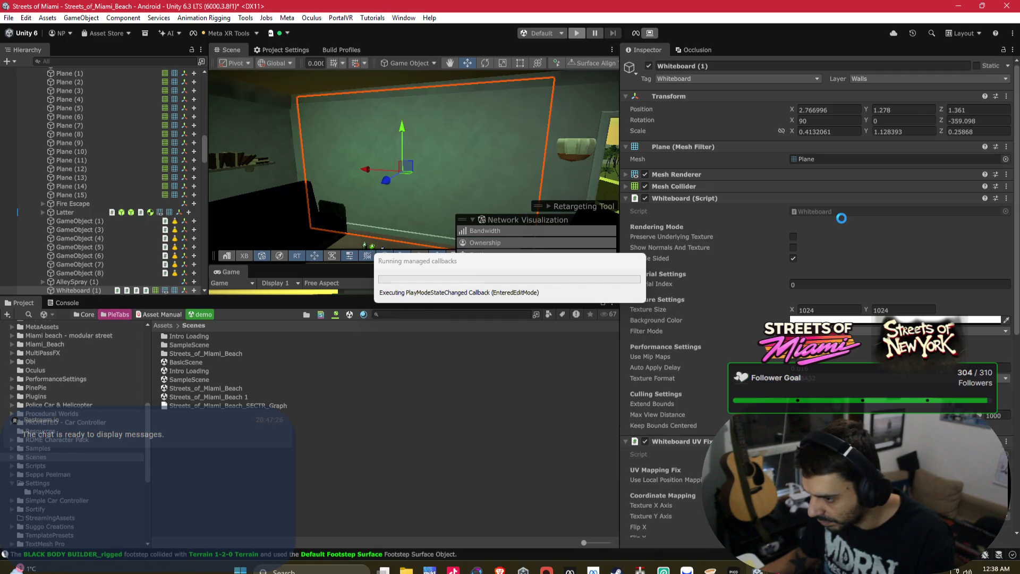
left_click(796, 208)
left_click(180, 433)
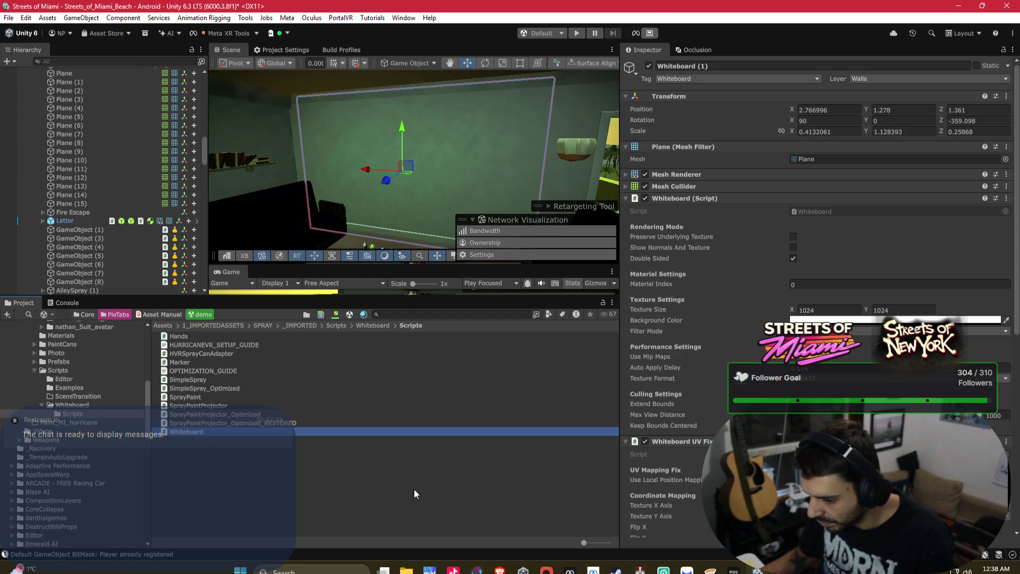
Select Whiteboard (1) and its WhiteboardUVFixer script as context for Bezi.
mouse_move(546, 571)
left_click(546, 513)
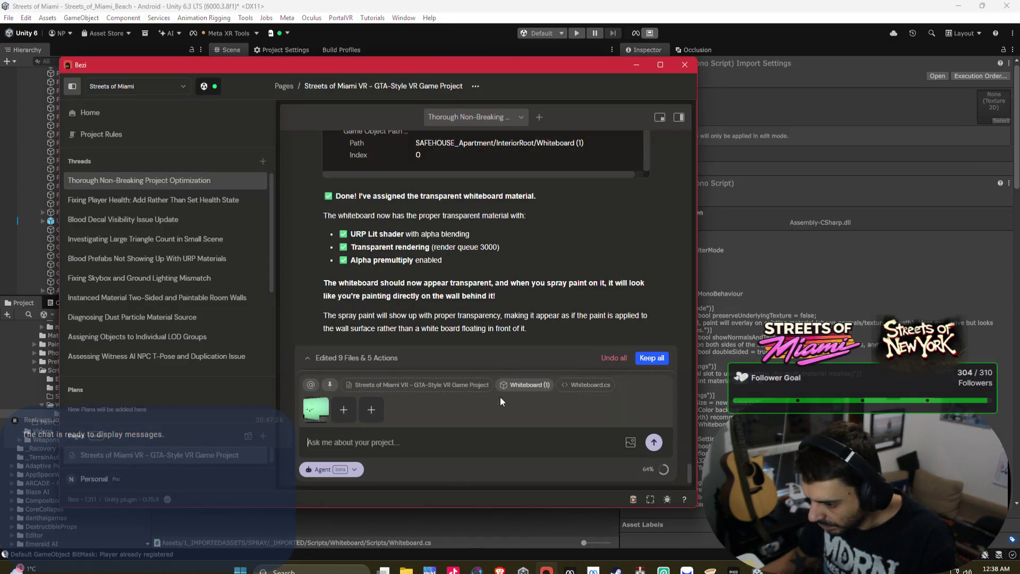
left_click(489, 520)
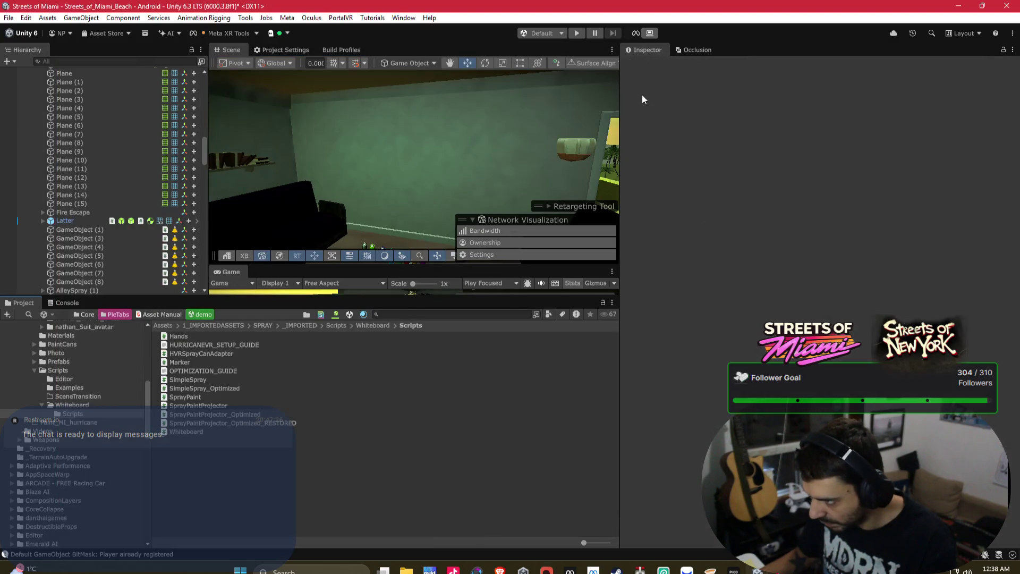
left_click(423, 198)
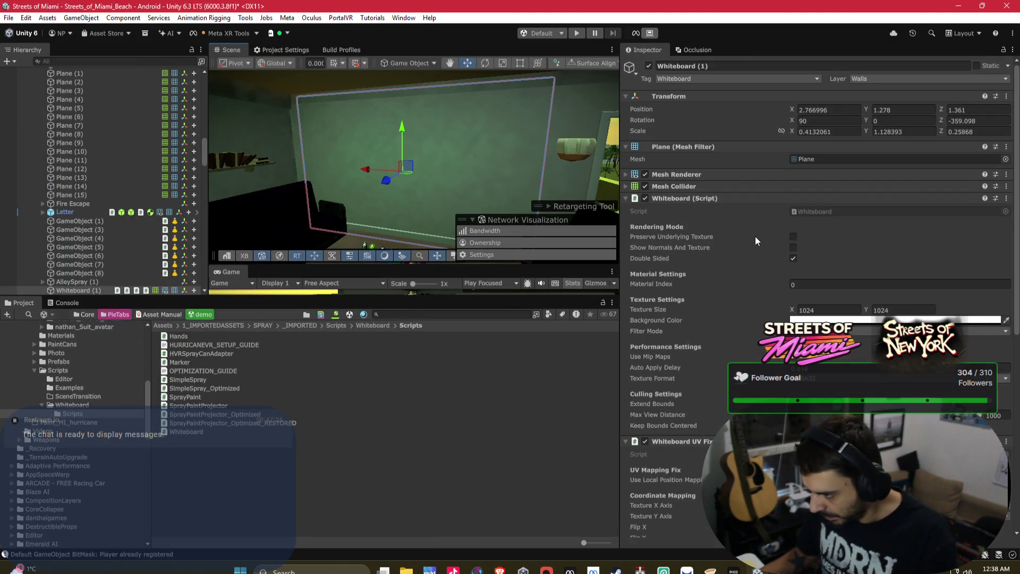
scroll(754, 236, "down", 5)
left_click(828, 280)
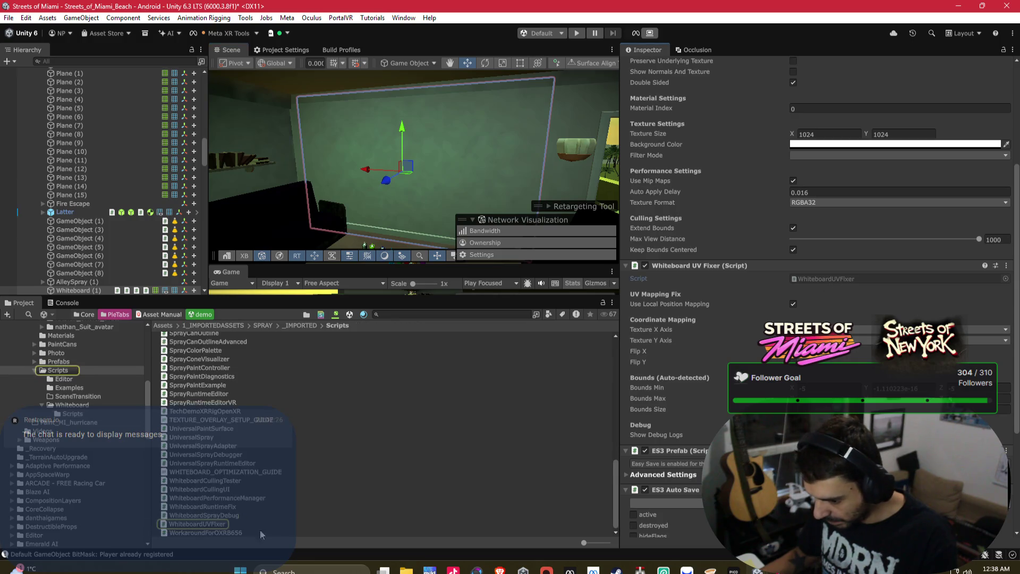
left_click(226, 525)
Send Bezi a message saying the transparency fix did not work.
left_click(546, 569)
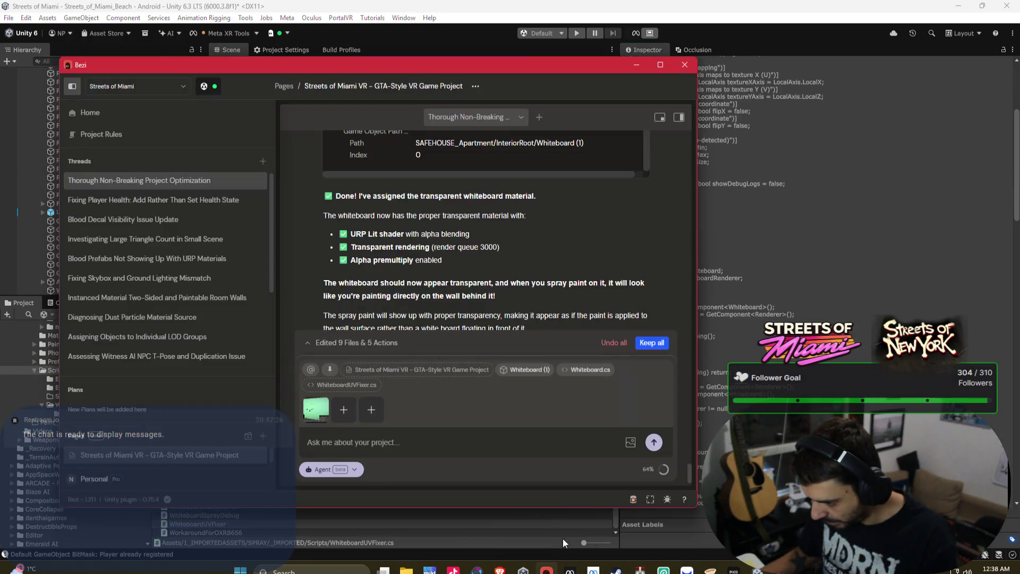
left_click(378, 445)
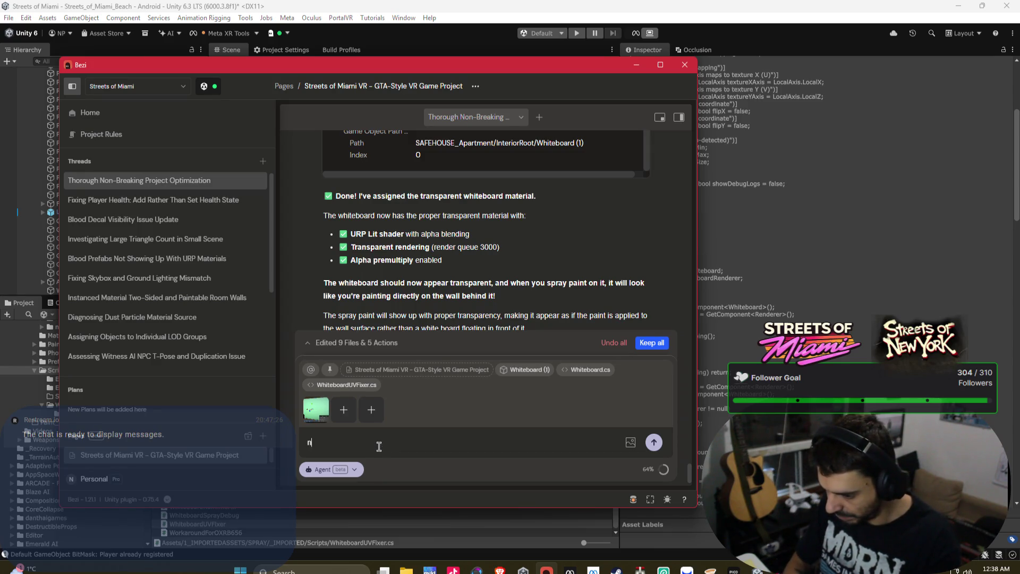
type("that ")
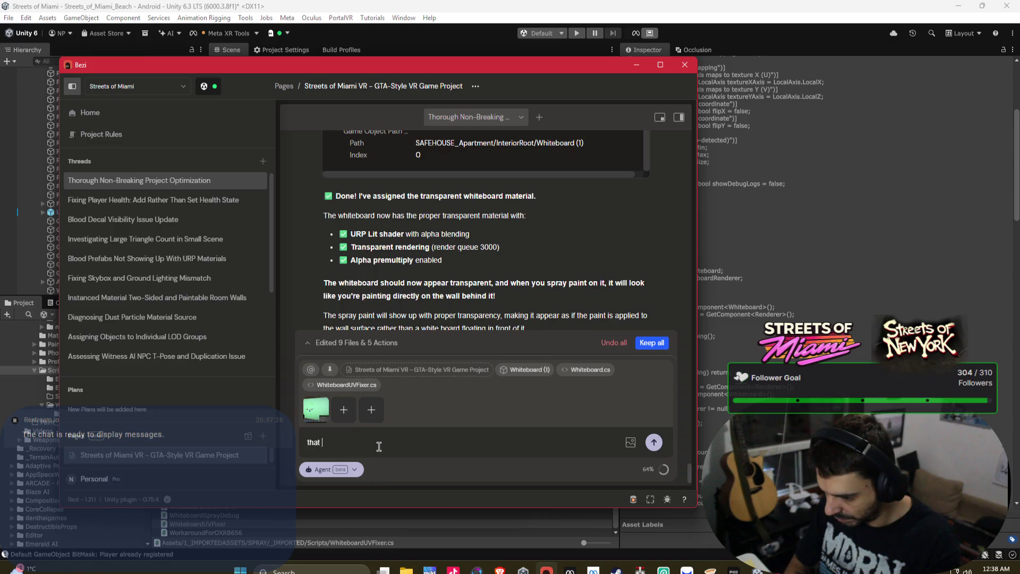
type("did not work at")
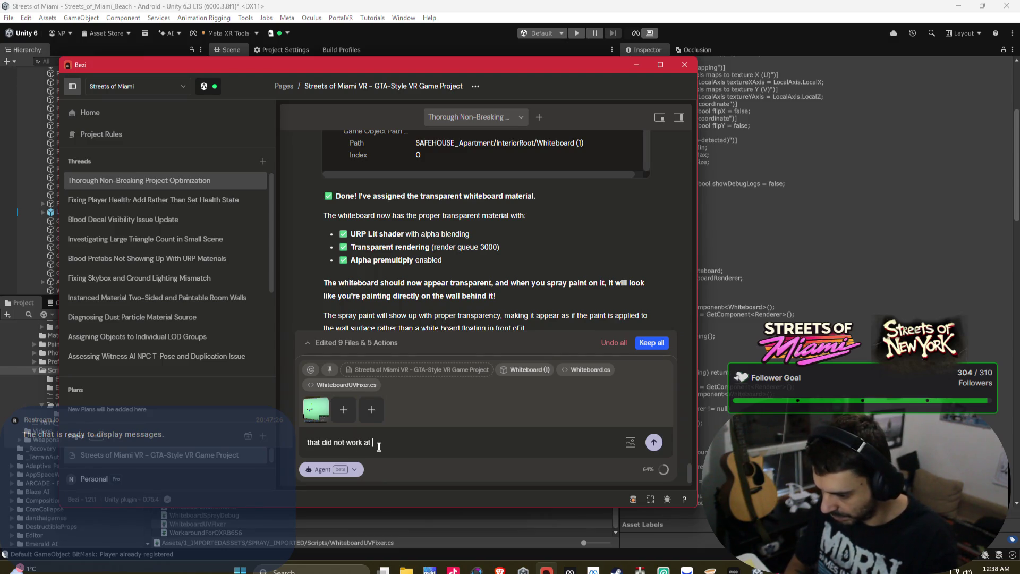
type(".")
key("Return")
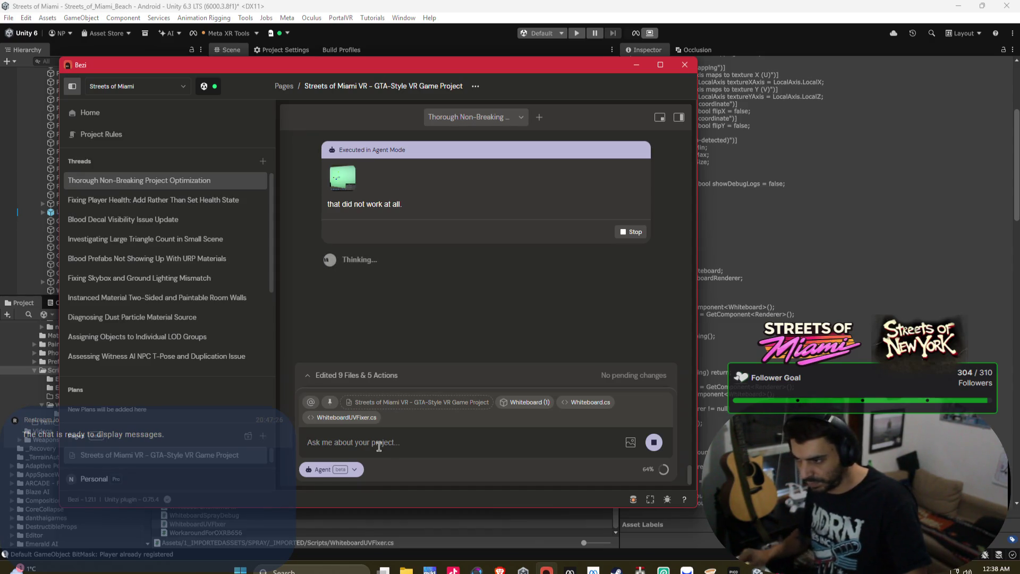
In the Hockey+VR project, select the left-handed hockey stick on the rink.
mouse_move(757, 570)
left_click(686, 509)
scroll(448, 121, "down", 5)
mouse_move(448, 120)
left_mouse_down()
mouse_move(363, 176)
mouse_move(490, 186)
mouse_move(399, 122)
left_mouse_up()
left_click(399, 122)
scroll(854, 199, "down", 15)
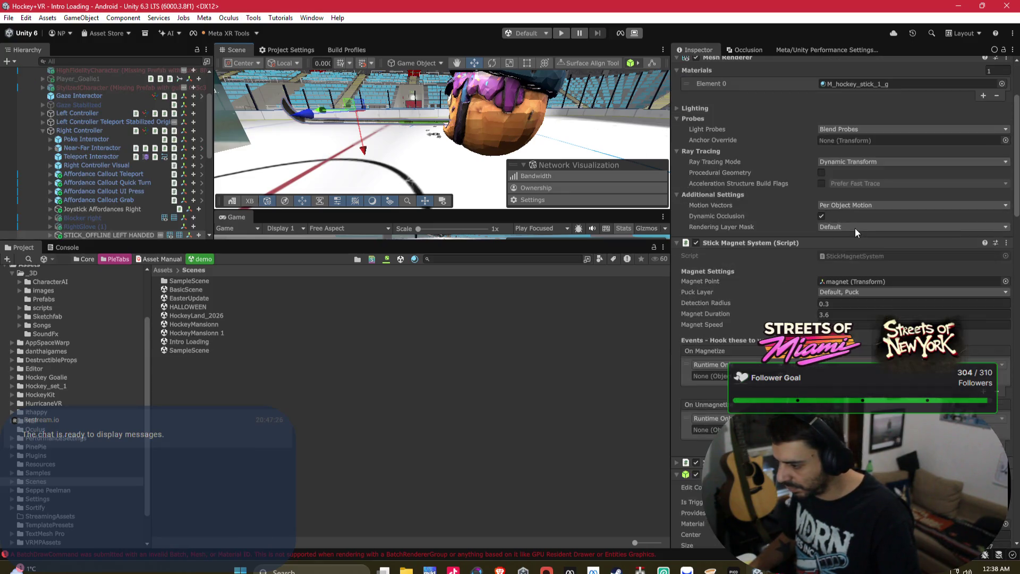
Set the stick's grab Movement Type to Velocity Tracking with Smooth Position on.
scroll(834, 251, "down", 10)
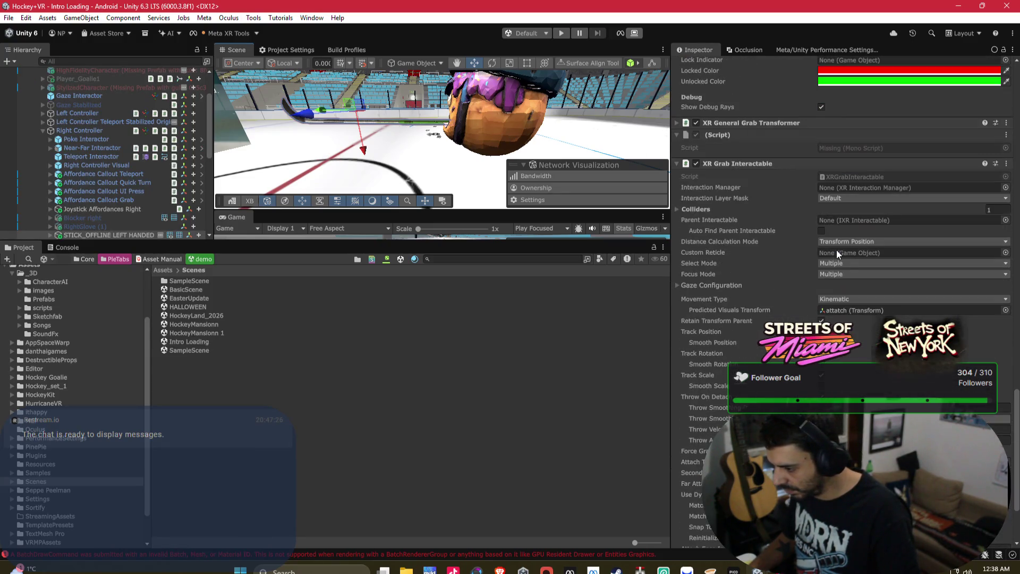
left_click(850, 298)
left_click(850, 289)
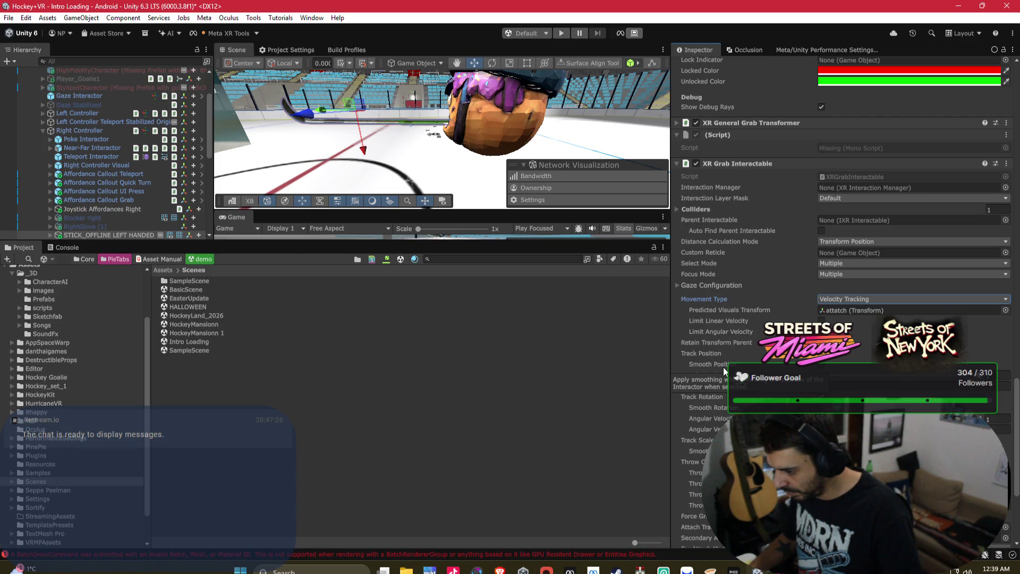
left_click(820, 366)
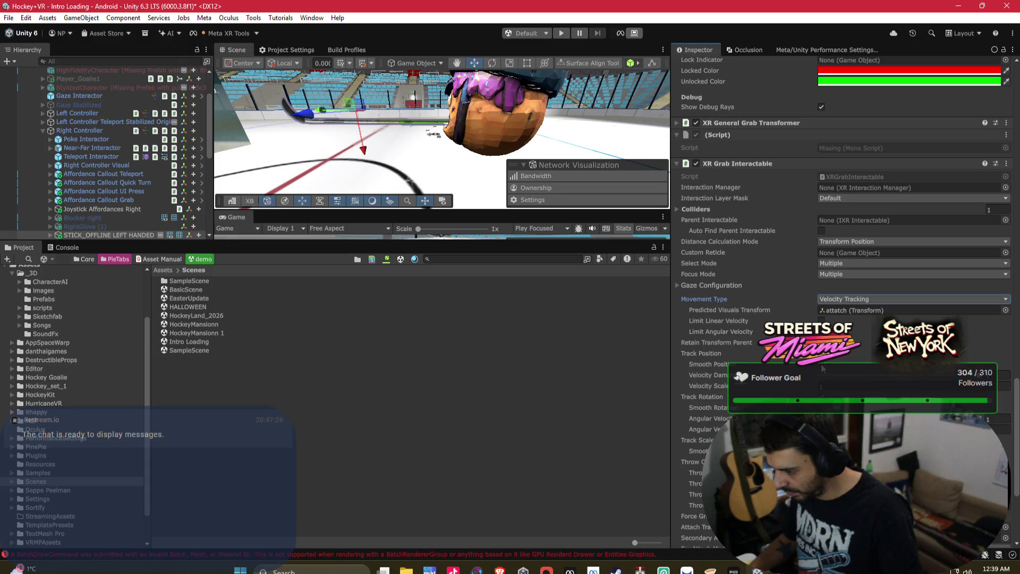
left_click(822, 366)
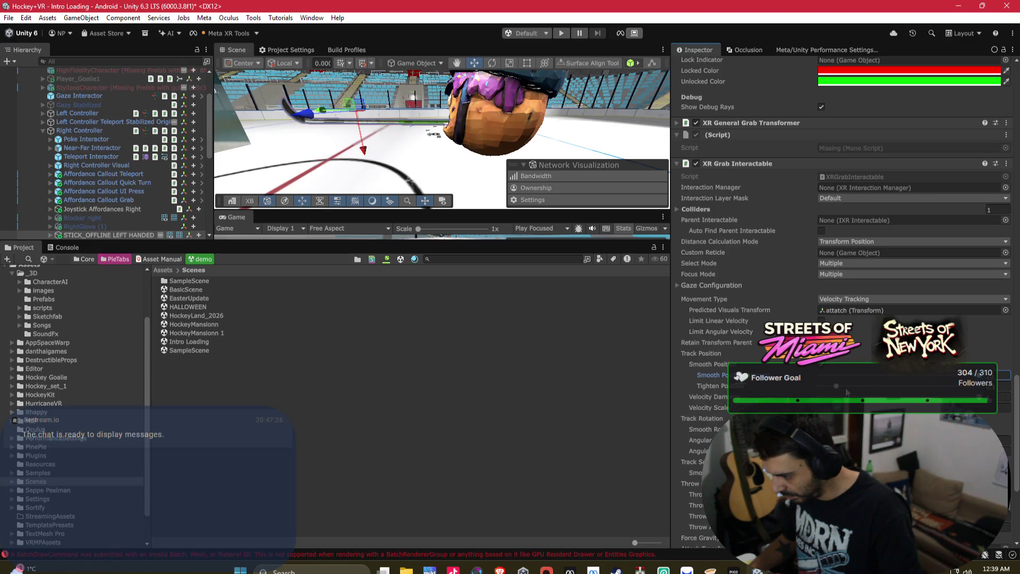
Adjust Tighten Position, ending near its maximum, then deselect the stick.
left_click_drag(836, 387, 809, 387)
left_click_drag(843, 388, 829, 389)
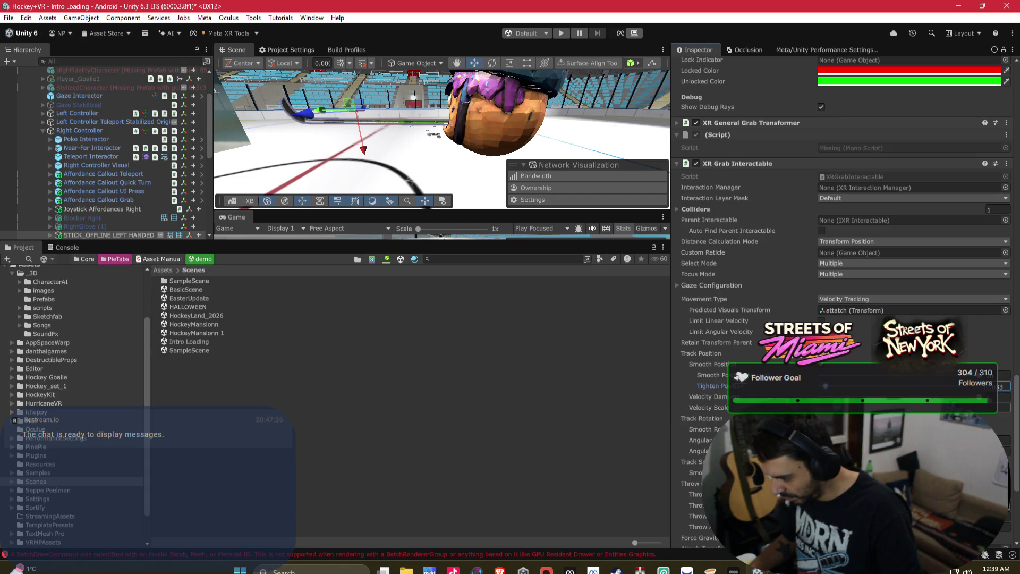
left_click_drag(753, 386, 739, 394)
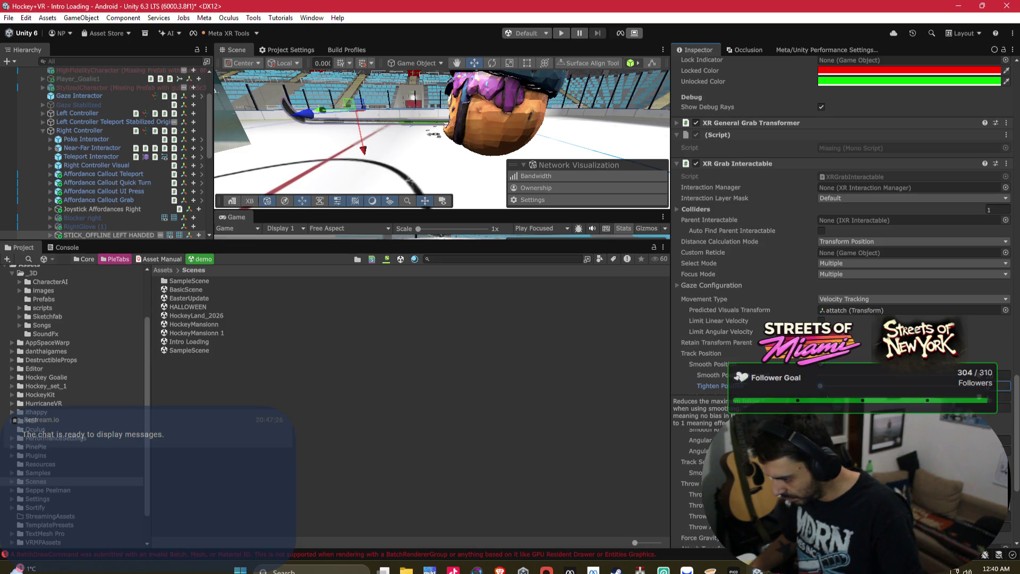
mouse_move(825, 388)
left_mouse_down()
mouse_move(969, 386)
mouse_move(984, 400)
mouse_move(976, 395)
left_mouse_up()
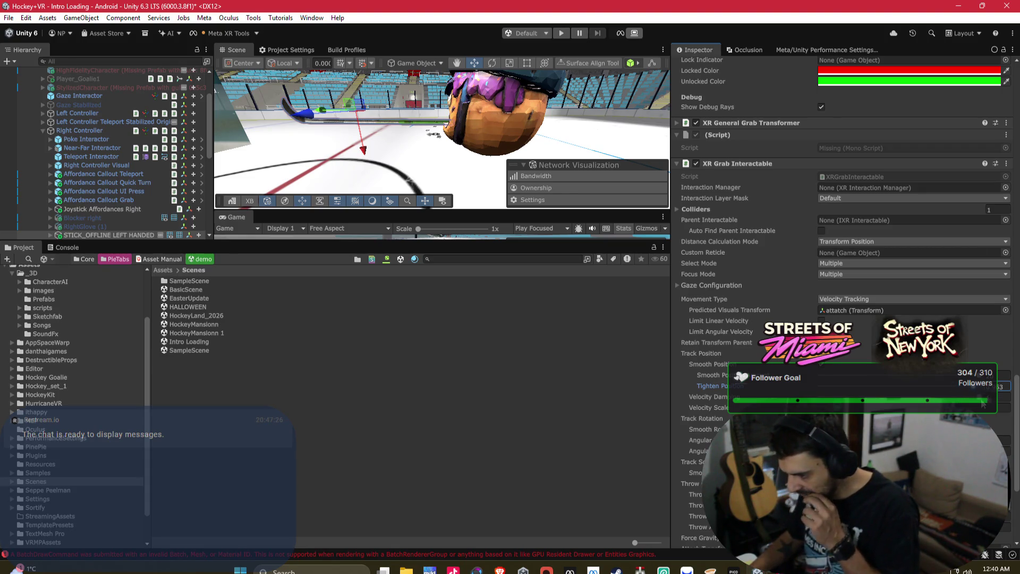
mouse_move(756, 570)
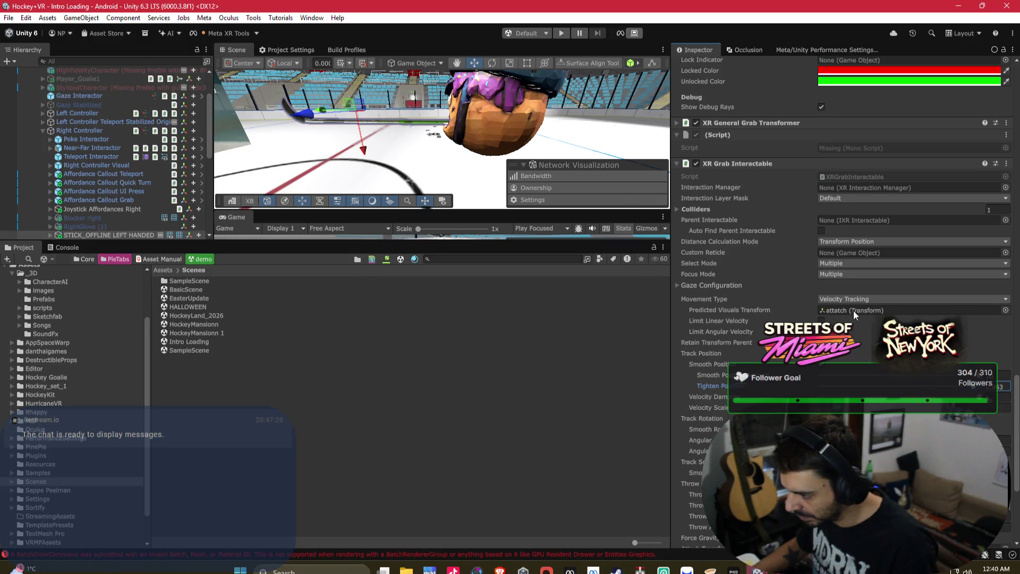
left_click(486, 250)
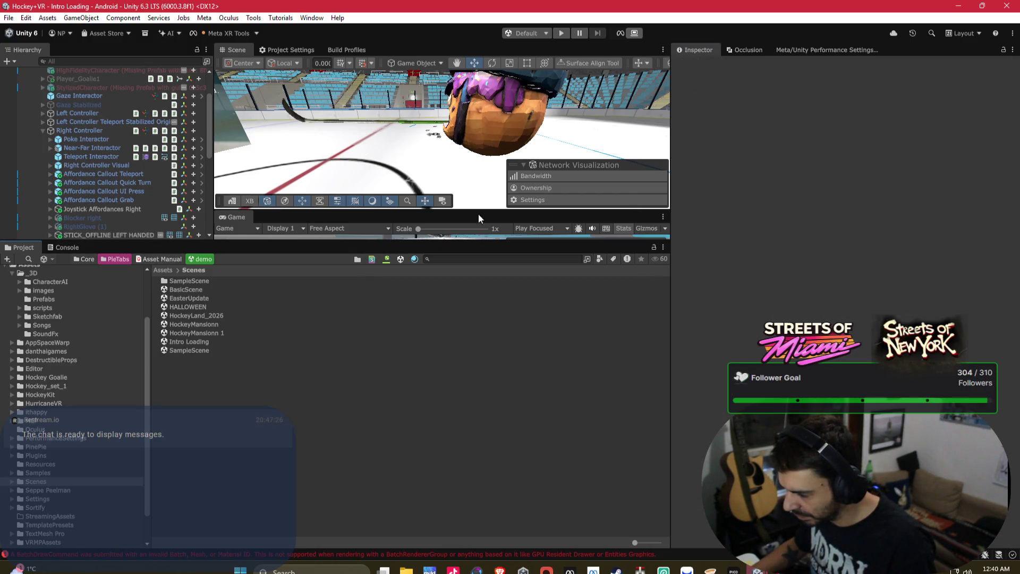
Build the Android APK, replacing the existing Hockey+_2026.apk on the Desktop.
left_click(346, 50)
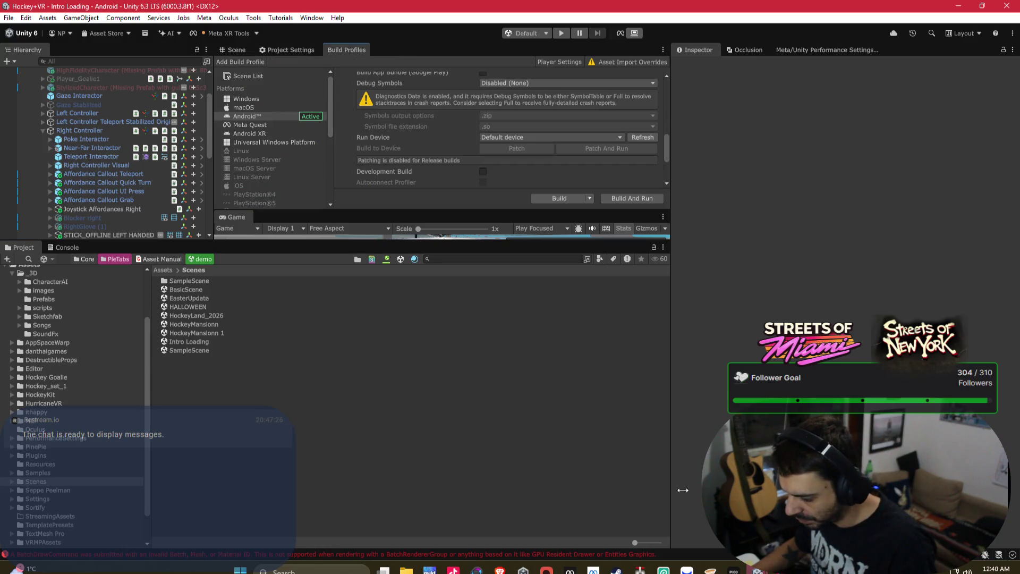
left_click(752, 569)
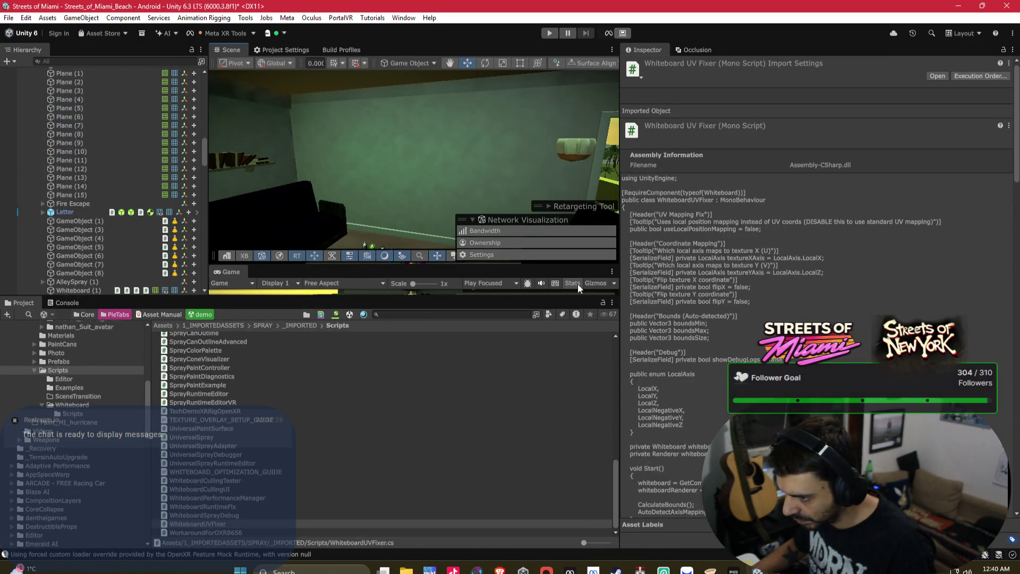
left_click(559, 524)
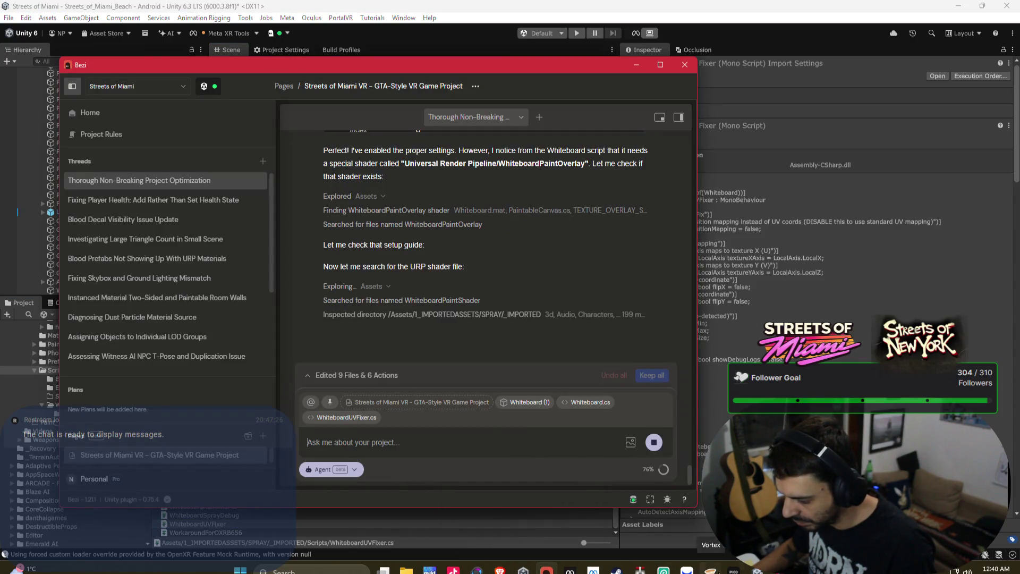
left_click(695, 508)
left_click(539, 200)
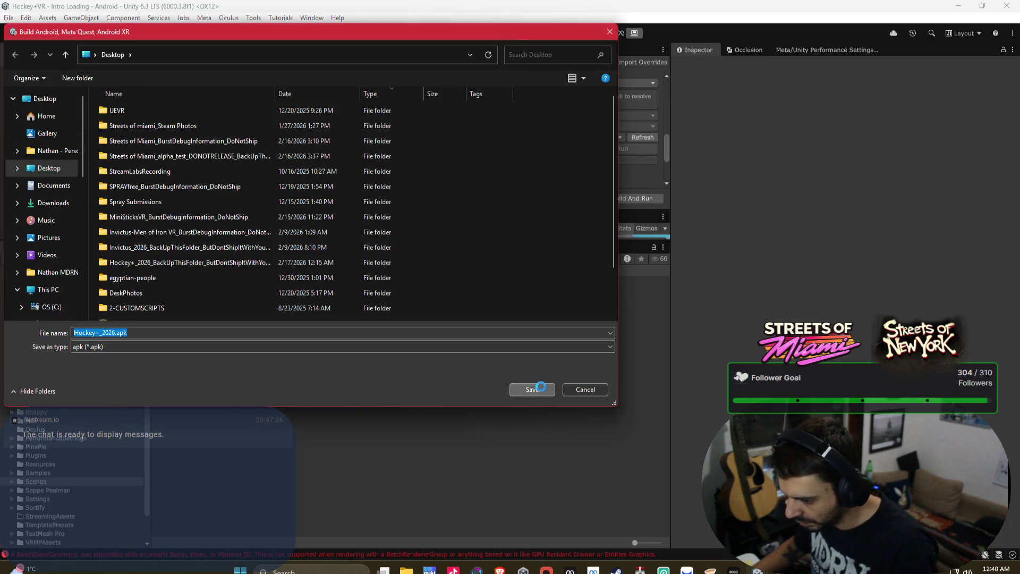
left_click(541, 386)
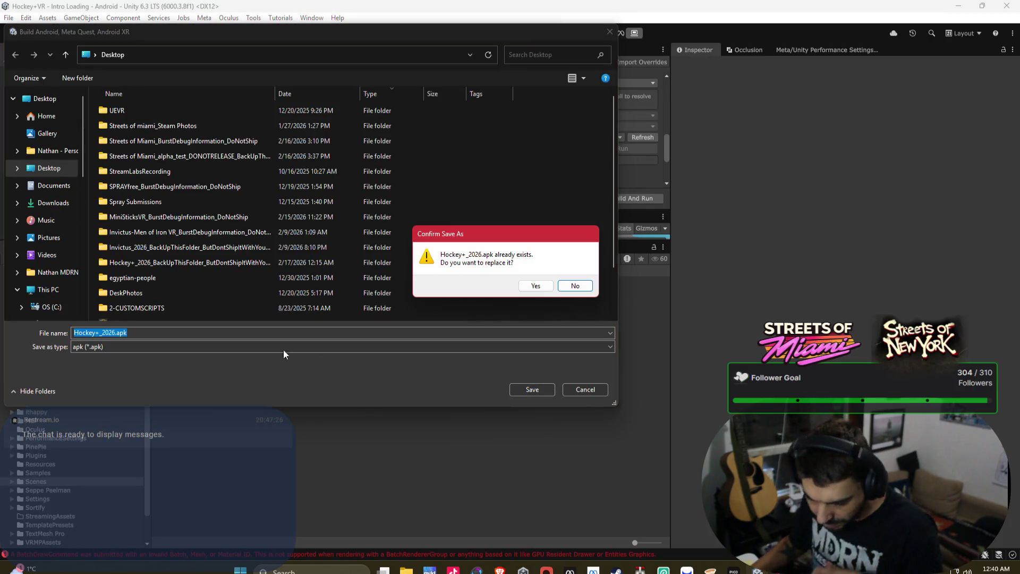
left_click(533, 286)
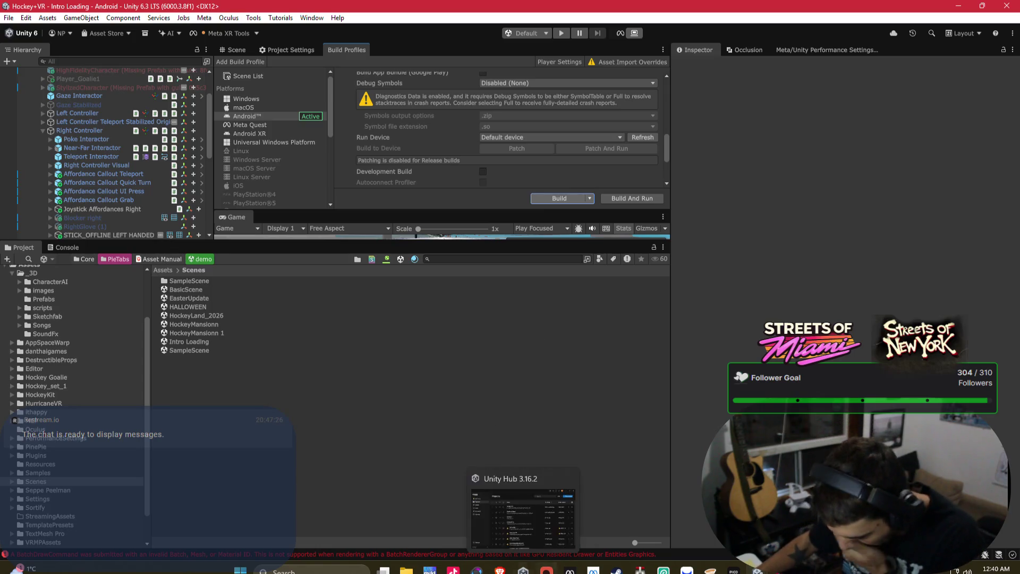
key("alt+Tab")
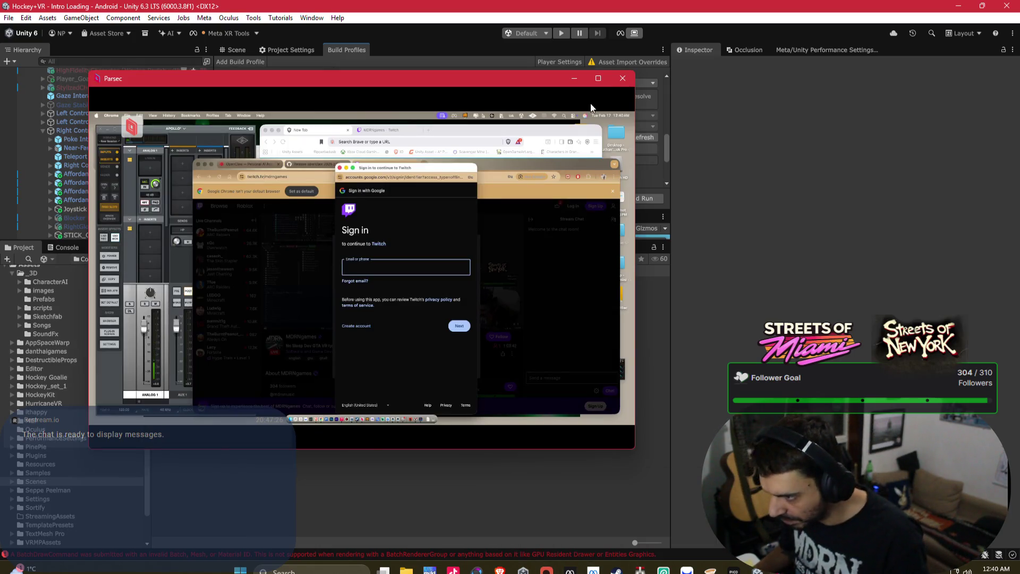
Make Parsec full screen and clear away the browsers, Music and System Settings.
left_click(599, 78)
left_click(496, 113)
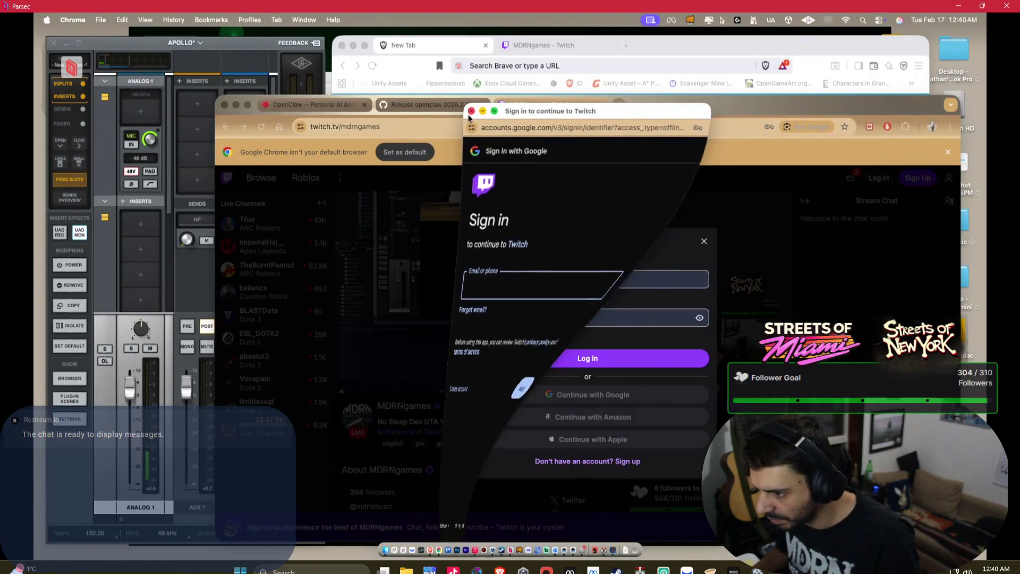
left_click(237, 106)
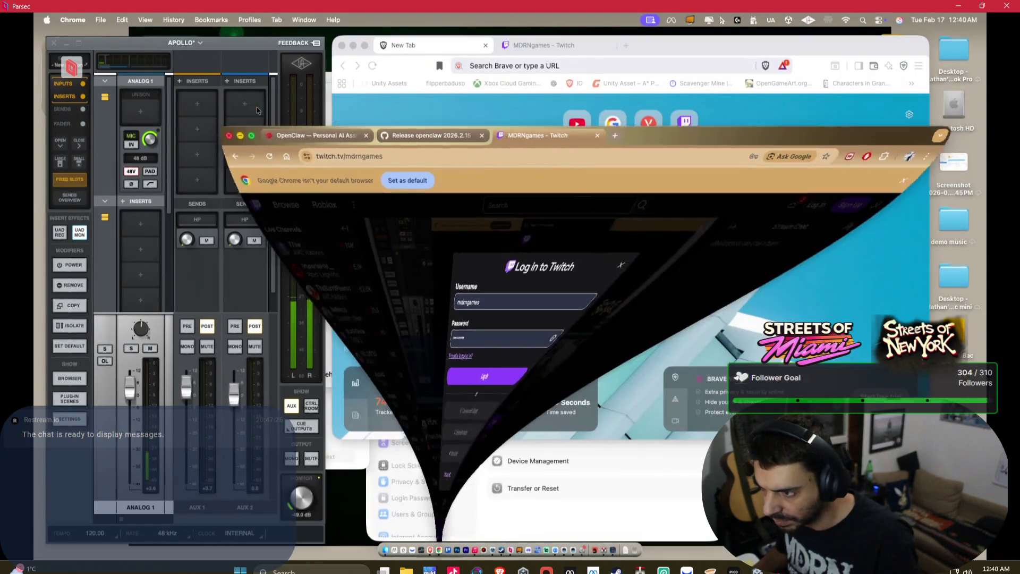
key("super+m")
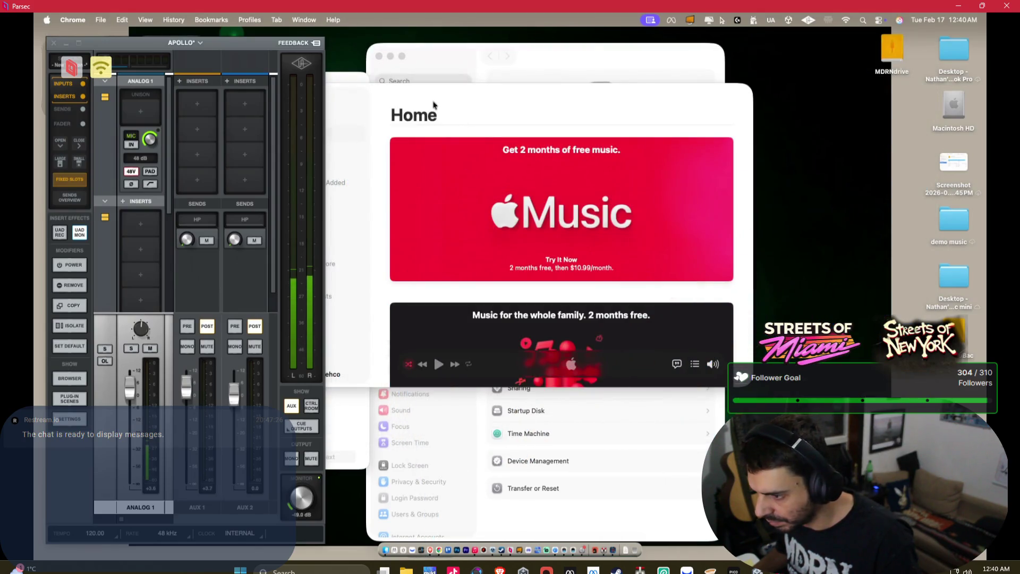
left_click(280, 96)
left_click(378, 56)
Show the mdrn 750Bac drive in Finder and launch Unity Hub from the Dock.
left_click_drag(567, 141, 646, 121)
scroll(502, 278, "down", 3)
left_click(491, 271)
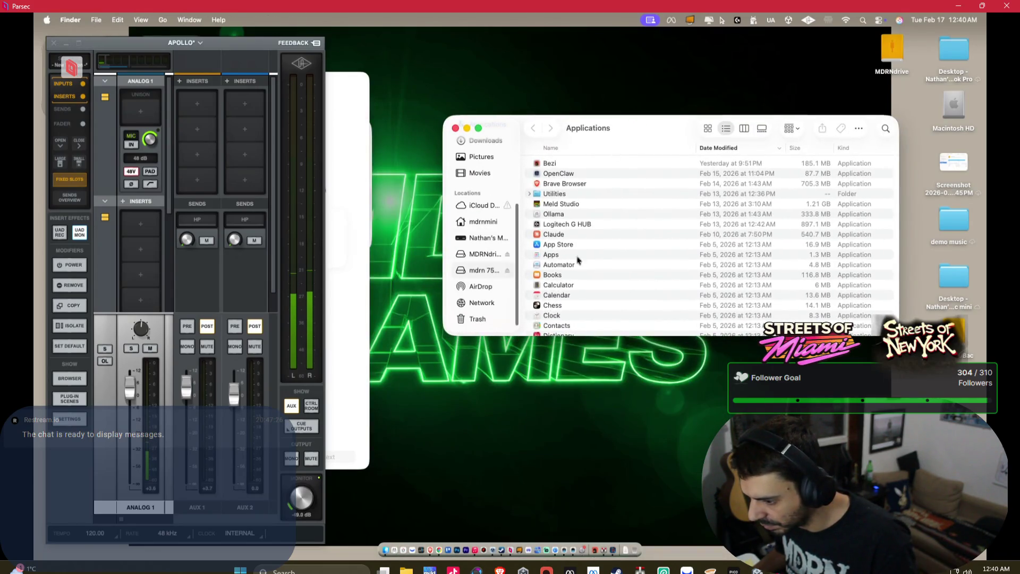
left_click(493, 529)
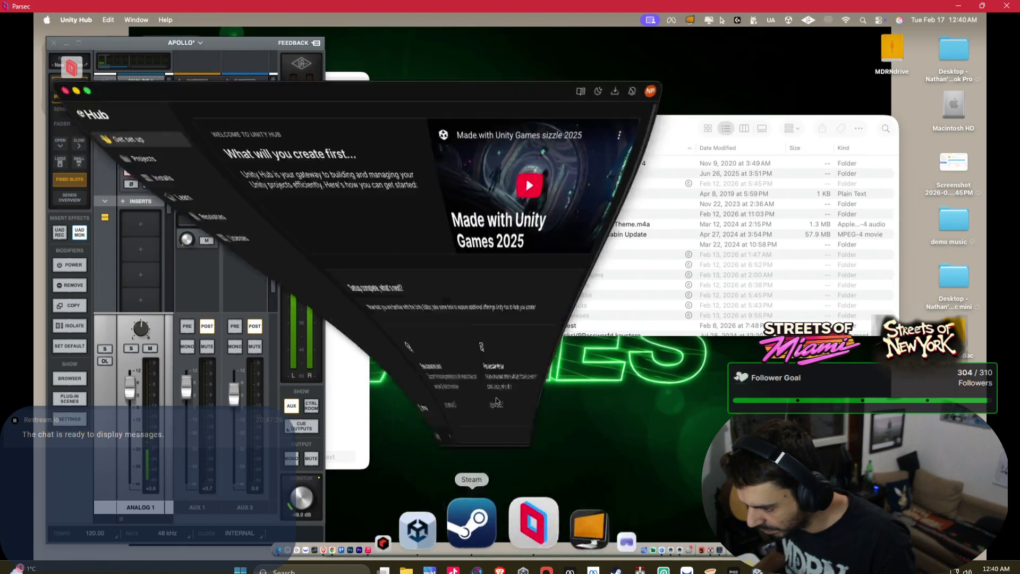
left_click(686, 128)
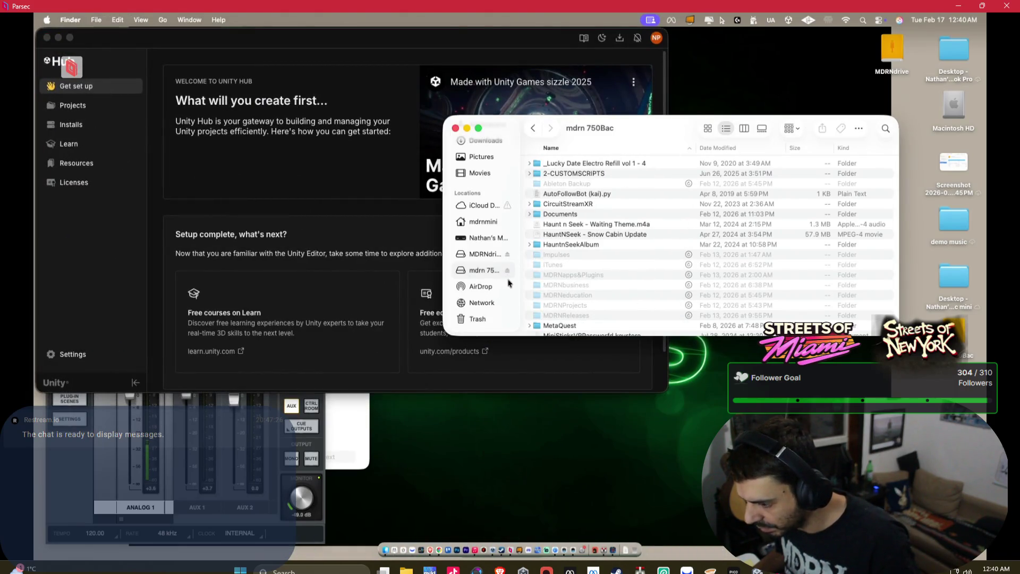
key("super+n")
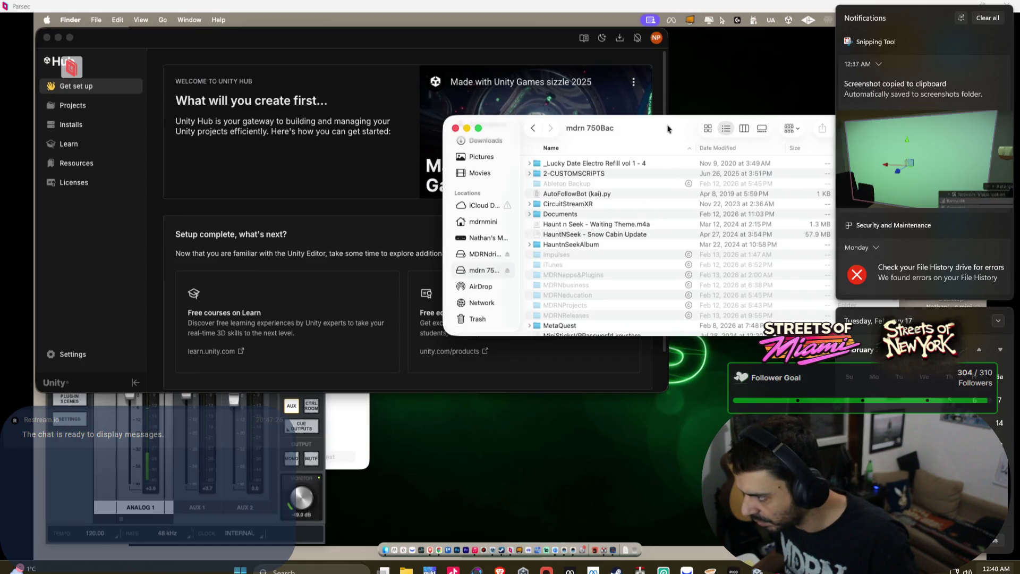
Open a second Finder window on the mdrnmini home folder beside the drive window.
left_click(654, 132)
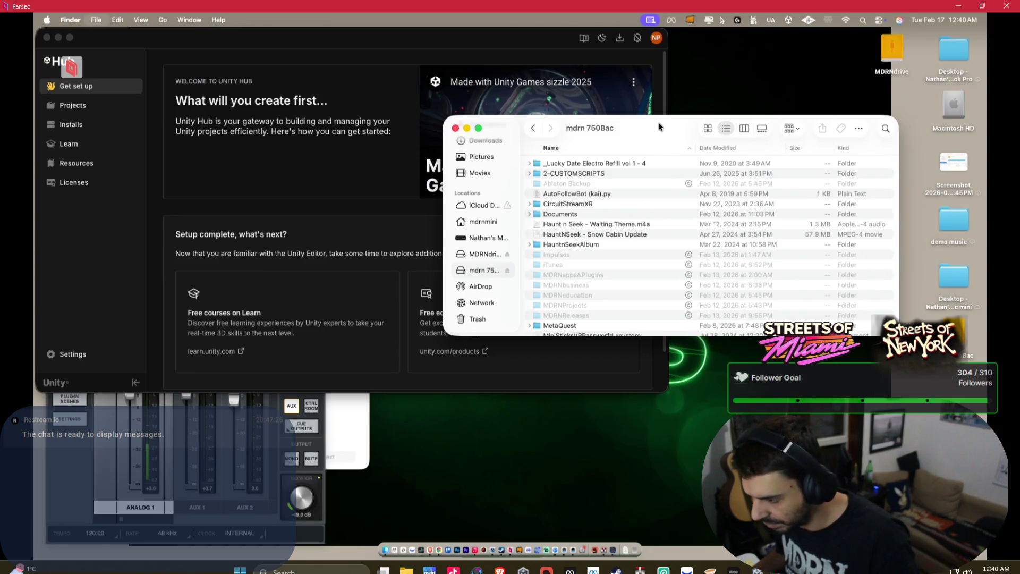
key("super+n")
left_click(337, 183)
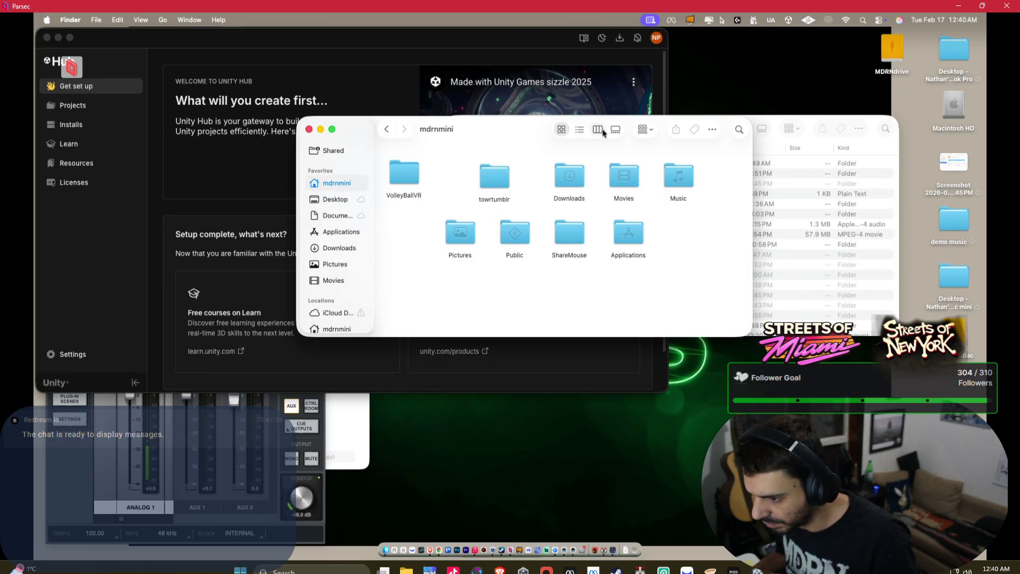
left_click_drag(505, 137, 315, 155)
left_click(589, 142)
scroll(586, 208, "down", 5)
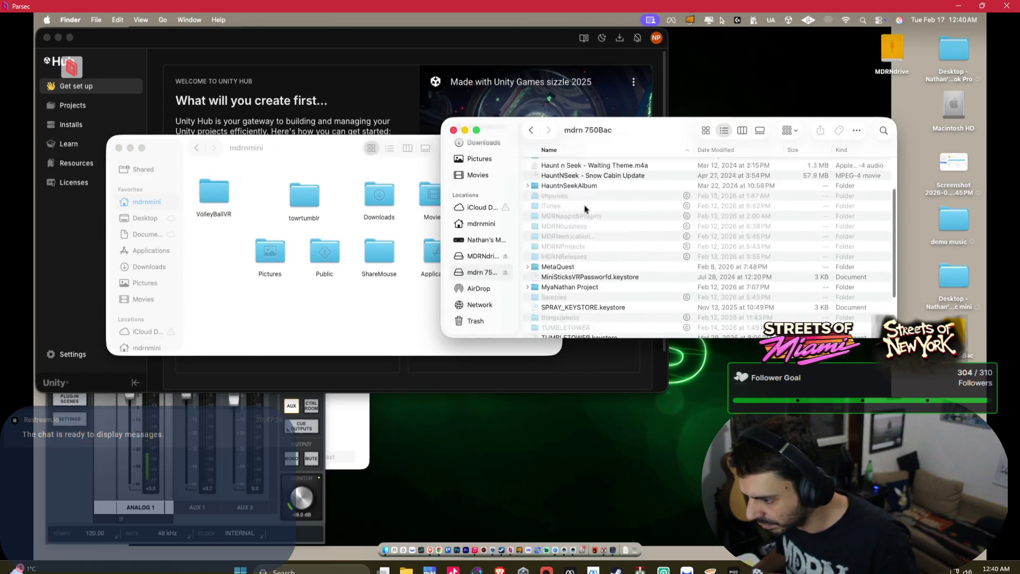
Copy SPRAY_KEYSTORE, TUMBLETOWER and volleyballkey .keystore files into the mdrnmini home folder.
left_click(587, 249)
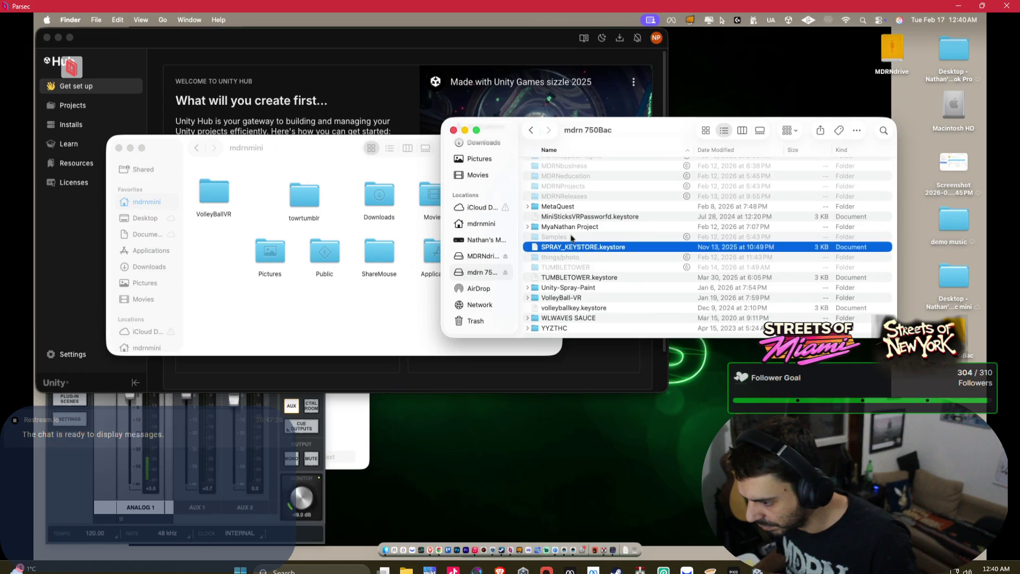
mouse_move(499, 277)
left_mouse_down()
mouse_move(385, 303)
mouse_move(393, 297)
left_mouse_up()
left_click_drag(586, 280, 425, 309)
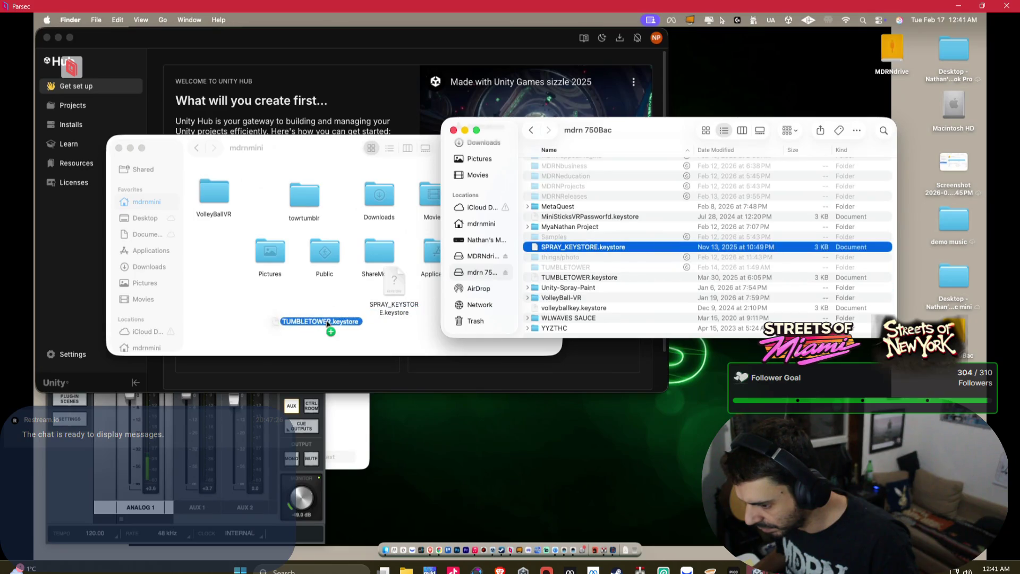
mouse_move(584, 309)
left_mouse_down()
mouse_move(349, 319)
mouse_move(367, 313)
left_mouse_up()
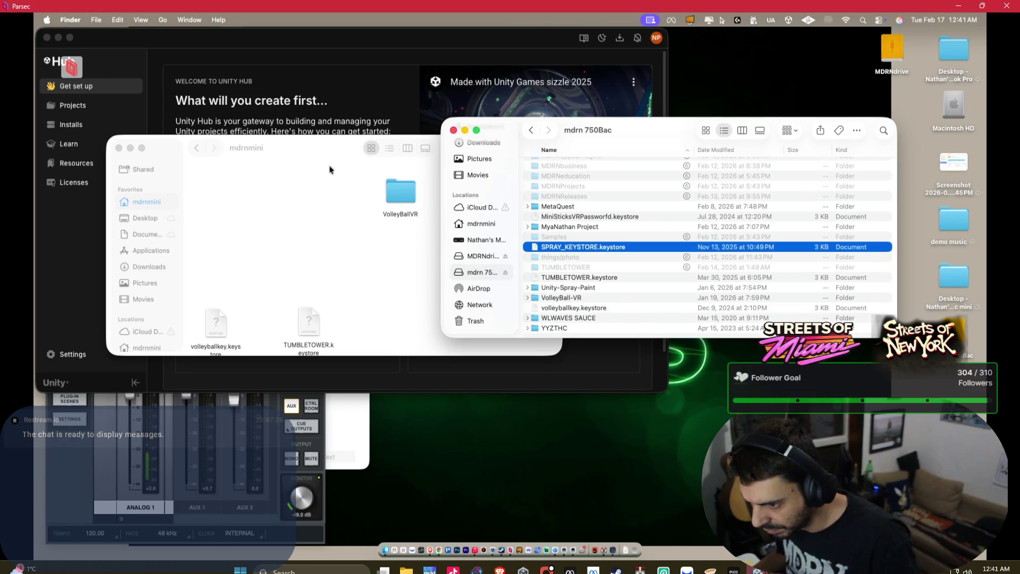
Check Unity Hub's installed editor versions and its Projects list.
left_click(583, 551)
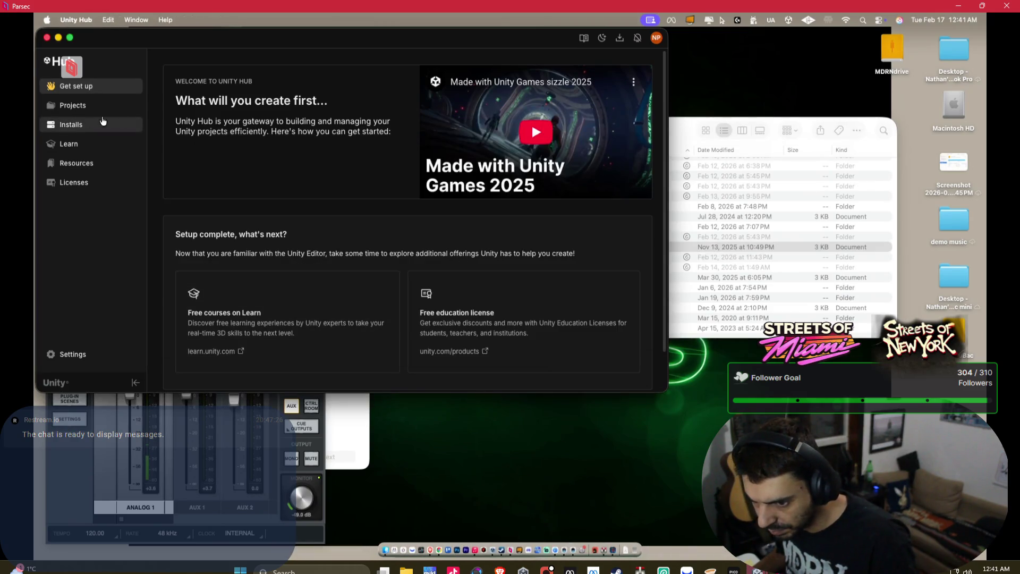
left_click(69, 125)
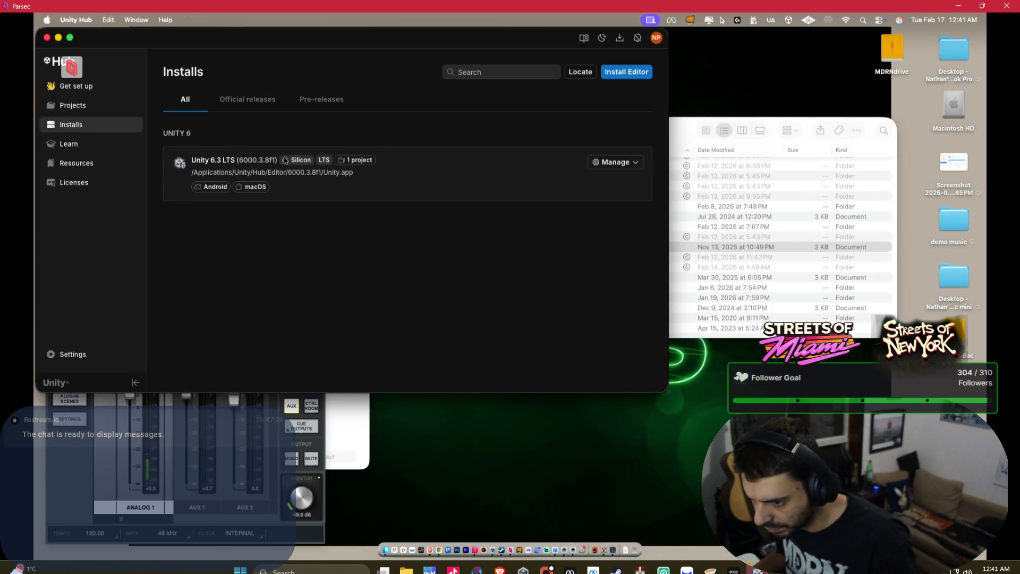
left_click(96, 106)
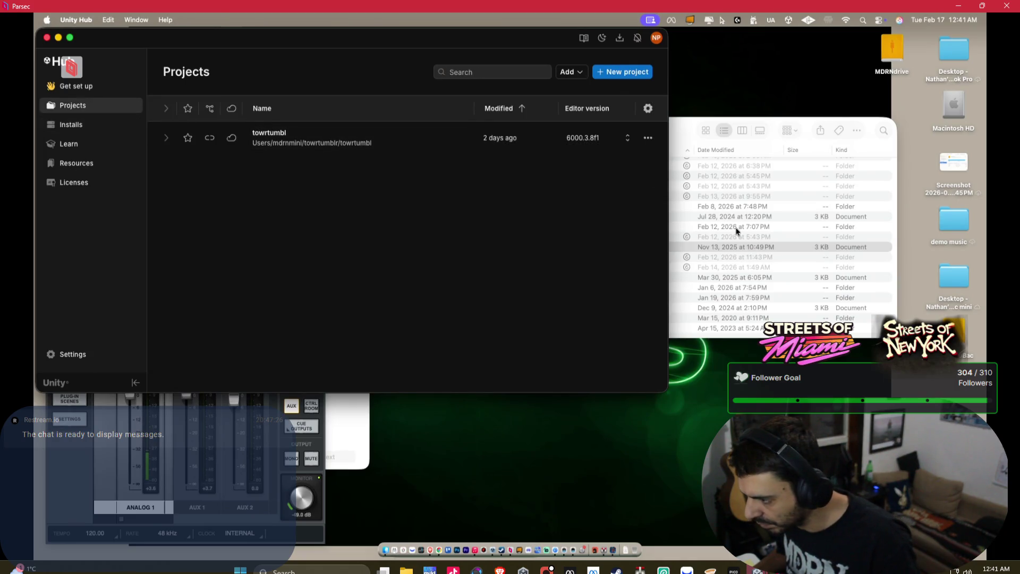
left_click(736, 231)
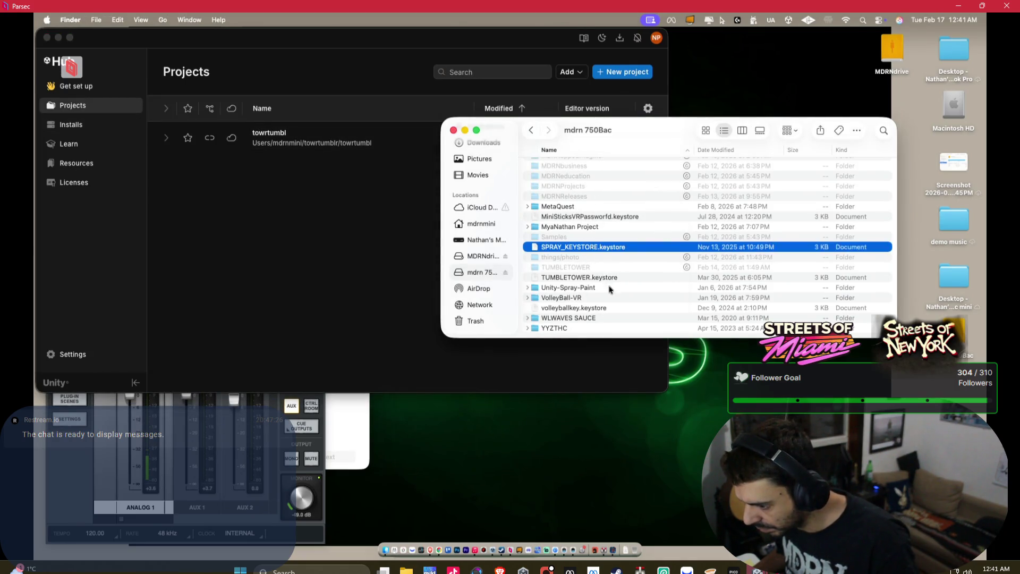
Drag the VolleyBall-VR project from mdrn 750Bac into mdrnmini's VolleyBallVR folder, 537 items.
left_click(579, 300)
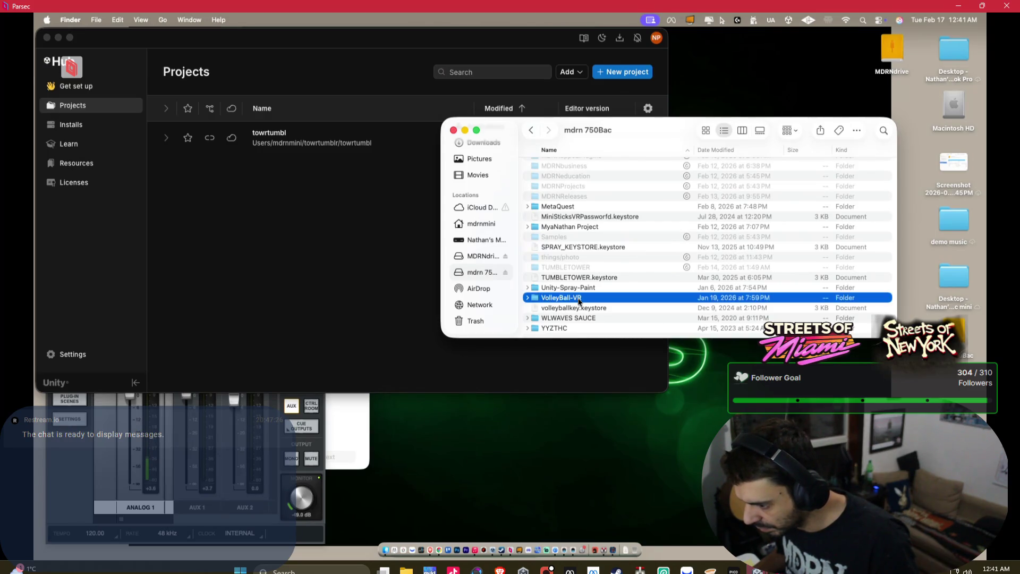
left_click(385, 544)
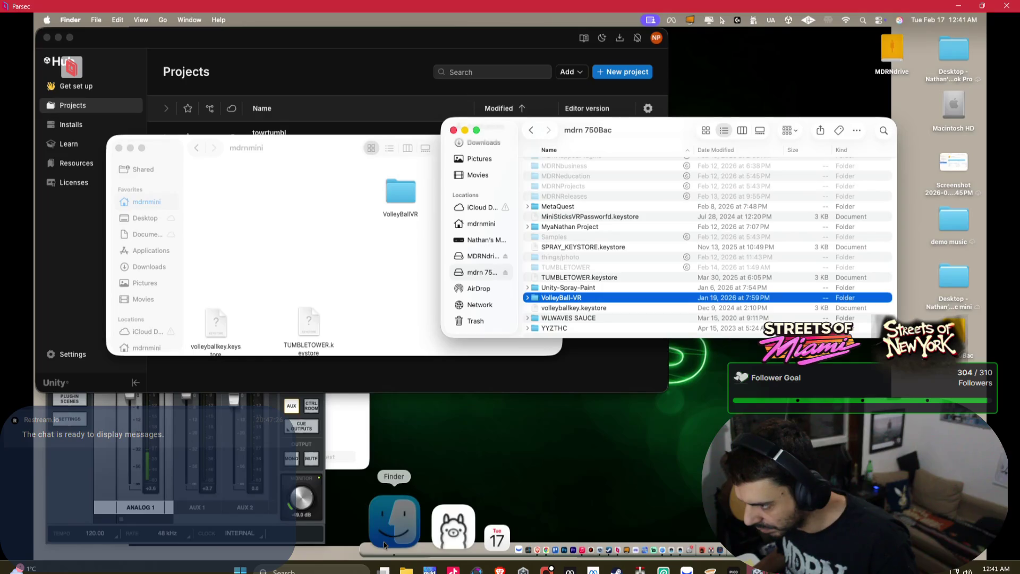
left_click(392, 151)
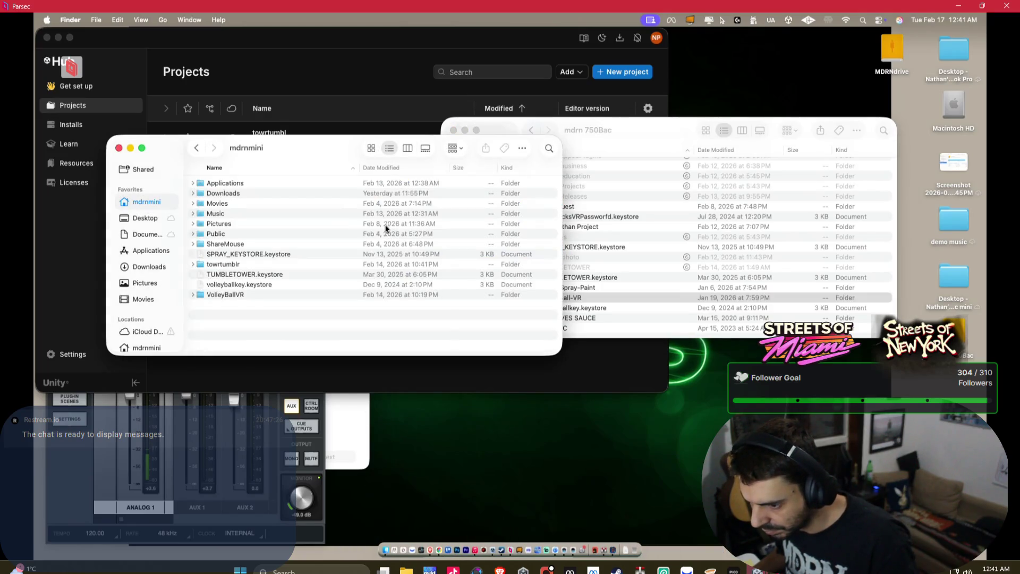
double_click(226, 296)
left_click(702, 145)
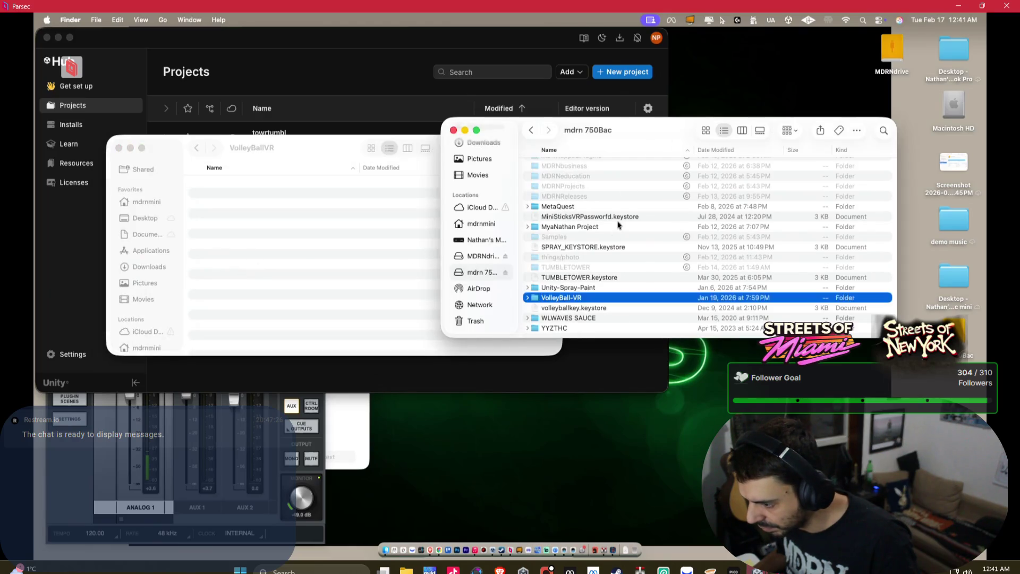
double_click(566, 299)
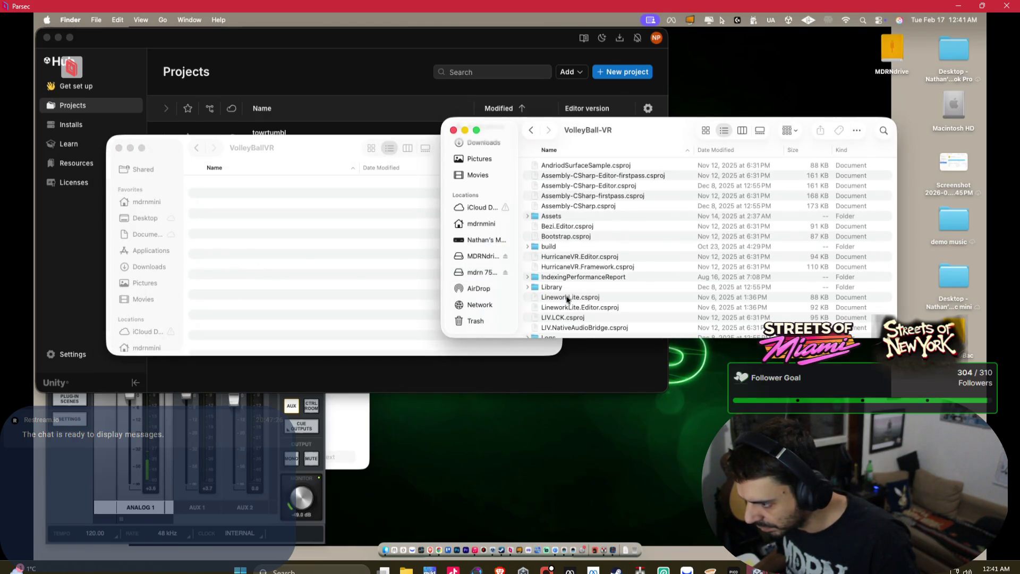
left_click(533, 130)
mouse_move(573, 325)
left_mouse_down()
mouse_move(417, 293)
mouse_move(321, 256)
left_mouse_up()
left_click(198, 147)
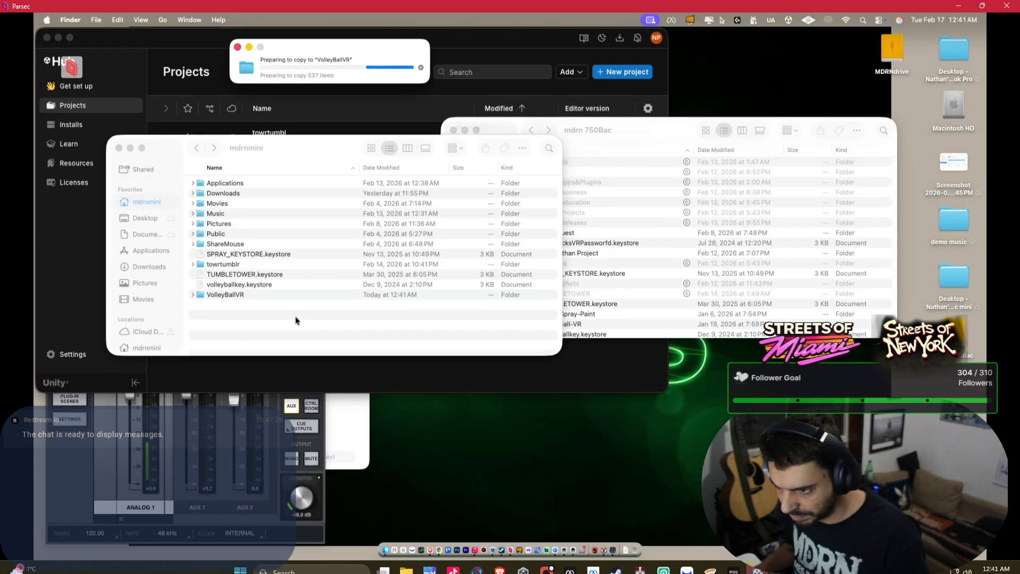
left_click(297, 314)
Create a new folder named 'SPRAY VR' in the mdrnmini home folder and open it.
right_click(297, 313)
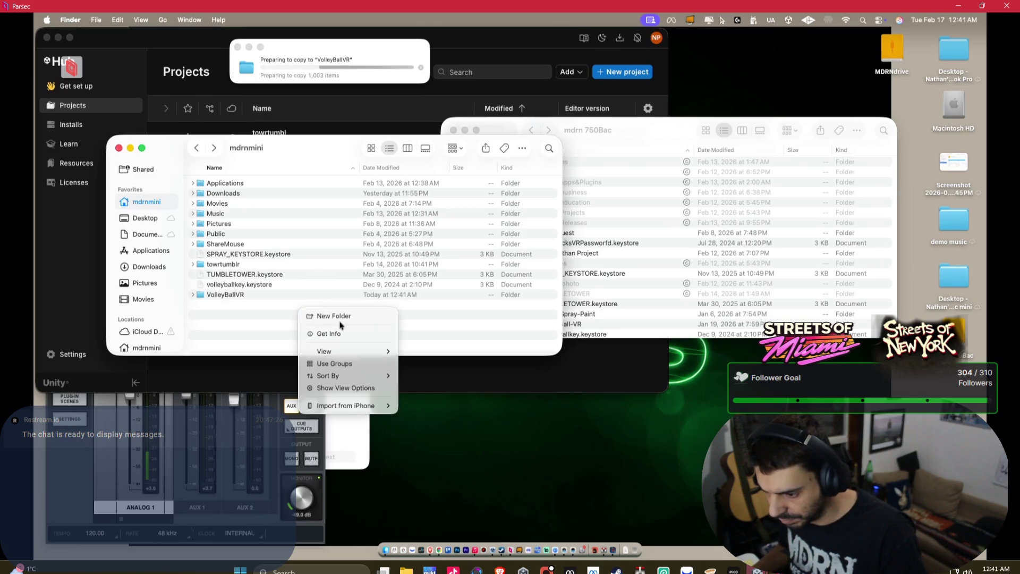
left_click(347, 318)
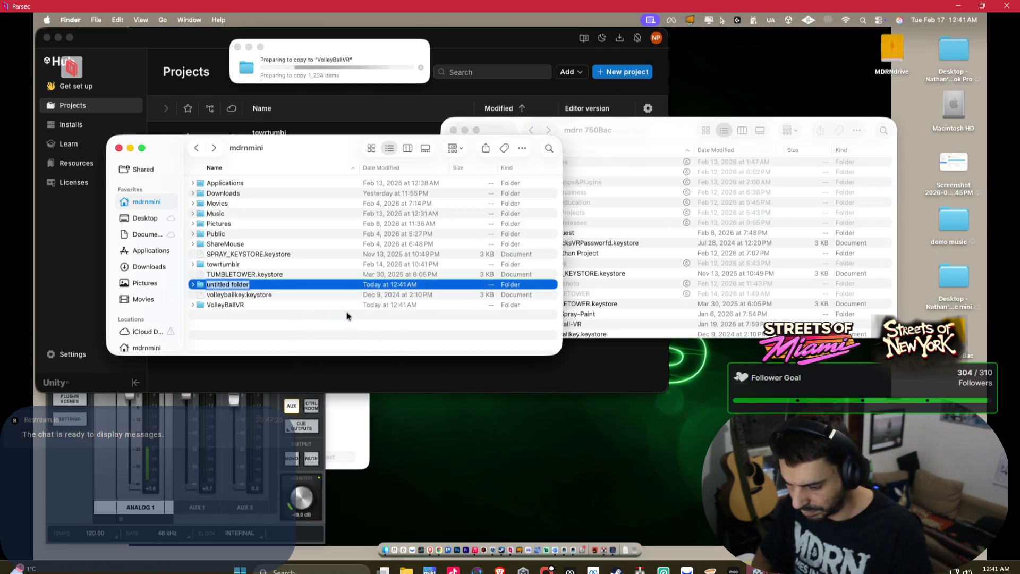
type("SPRAY VR")
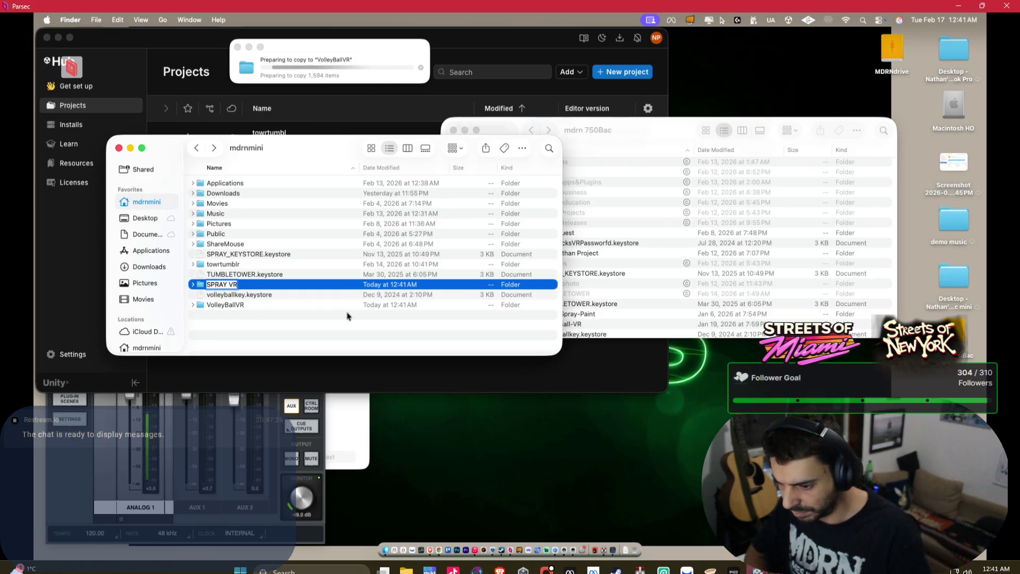
key("Return")
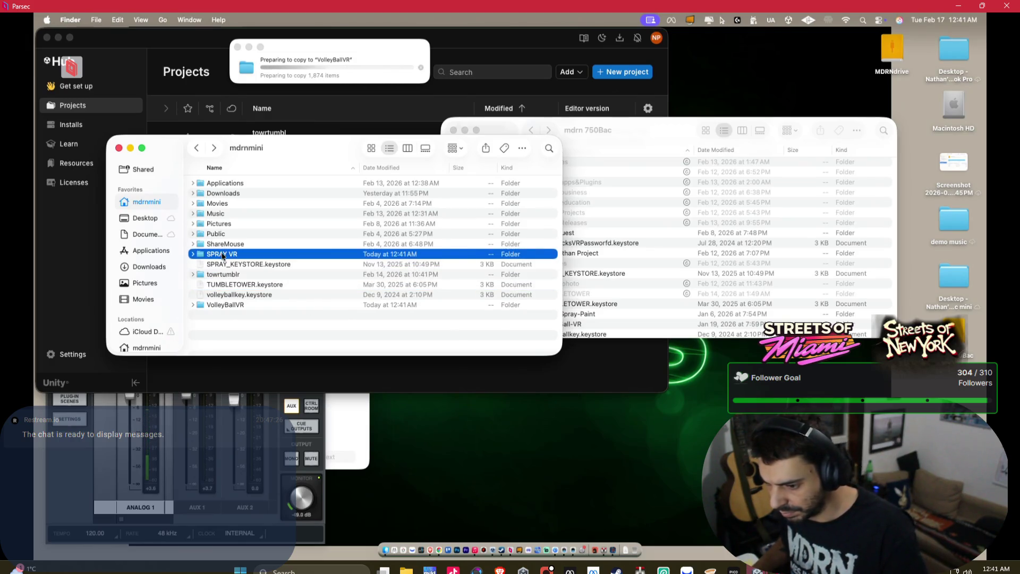
double_click(219, 254)
Copy Unity-Spray-Paint from the mdrn 750Bac drive into the SPRAY VR folder.
left_click(644, 264)
scroll(602, 296, "down", 3)
mouse_move(584, 287)
left_mouse_down()
mouse_move(518, 287)
mouse_move(353, 246)
mouse_move(357, 199)
left_mouse_up()
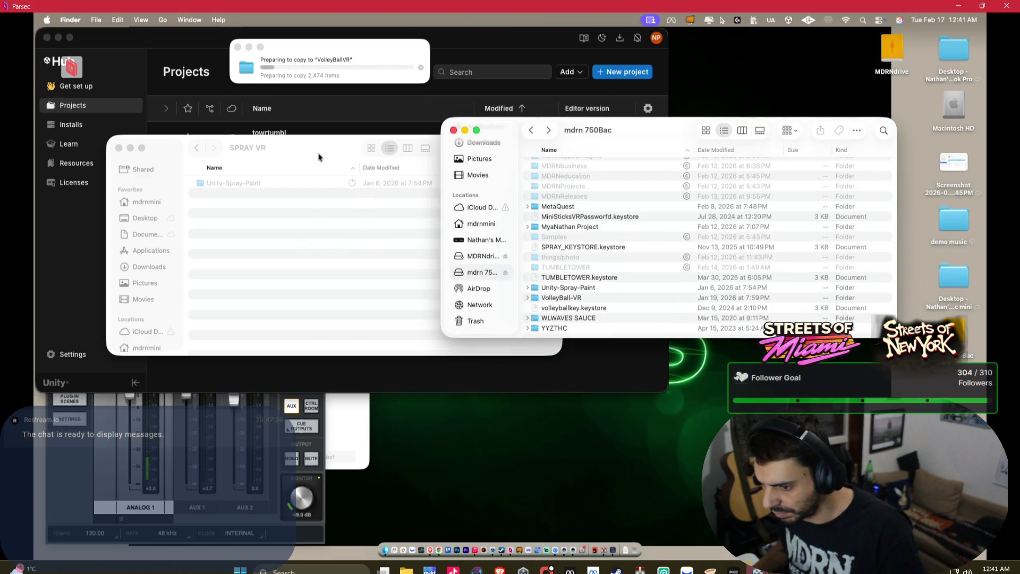
left_click(319, 154)
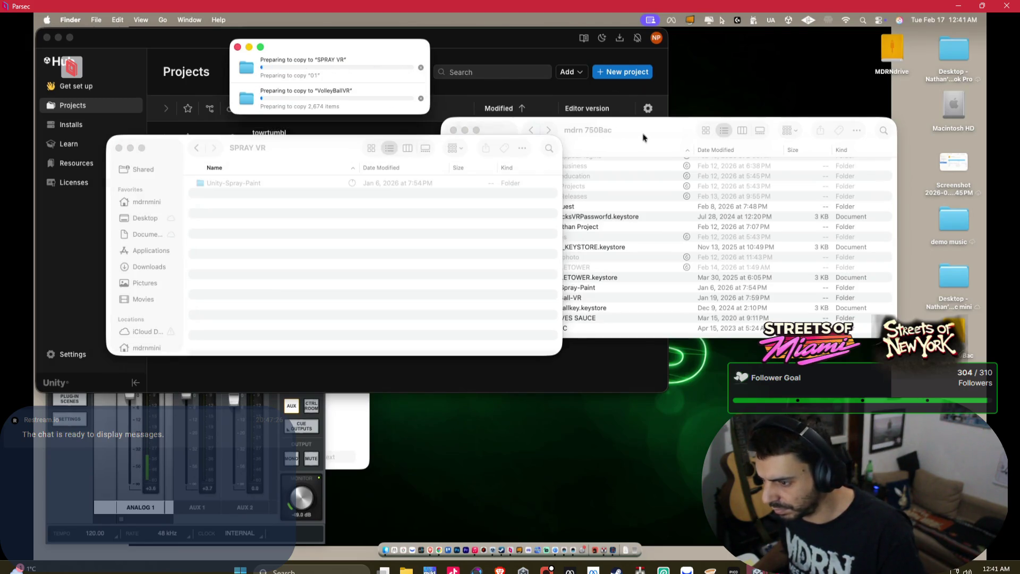
left_click(643, 137)
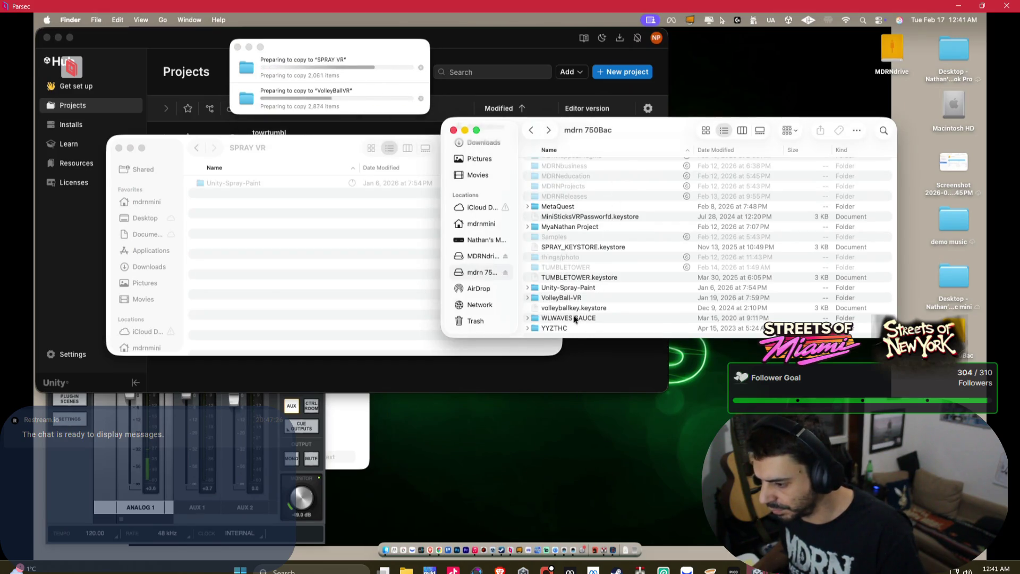
scroll(563, 300, "up", 3)
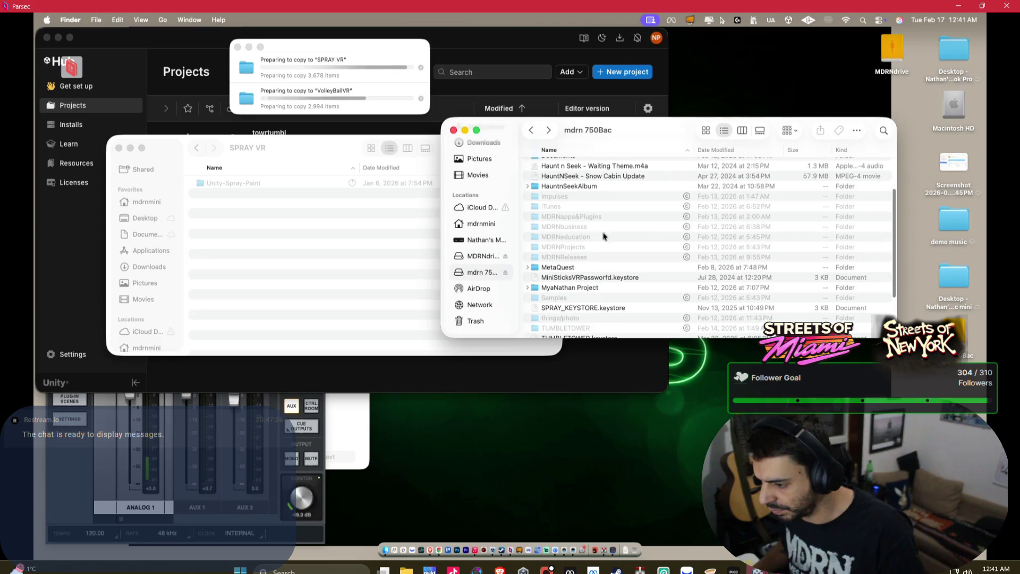
scroll(564, 255, "up", 3)
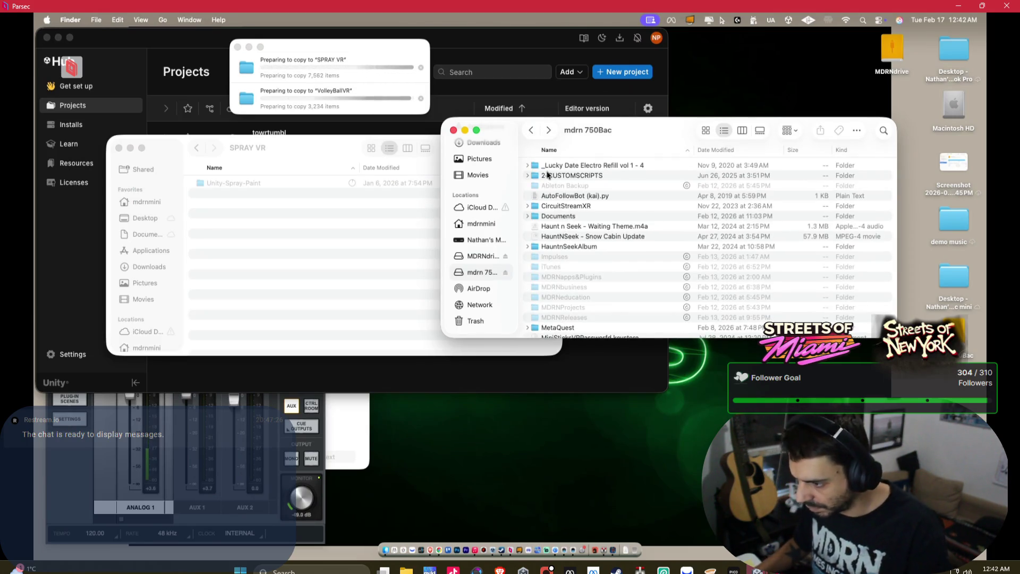
Show the Get Info window for the 2-CUSTOMSCRIPTS folder on mdrn 750Bac.
left_click(543, 176)
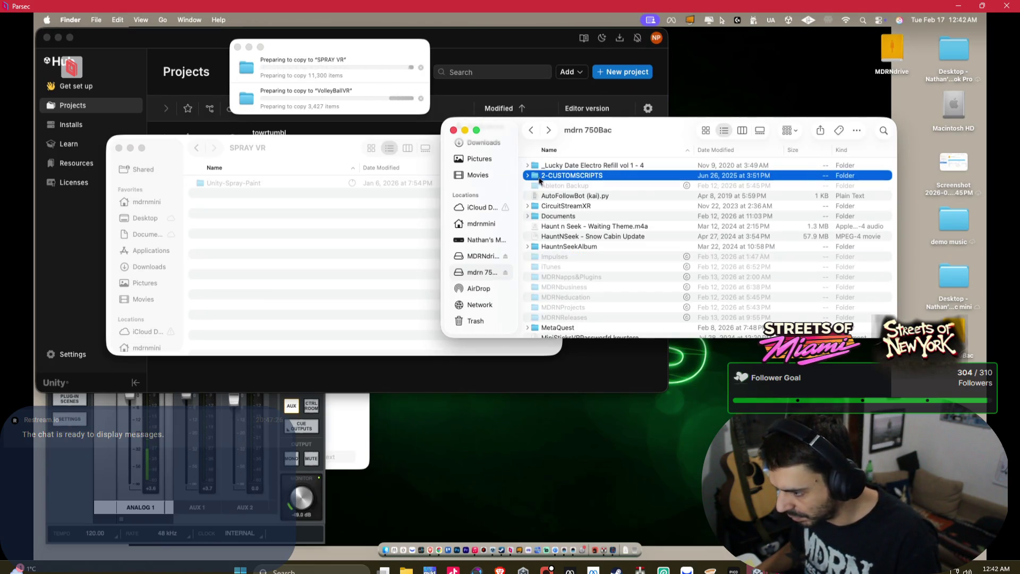
key("super+i")
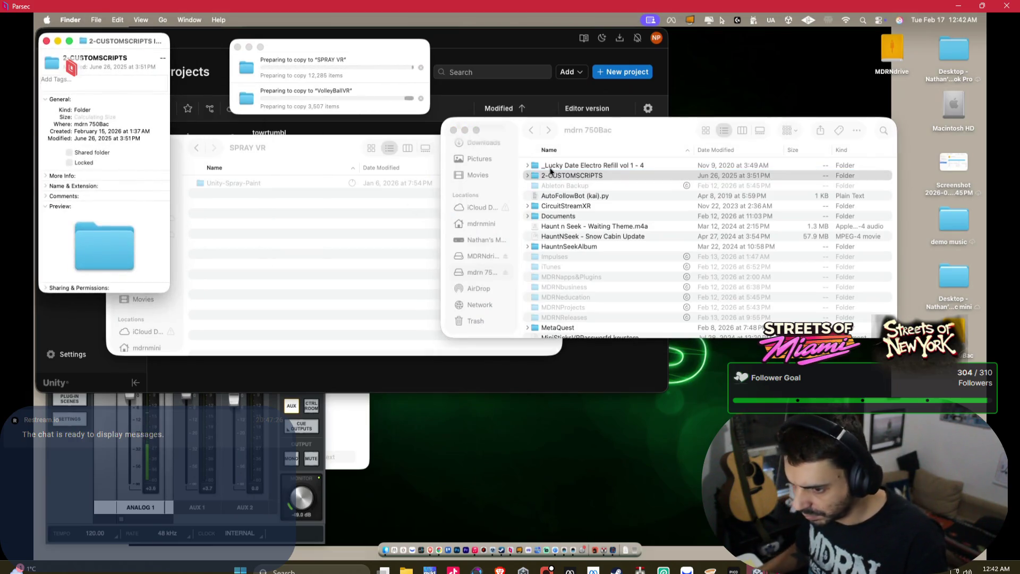
left_click_drag(141, 49, 302, 107)
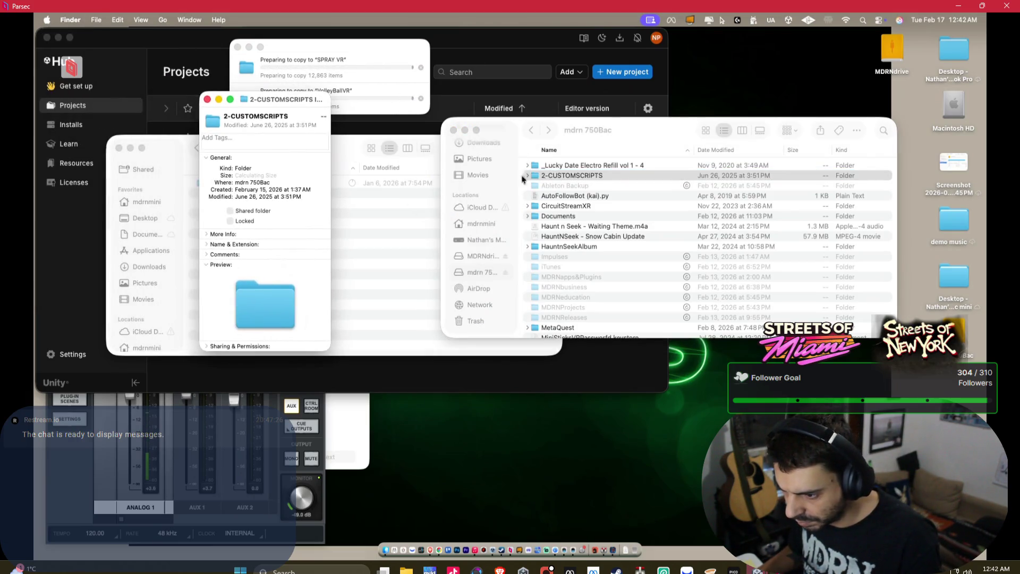
Expand 2-CUSTOMSCRIPTS and its CustomPrefabs subfolder to review their contents.
left_click(527, 176)
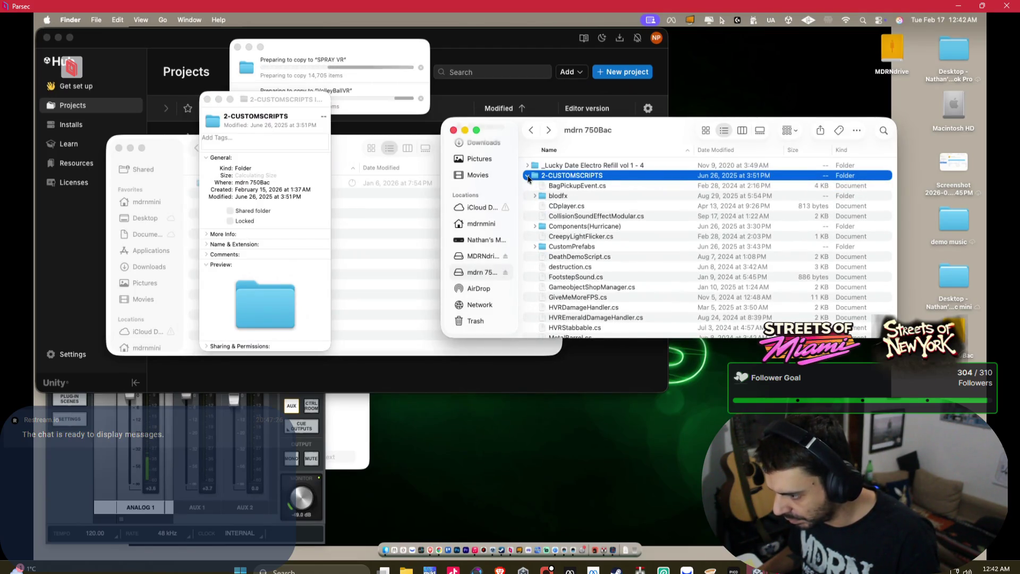
scroll(577, 202, "down", 10)
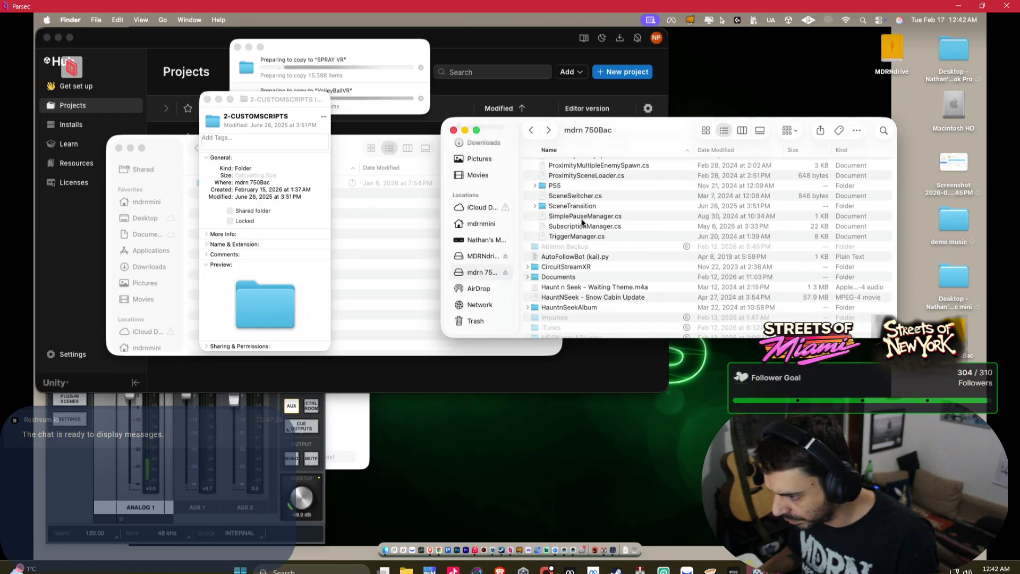
scroll(582, 218, "up", 3)
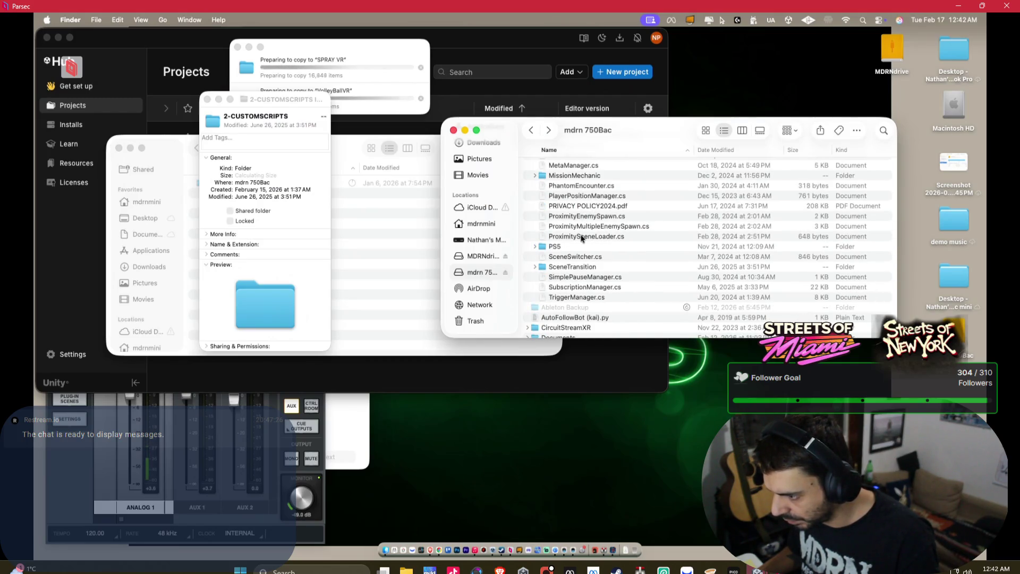
scroll(574, 220, "up", 5)
scroll(556, 220, "up", 3)
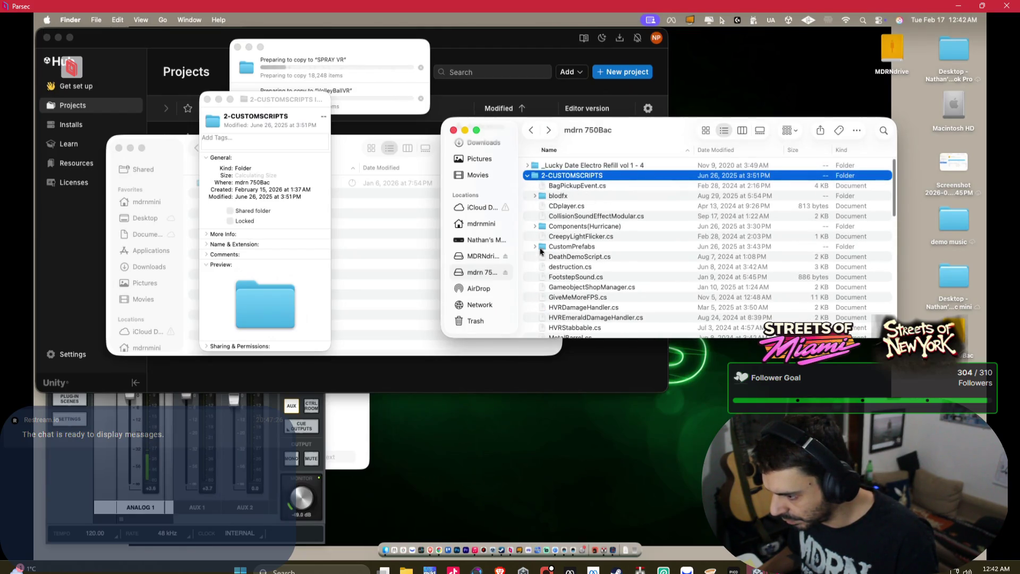
left_click(535, 247)
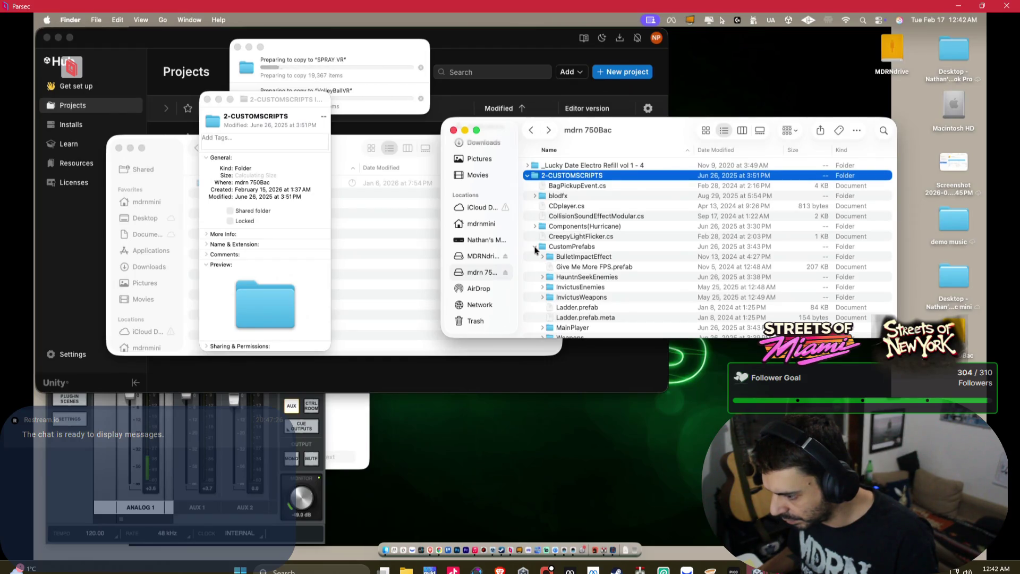
scroll(579, 250, "down", 3)
scroll(614, 246, "up", 3)
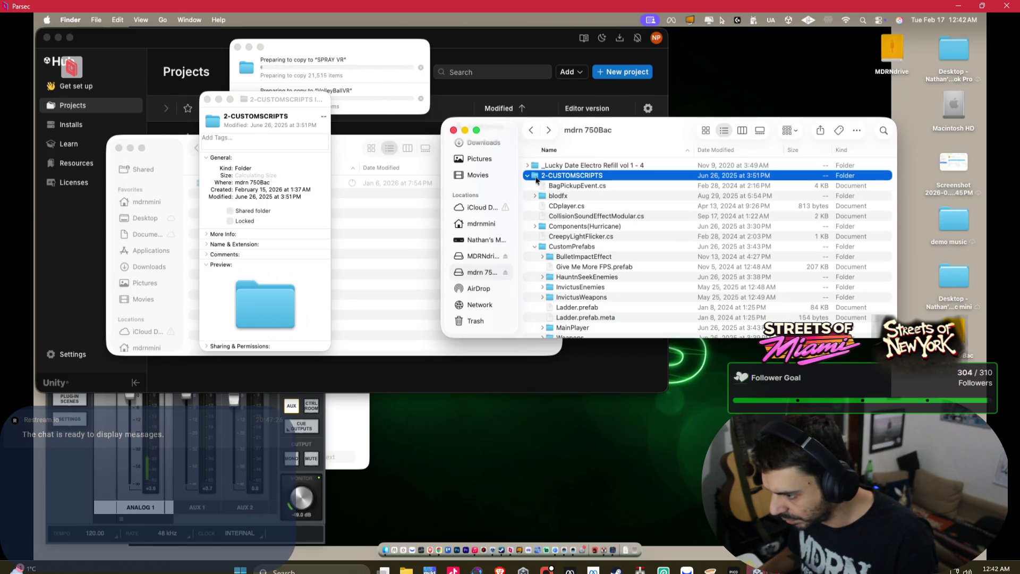
Copy 2-CUSTOMSCRIPTS onto the Desktop and close the mdrn 750Bac window.
left_click(528, 175)
mouse_move(545, 180)
left_mouse_down()
mouse_move(877, 68)
mouse_move(890, 80)
mouse_move(884, 108)
mouse_move(906, 72)
mouse_move(895, 114)
left_mouse_up()
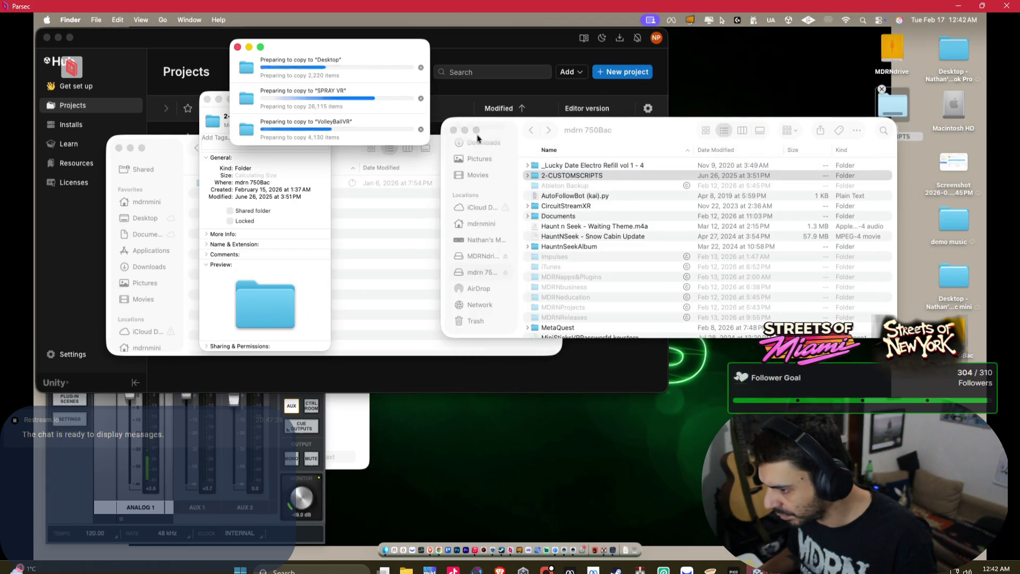
left_click(454, 130)
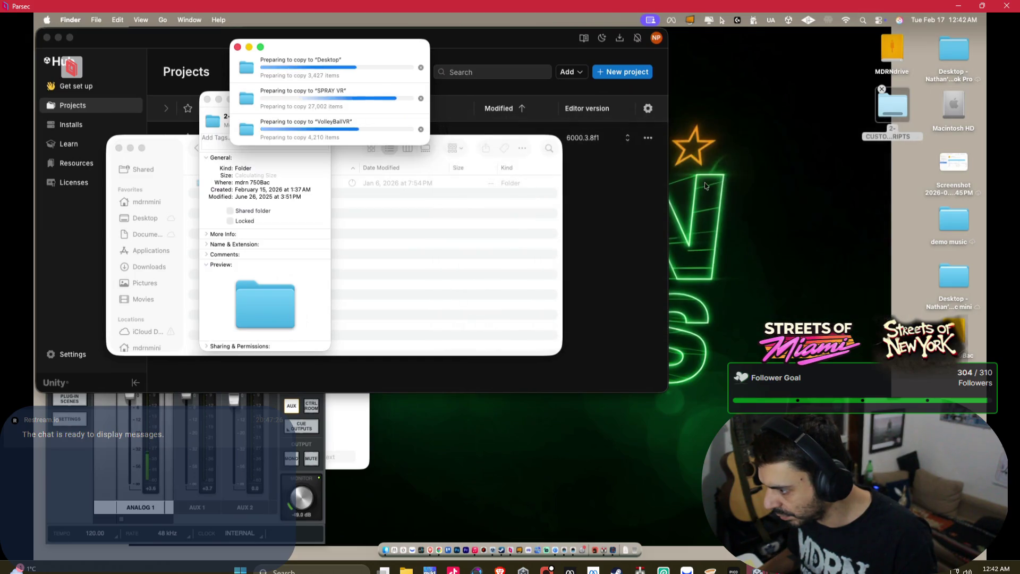
Open the desktop view options and tighten the icon grid spacing.
left_click(722, 178)
right_click(722, 178)
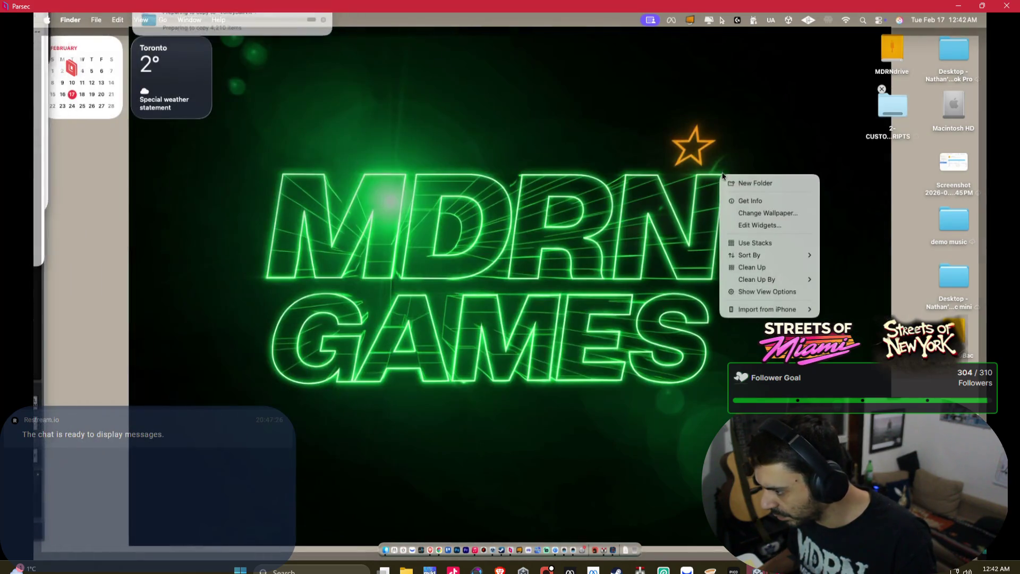
mouse_move(771, 254)
left_click(768, 291)
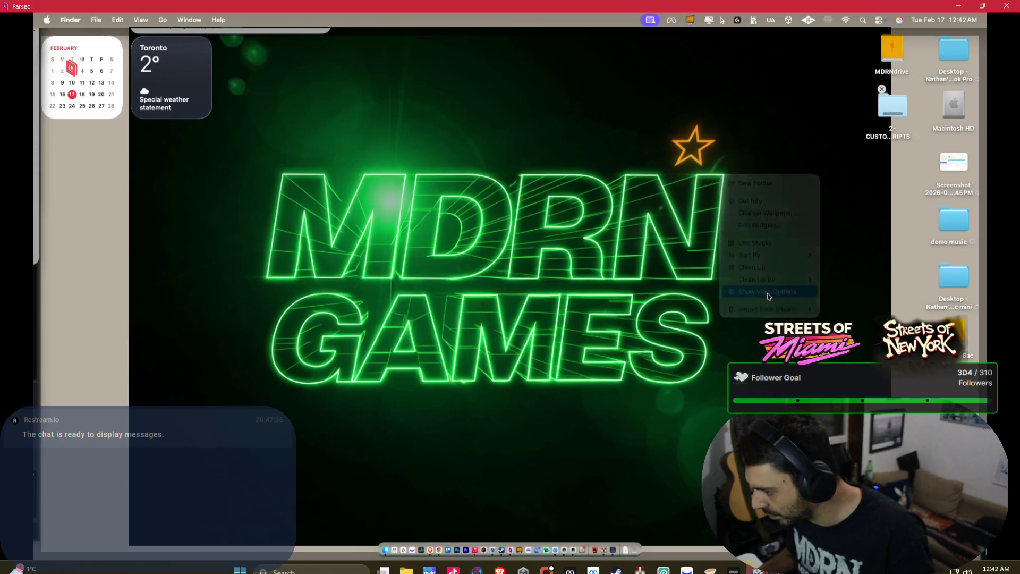
left_click_drag(454, 169, 417, 153)
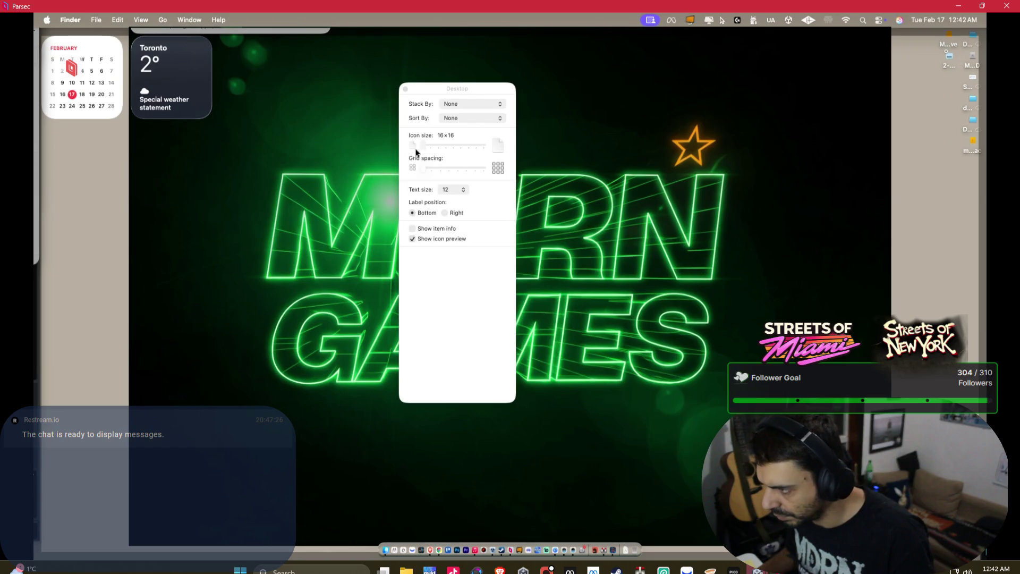
left_click(463, 110)
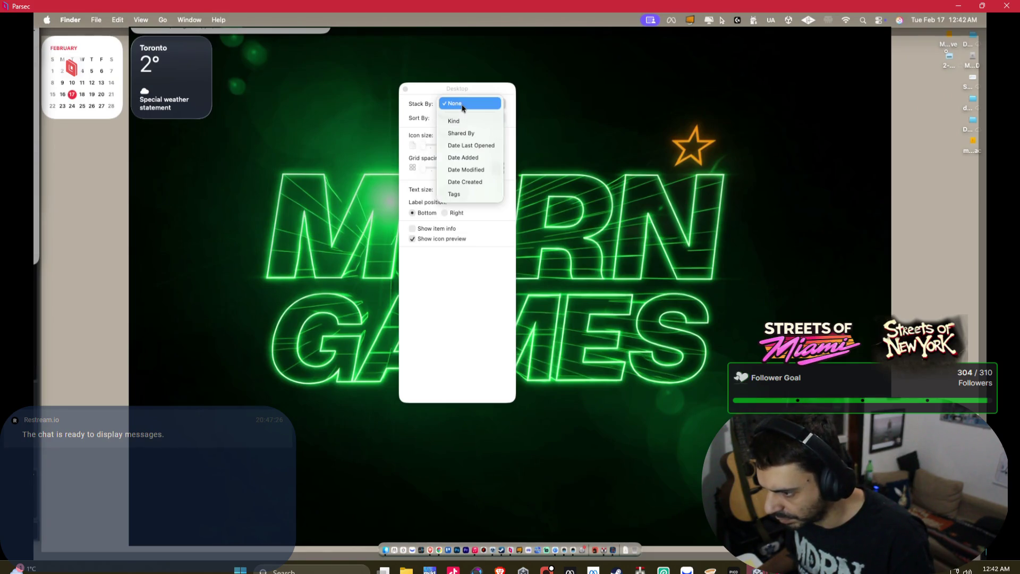
left_click(411, 106)
Sort desktop icons by Date Added, with labels on the right, wider spacing, and item info shown.
left_click(453, 119)
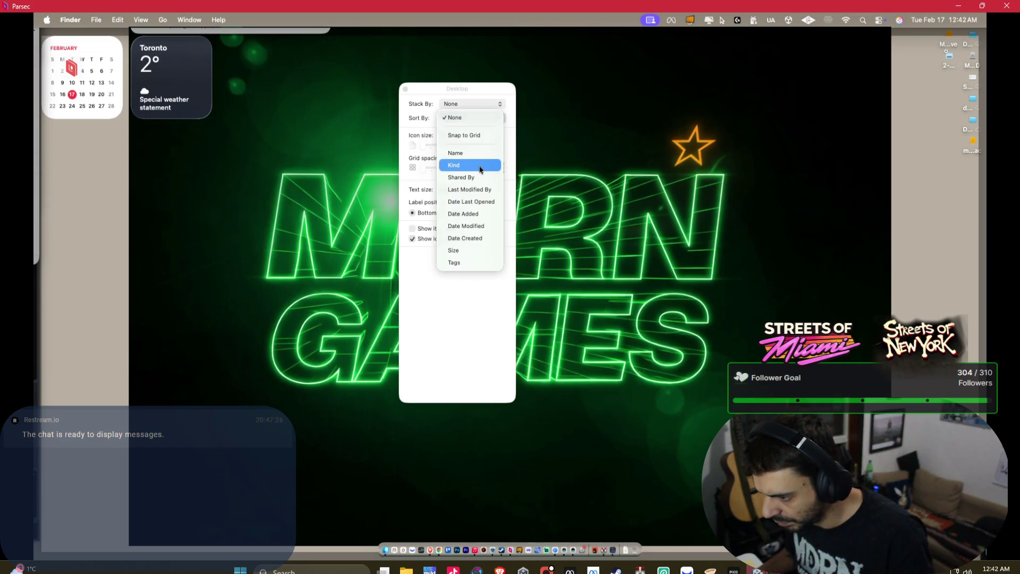
left_click(476, 214)
left_click(445, 213)
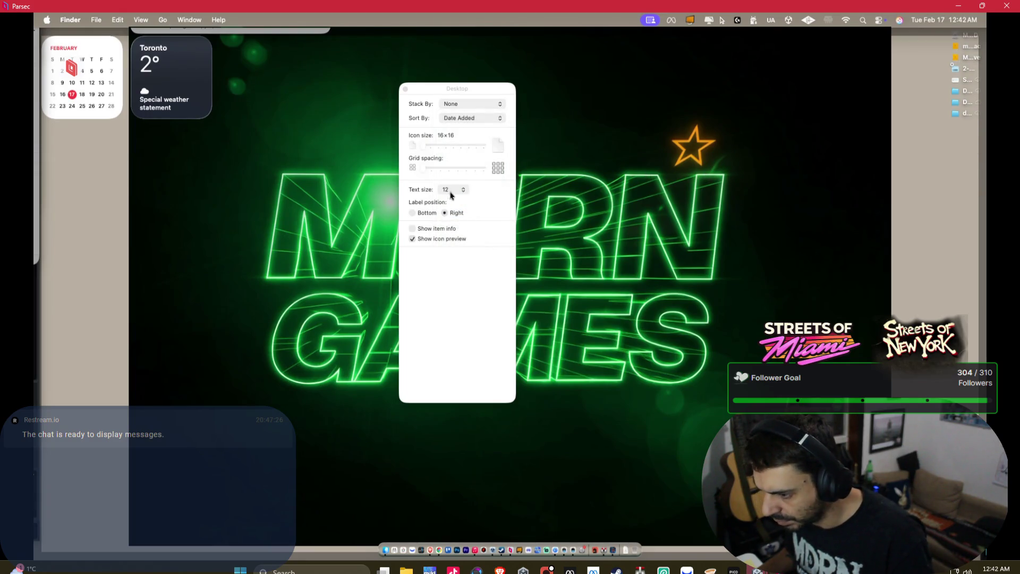
left_click_drag(435, 173, 496, 178)
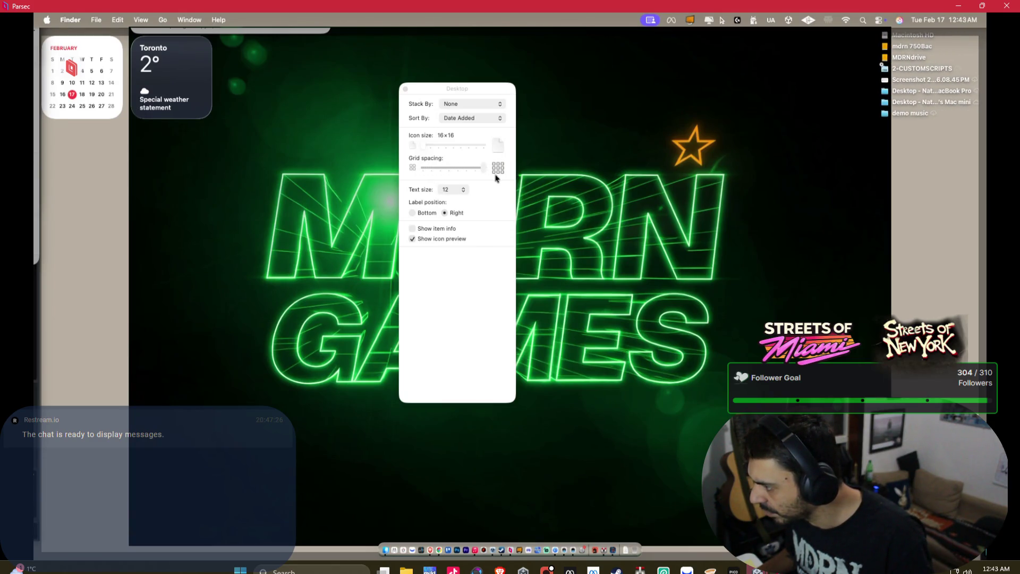
left_click(430, 230)
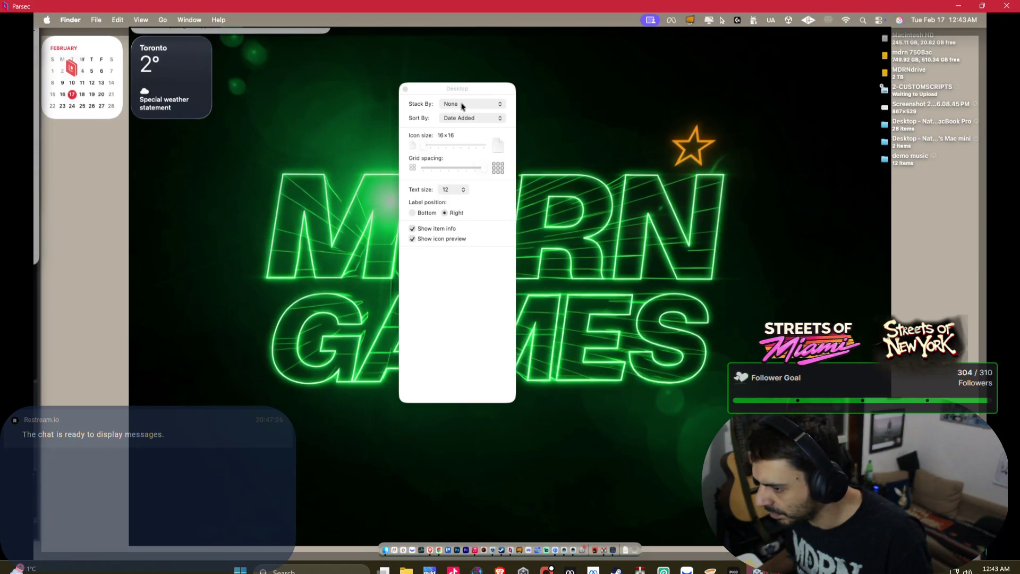
left_click(461, 106)
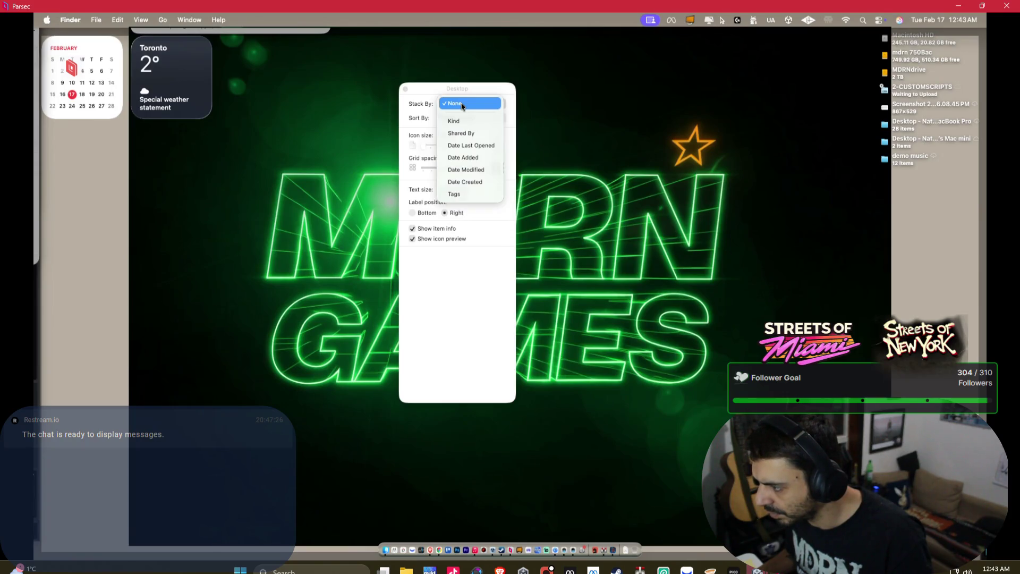
left_click(418, 99)
left_click(405, 88)
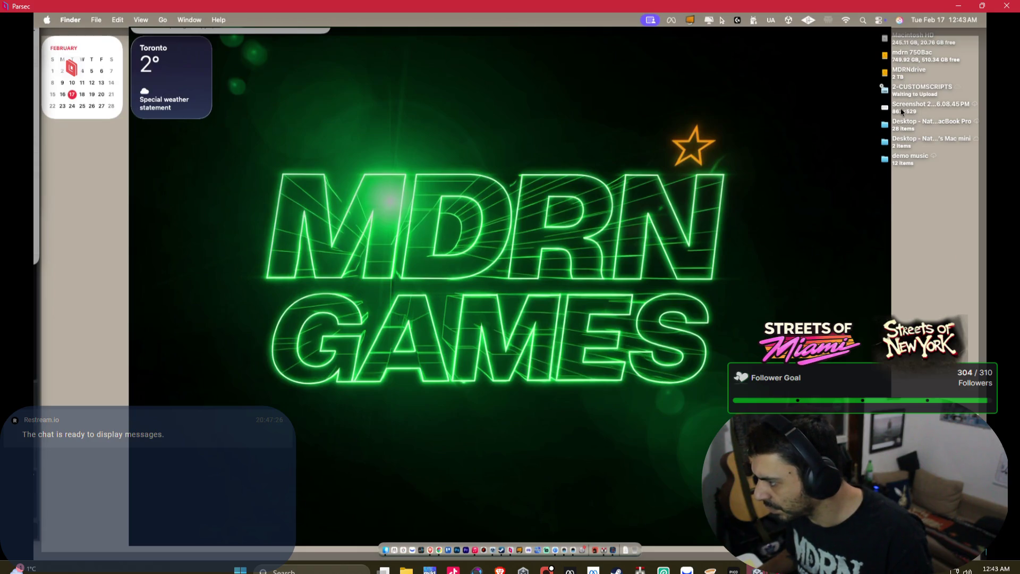
Preview the old desktop screenshot and move it to the Trash.
left_click(901, 110)
key("space")
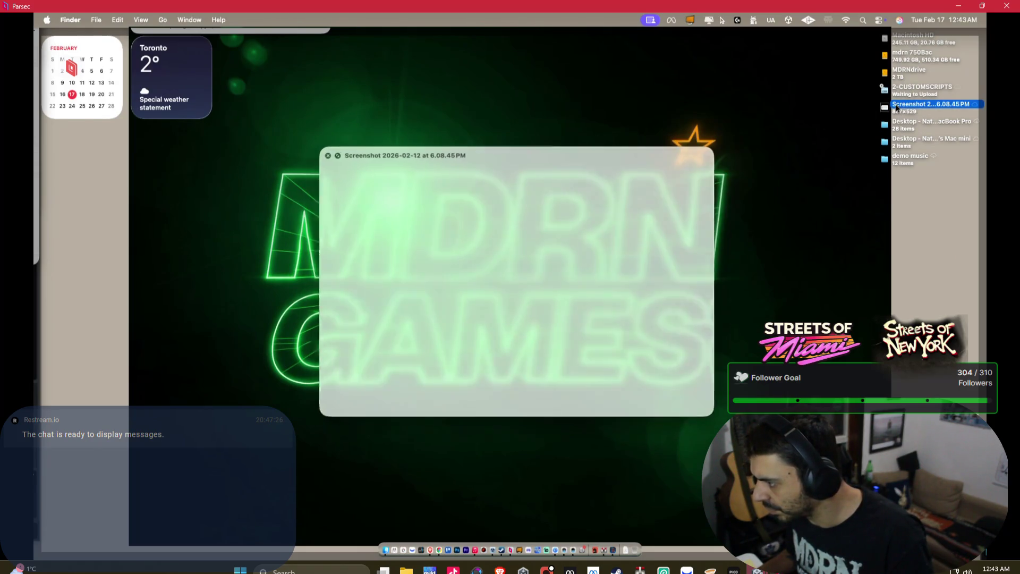
key("space")
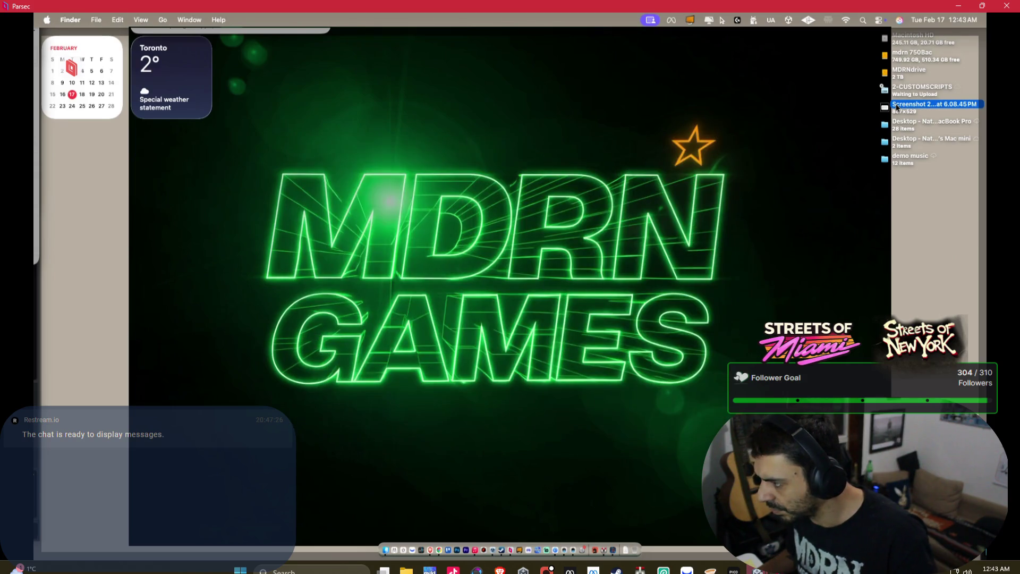
right_click(897, 107)
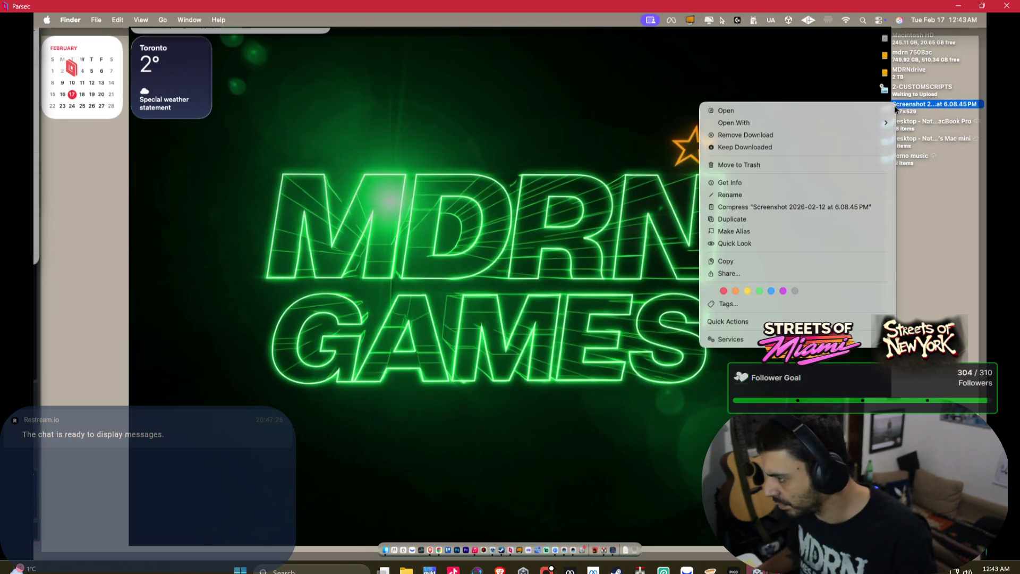
left_click(757, 165)
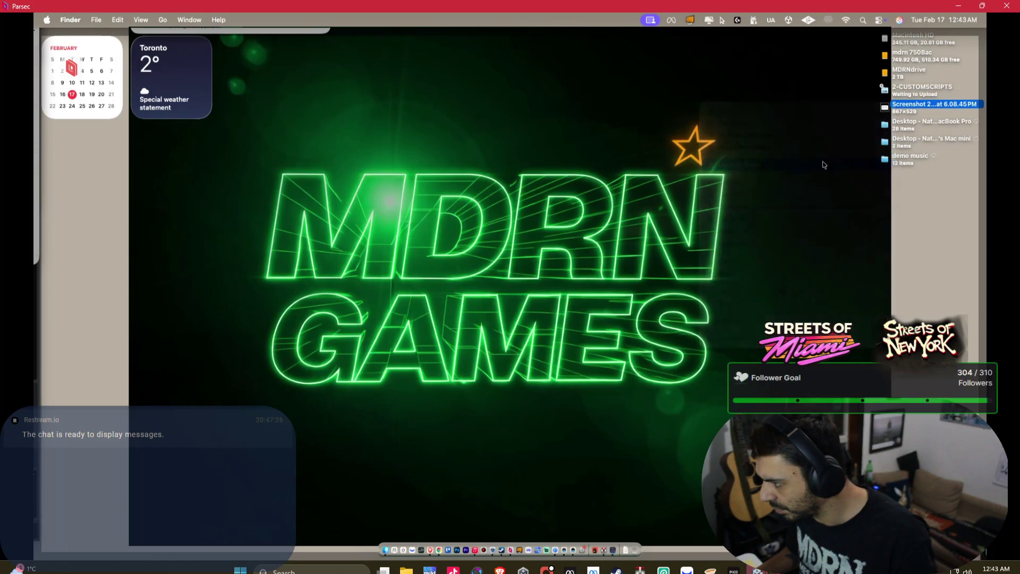
left_click(770, 162)
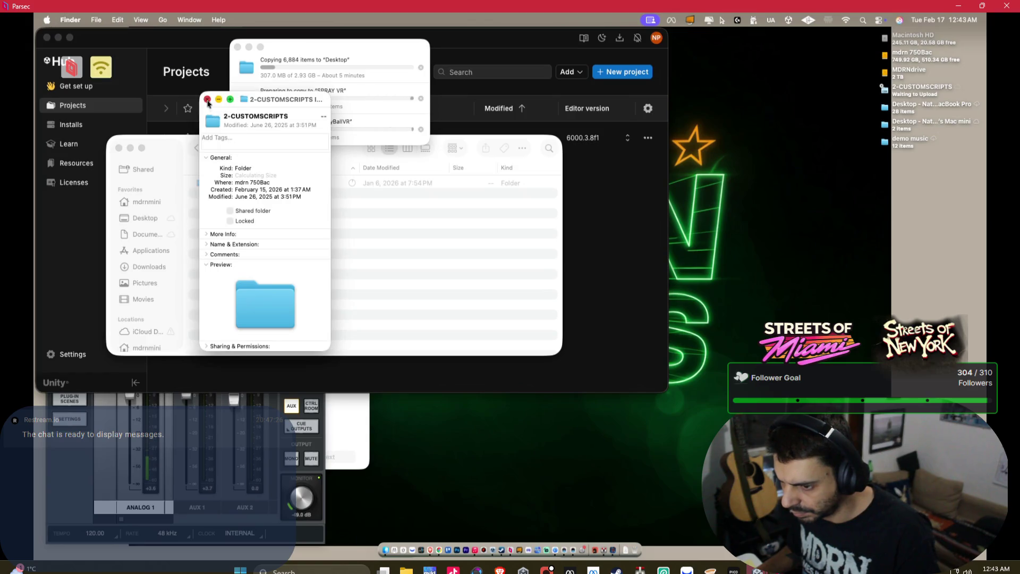
Close the Get Info and SPRAY VR windows, minimize Unity Hub, and minimize Parsec.
left_click(208, 99)
left_click(118, 148)
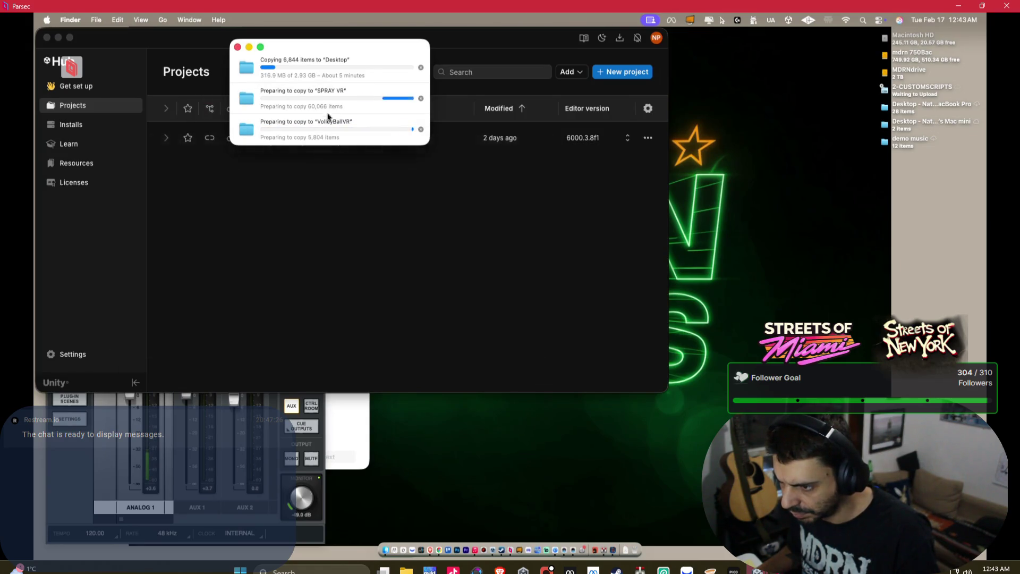
left_click(60, 38)
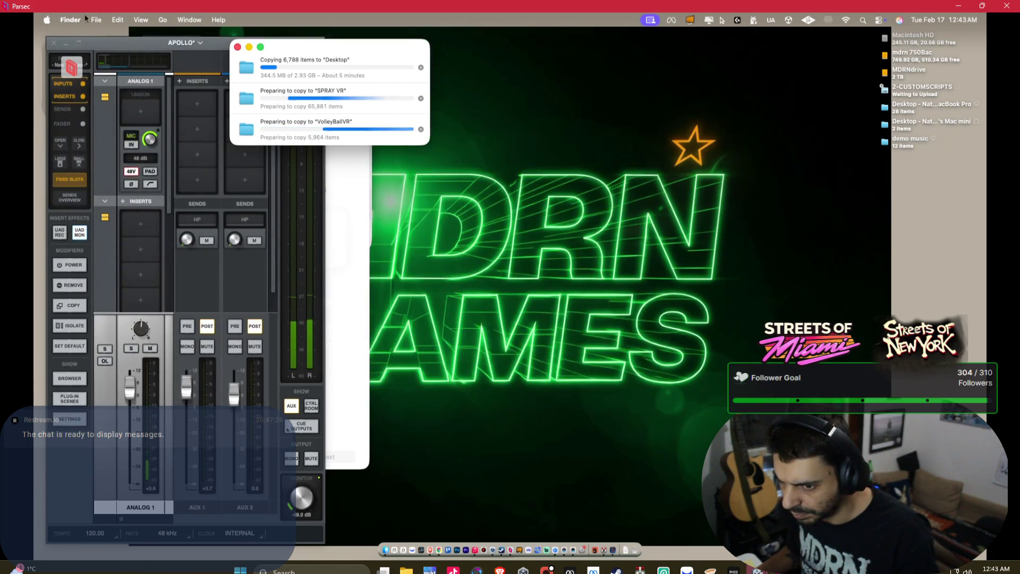
left_click(964, 7)
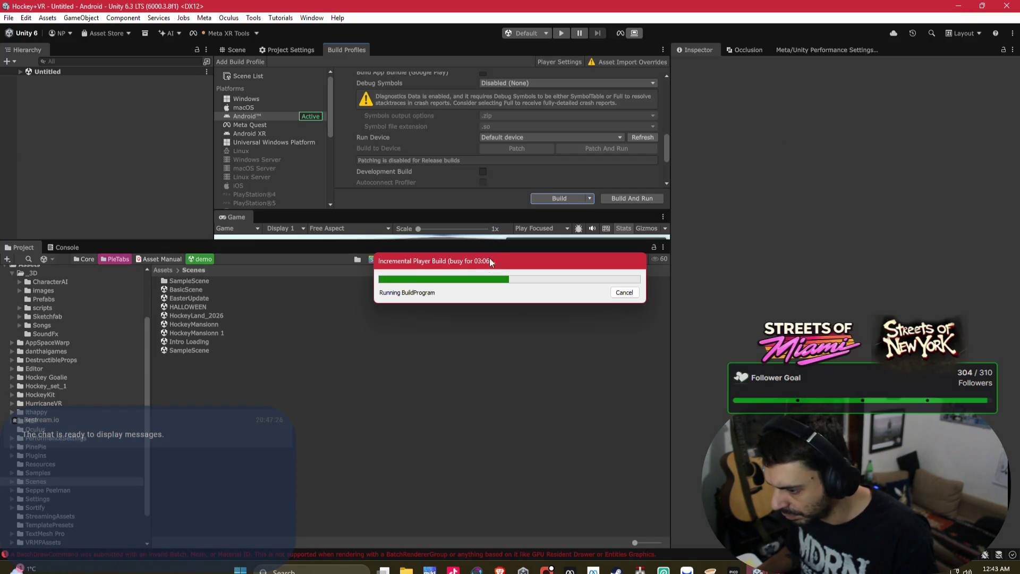
Read through Bezi's transparent-background whiteboard fix summary, then switch to the Streets of Miami editor.
left_click(558, 548)
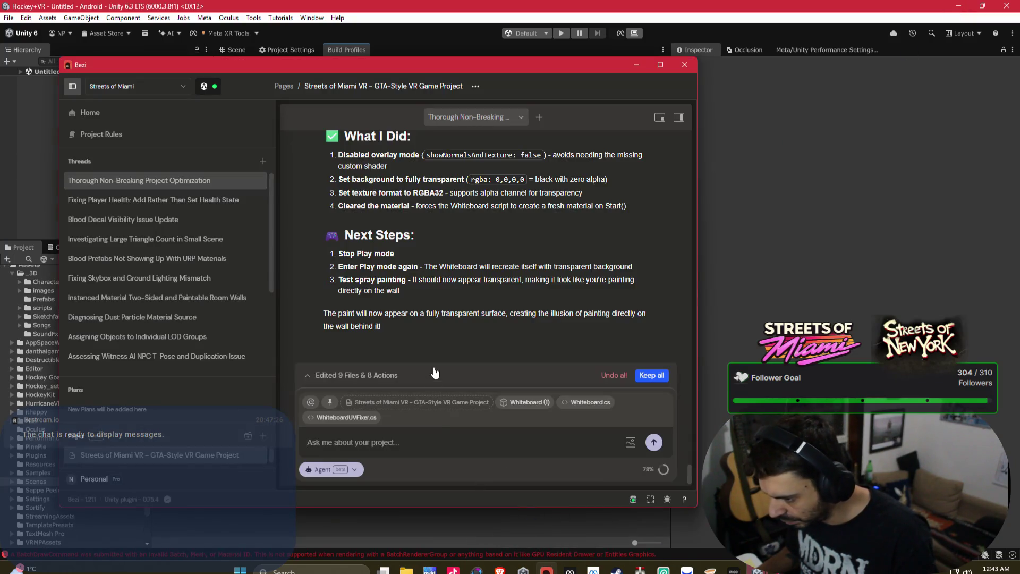
scroll(421, 276, "up", 1)
scroll(421, 275, "up", 1)
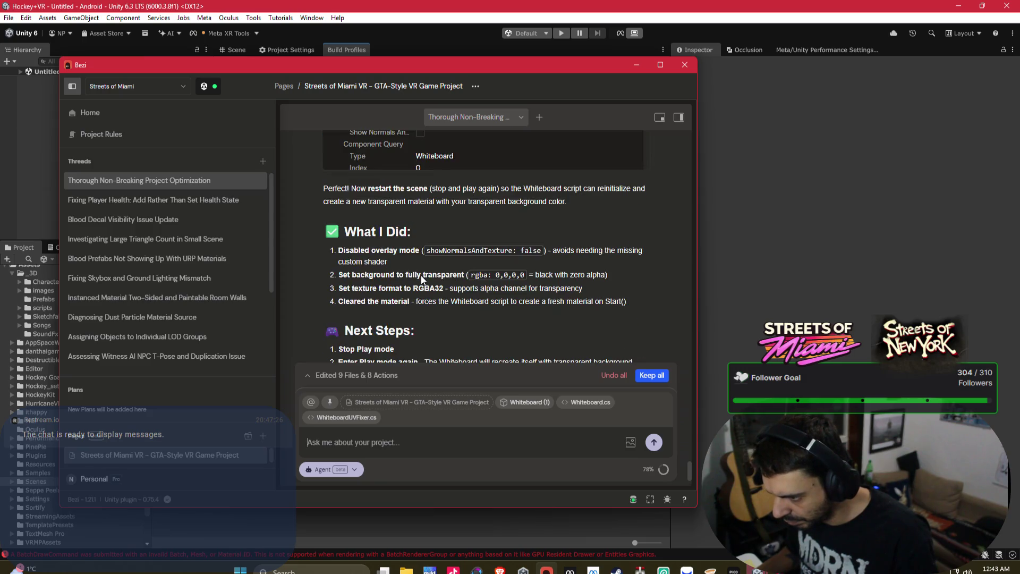
scroll(421, 275, "up", 8)
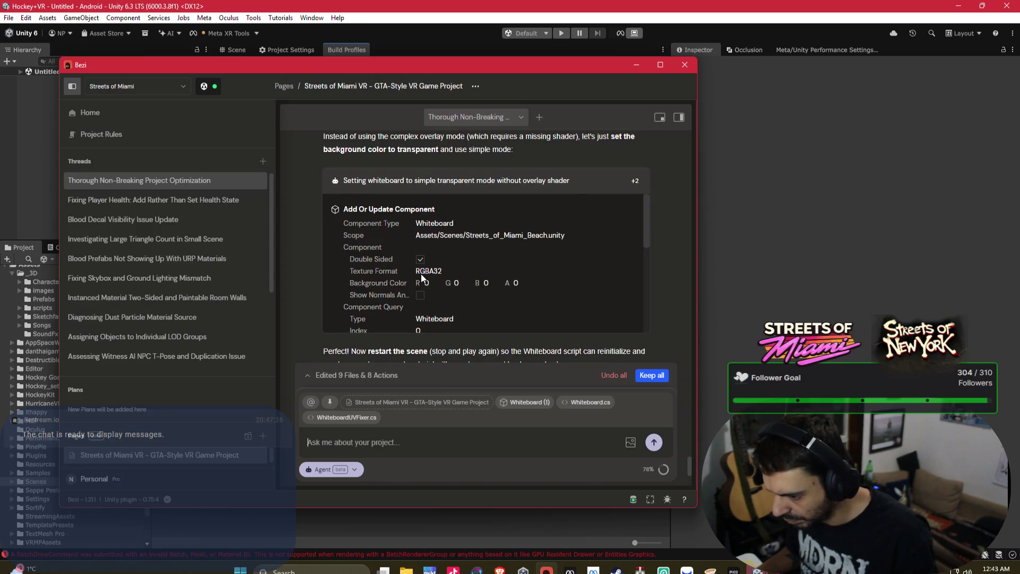
scroll(423, 271, "up", 10)
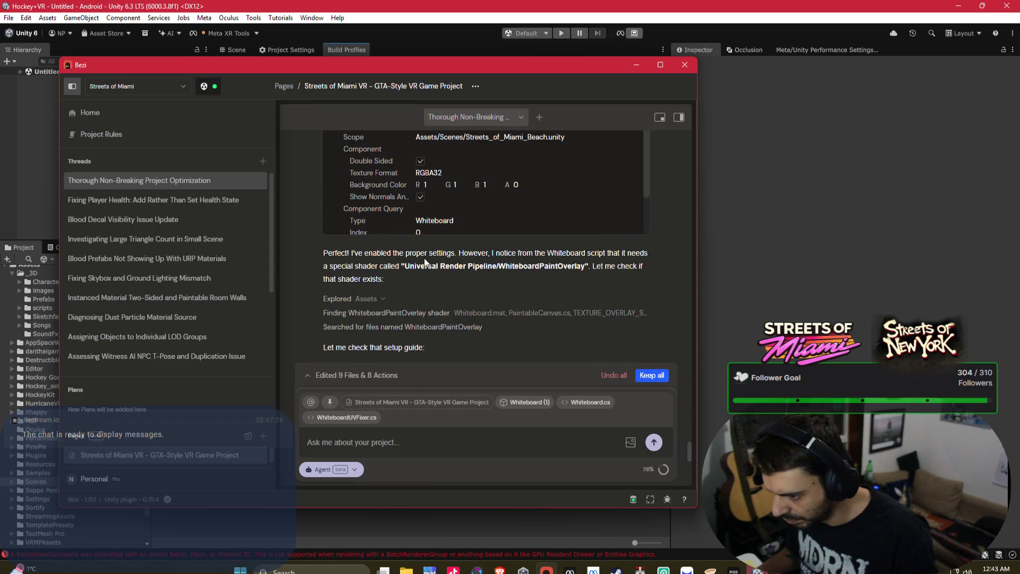
scroll(425, 258, "down", 15)
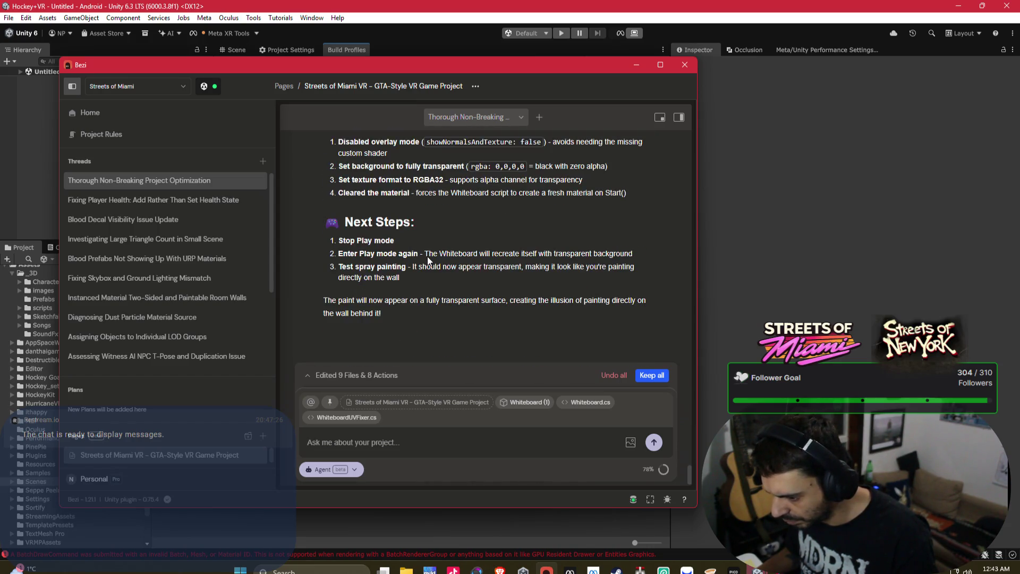
mouse_move(614, 570)
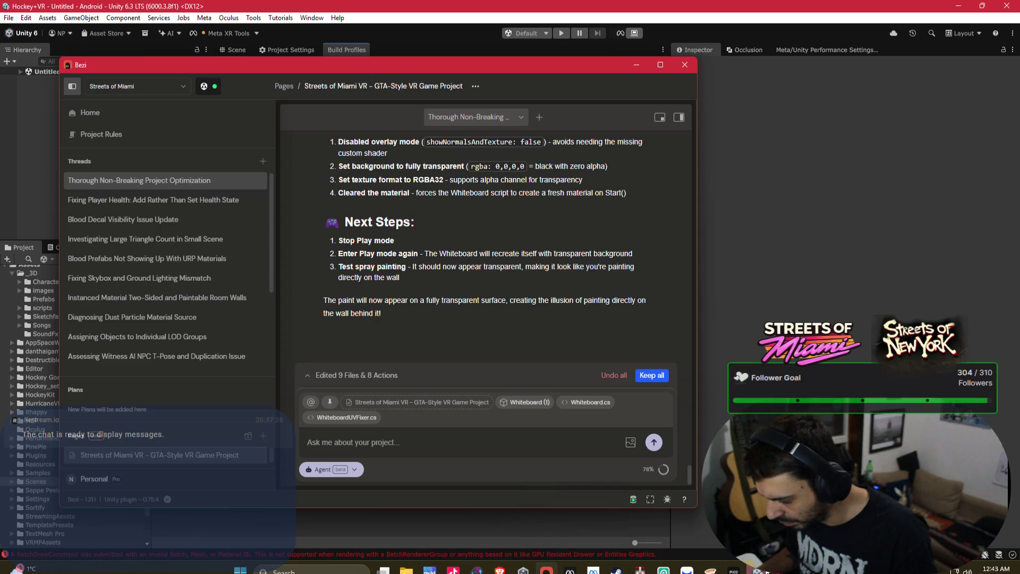
left_click(755, 512)
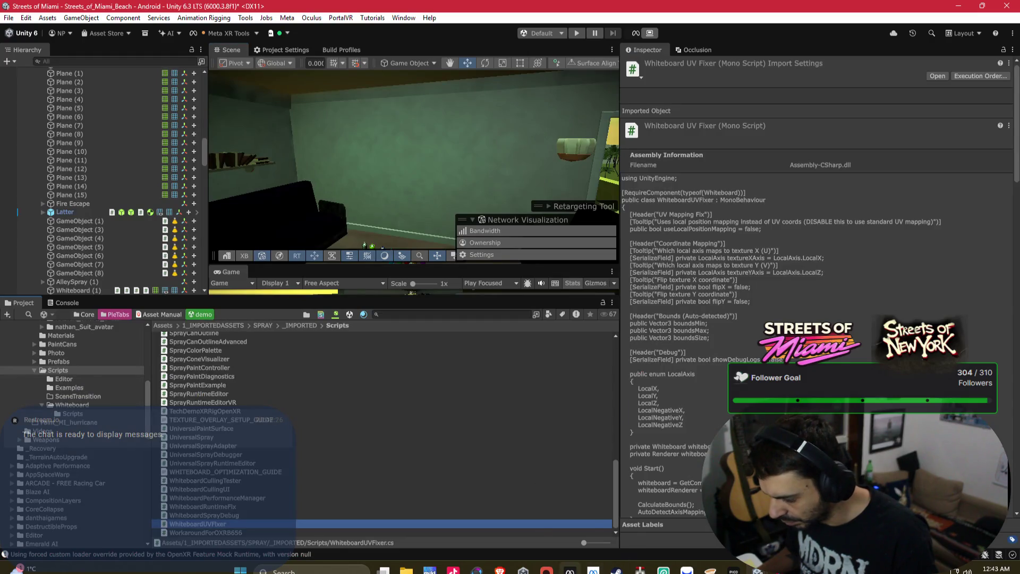
Send 'OK GO' to the Bezi assistant.
mouse_move(554, 561)
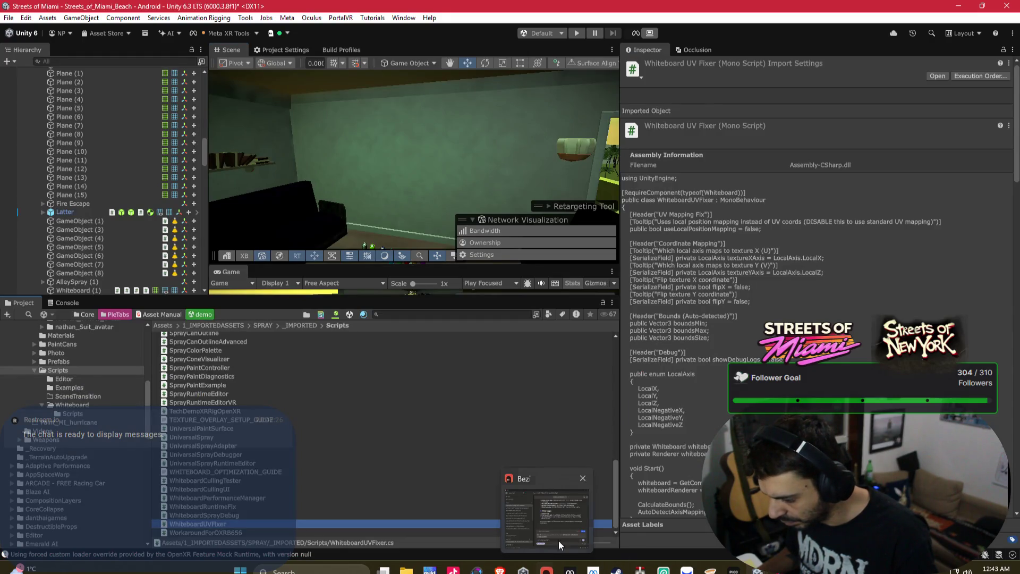
left_click(547, 518)
type("OK GO")
key("Return")
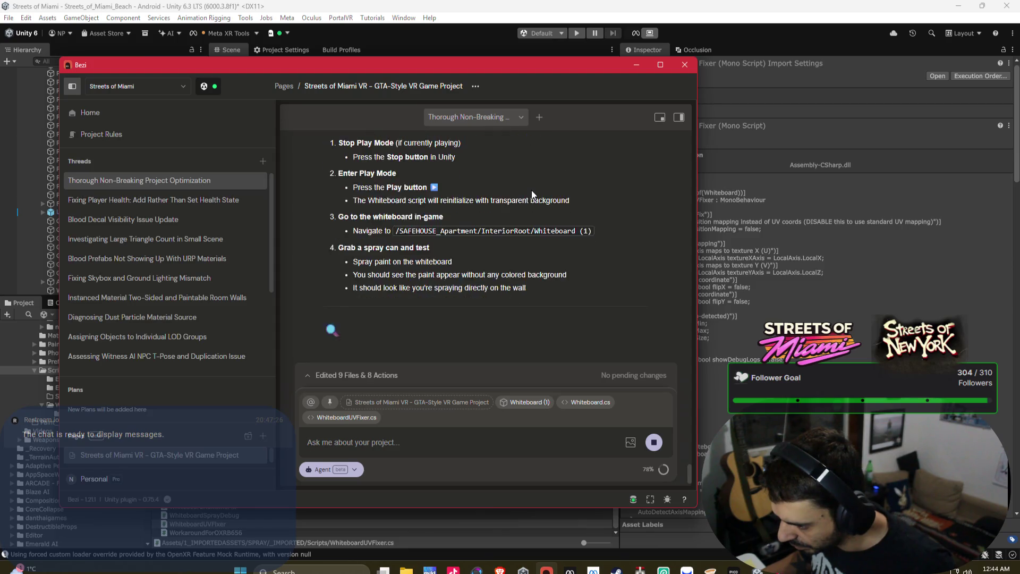
Start play mode in Streets of Miami and reread Bezi's whiteboard test steps.
left_click(578, 37)
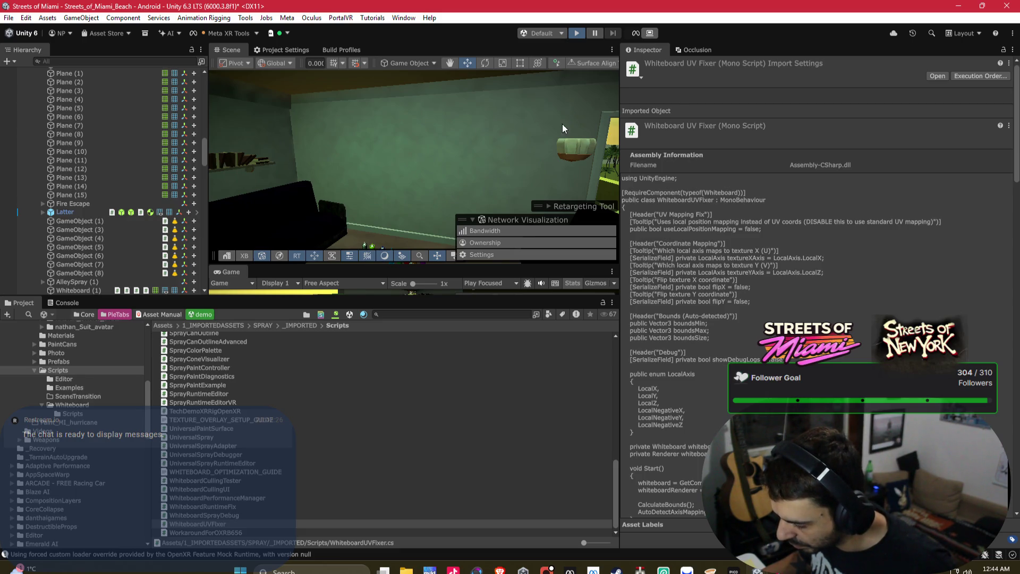
mouse_move(546, 569)
left_click(552, 518)
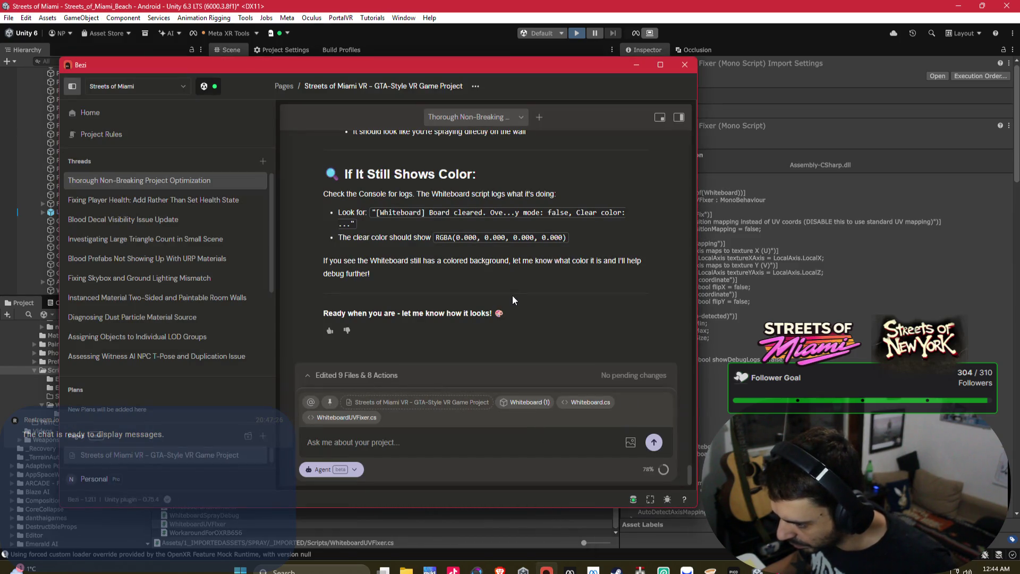
scroll(513, 296, "up", 1)
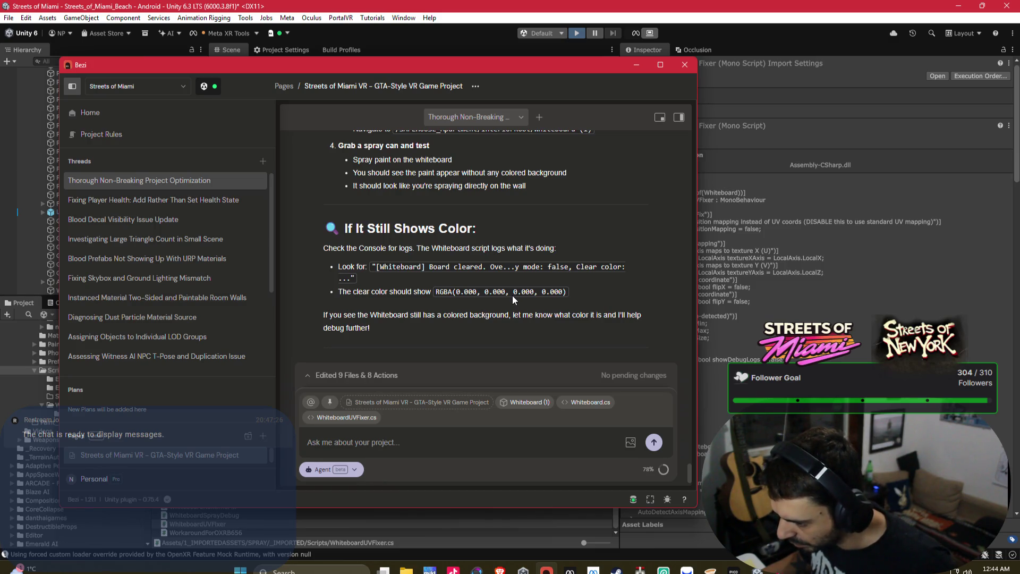
left_click(636, 64)
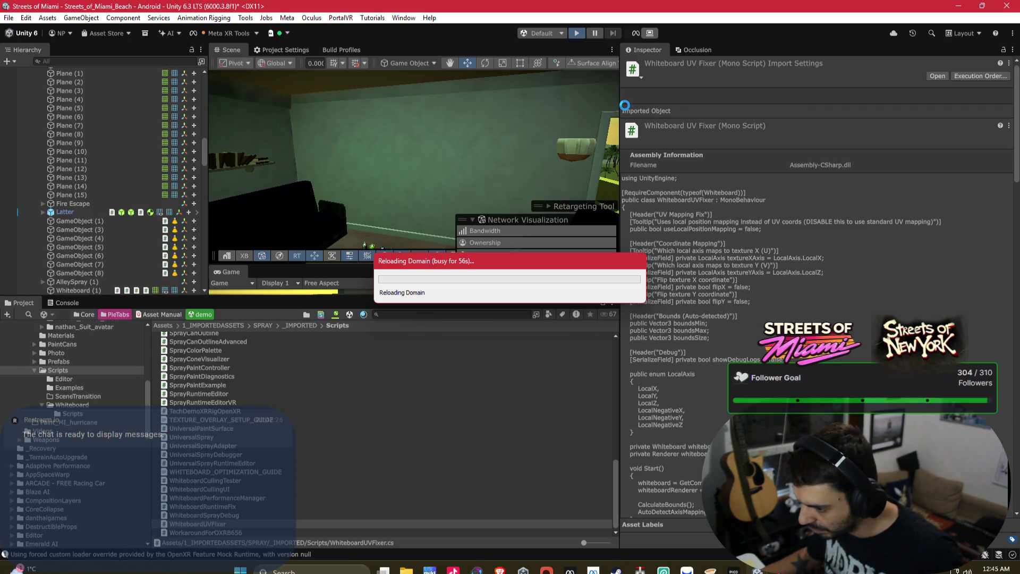
Move the Reloading Domain box aside, then reposition the Mac's copy-progress window in Parsec.
mouse_move(468, 266)
left_mouse_down()
mouse_move(454, 283)
mouse_move(556, 355)
mouse_move(493, 187)
mouse_move(248, 393)
mouse_move(632, 295)
mouse_move(355, 156)
mouse_move(110, 287)
mouse_move(752, 425)
mouse_move(751, 306)
left_mouse_up()
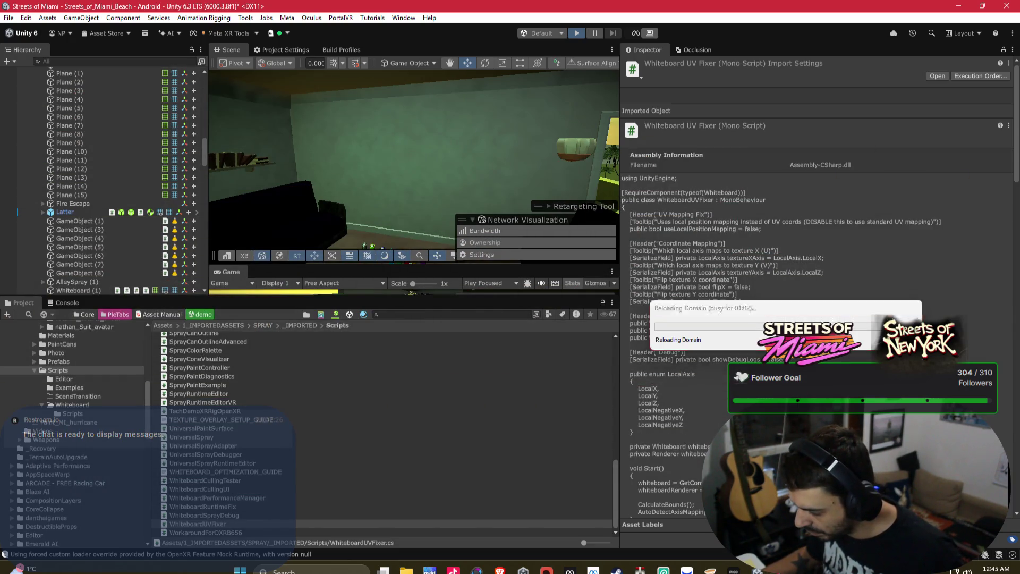
key("alt+Tab")
mouse_move(321, 46)
left_mouse_down()
mouse_move(700, 98)
mouse_move(356, 103)
mouse_move(337, 323)
mouse_move(648, 86)
mouse_move(161, 136)
mouse_move(458, 127)
left_mouse_up()
Check the Hockey+VR build progress and the Streets of Miami reload, then minimize Parsec.
mouse_move(640, 569)
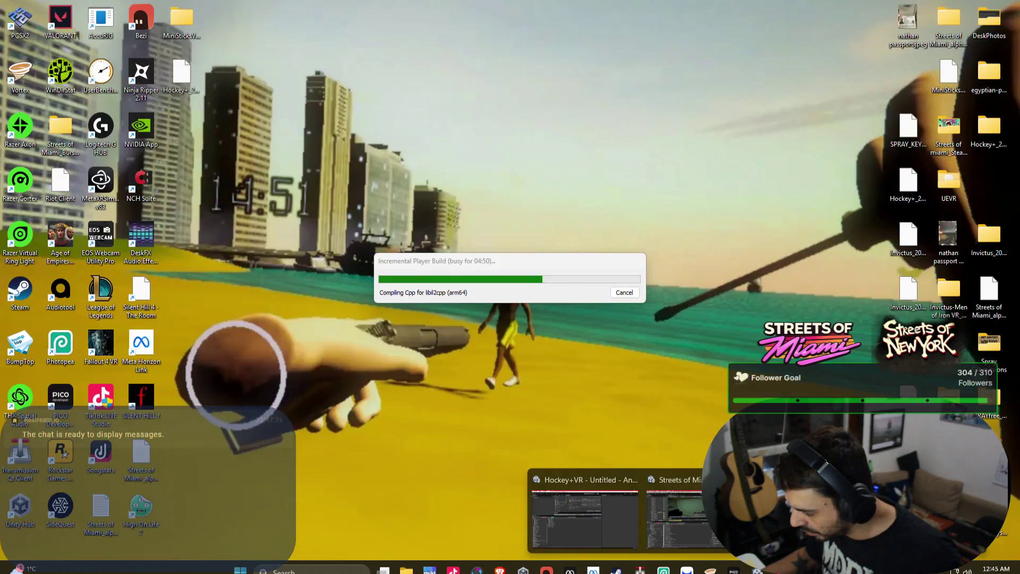
left_click(691, 497)
mouse_move(495, 258)
left_mouse_down()
mouse_move(378, 344)
mouse_move(92, 200)
mouse_move(388, 188)
left_mouse_up()
mouse_move(640, 570)
left_click(585, 510)
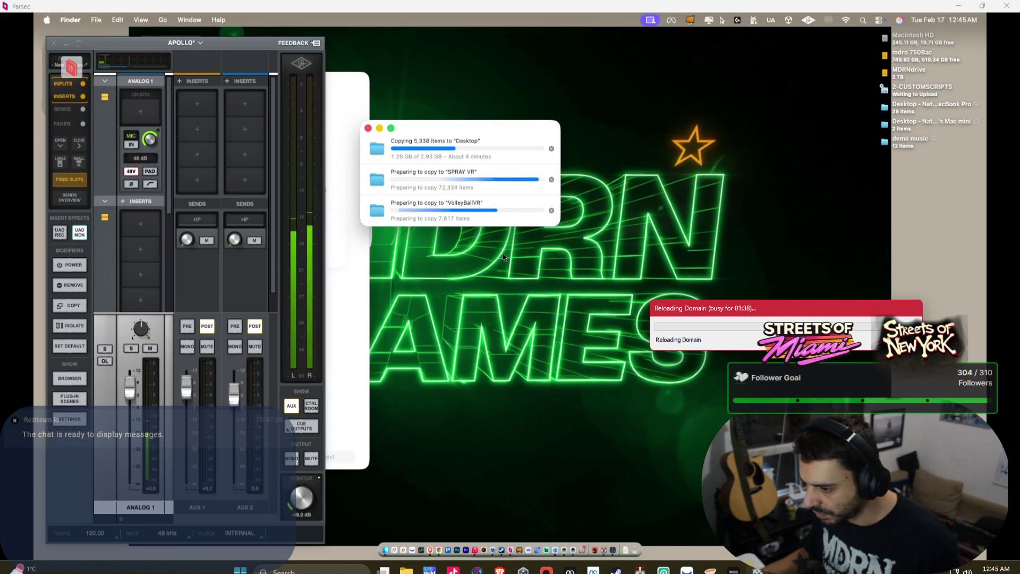
left_click(956, 6)
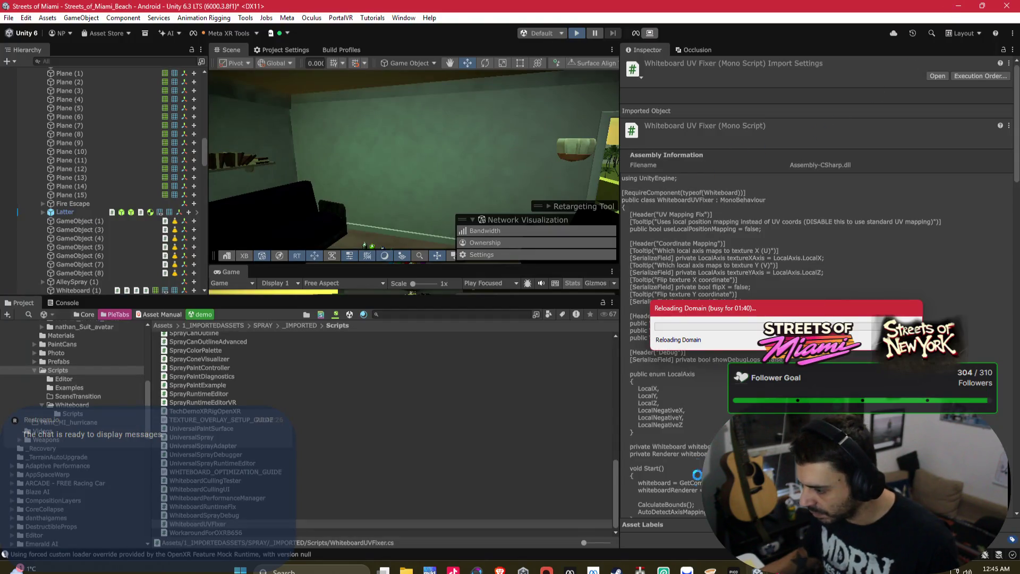
Wait for the Streets of Miami domain reload to complete before switching to the YouTube browser.
mouse_move(733, 569)
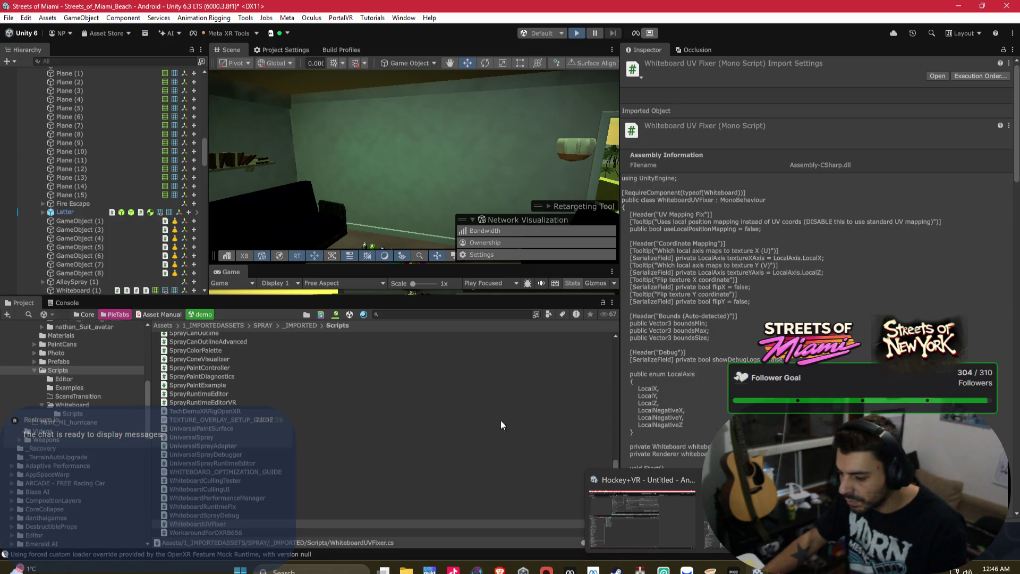
Check the HOL! live video in the YouTube browser, then go back to the Unity editor in play mode.
mouse_move(499, 569)
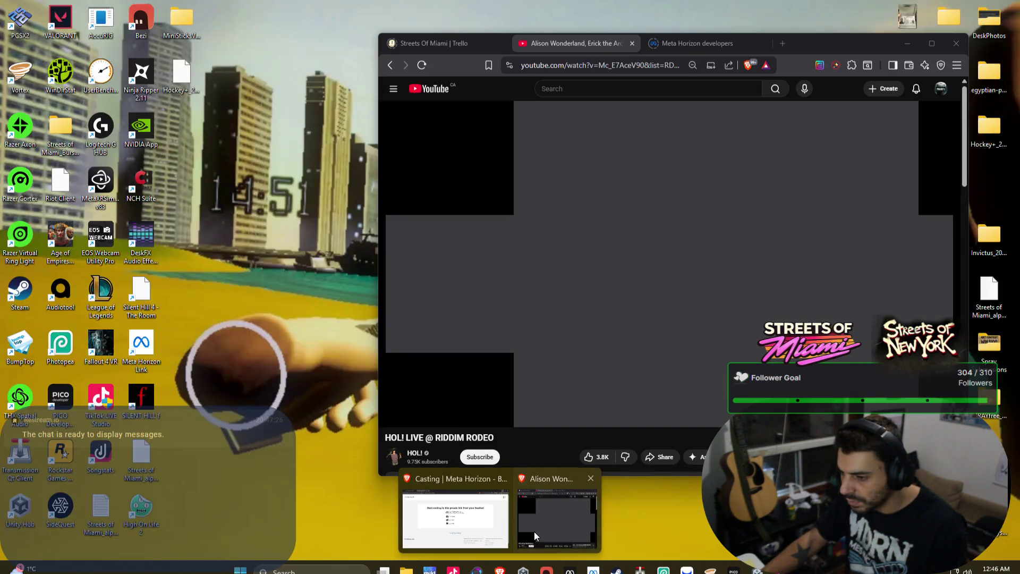
left_click(534, 531)
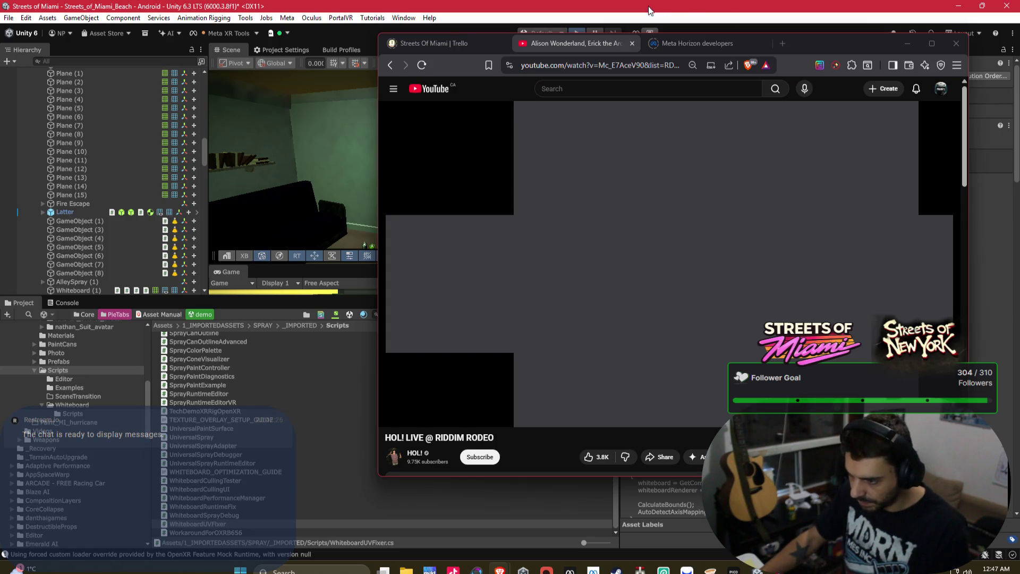
mouse_move(708, 567)
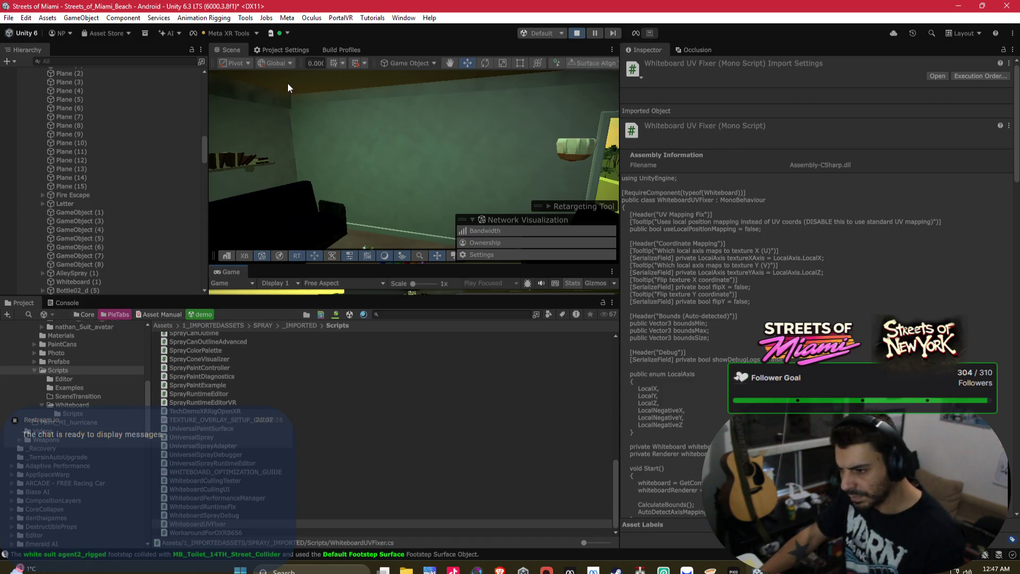
Inspect the whiteboard wall in the Scene view, stop play mode, and show the Android Build Profiles.
mouse_move(368, 139)
left_mouse_down()
mouse_move(371, 200)
mouse_move(391, 152)
left_mouse_up()
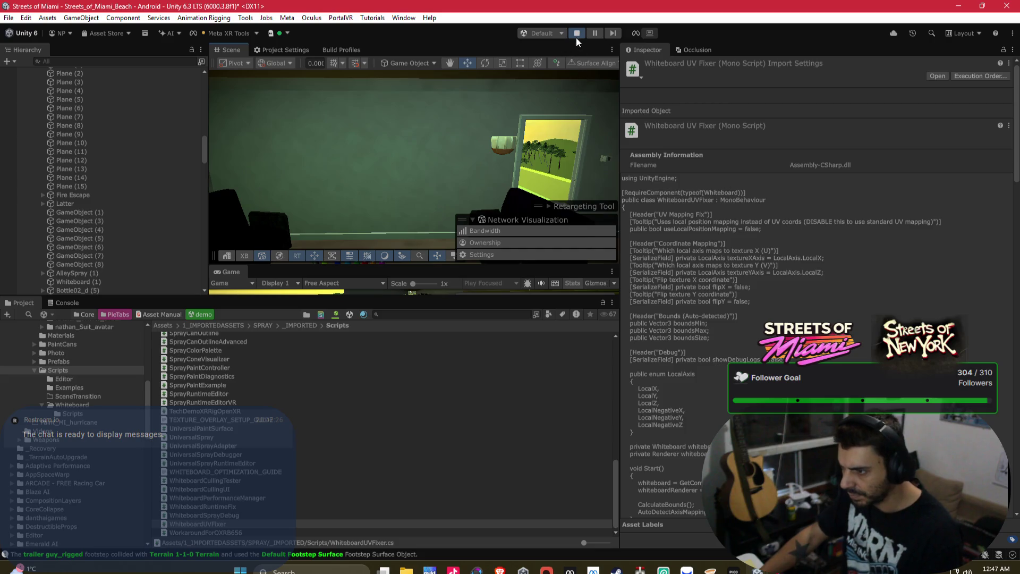
left_click(576, 34)
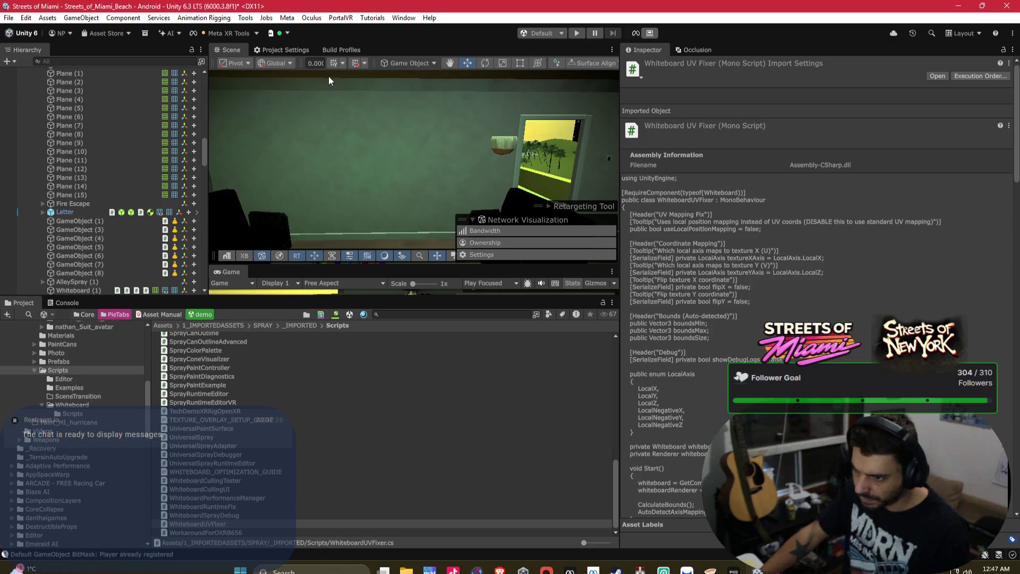
left_click(331, 49)
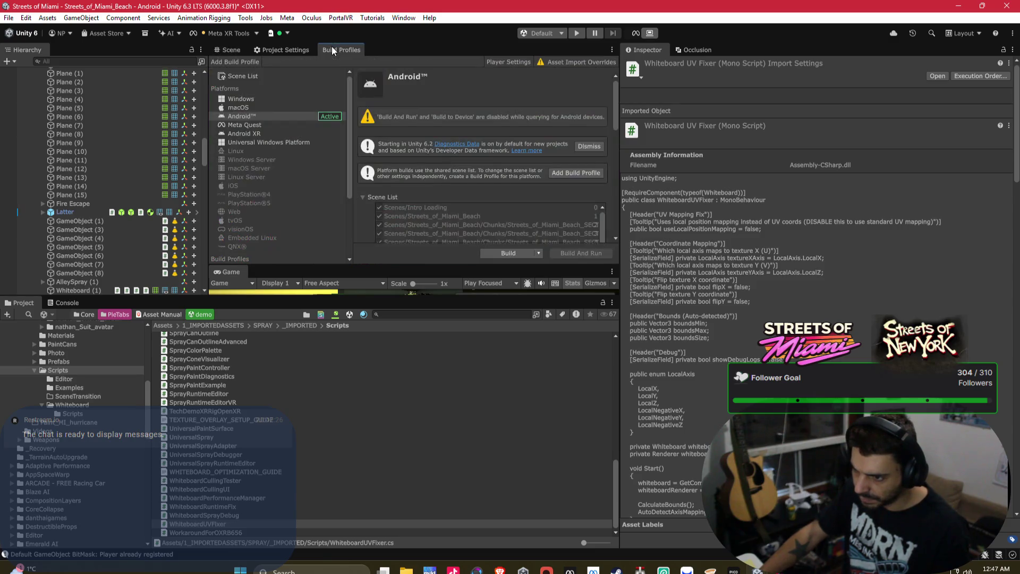
Build the Android player, replacing Streets of Miami_alpha_test_DONOTRELEASE.apk on the Desktop.
left_click(512, 253)
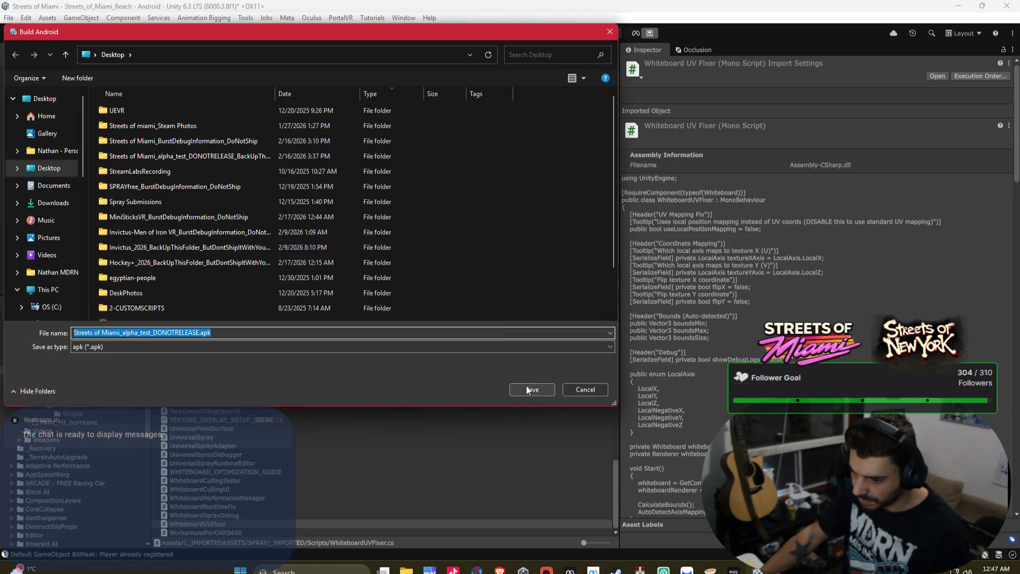
left_click(526, 389)
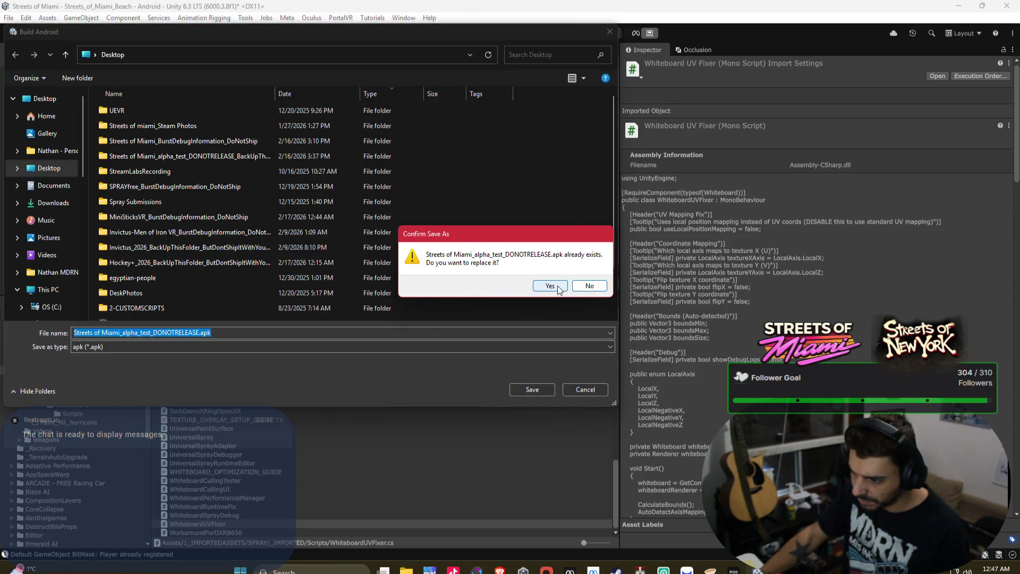
left_click(557, 285)
mouse_move(765, 571)
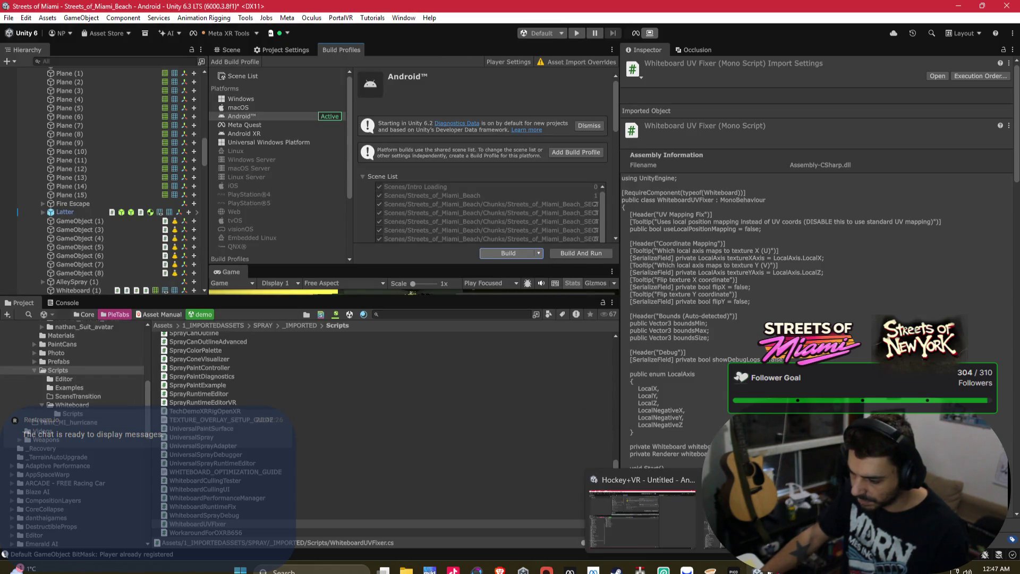
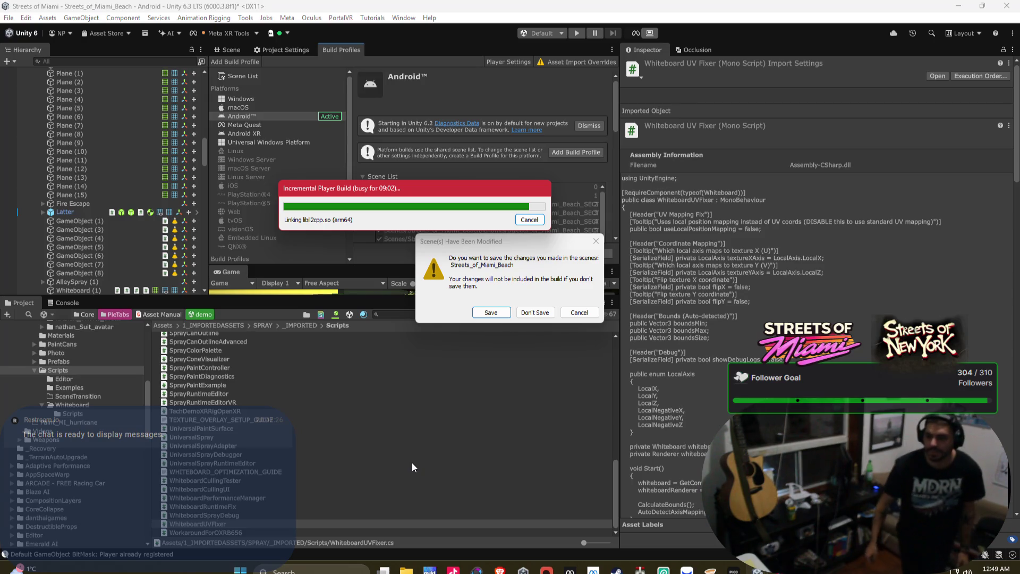
Answer the 'Scene(s) Have Been Modified' prompt so importing continues, then switch to the remote Mac in Parsec.
left_click(490, 312)
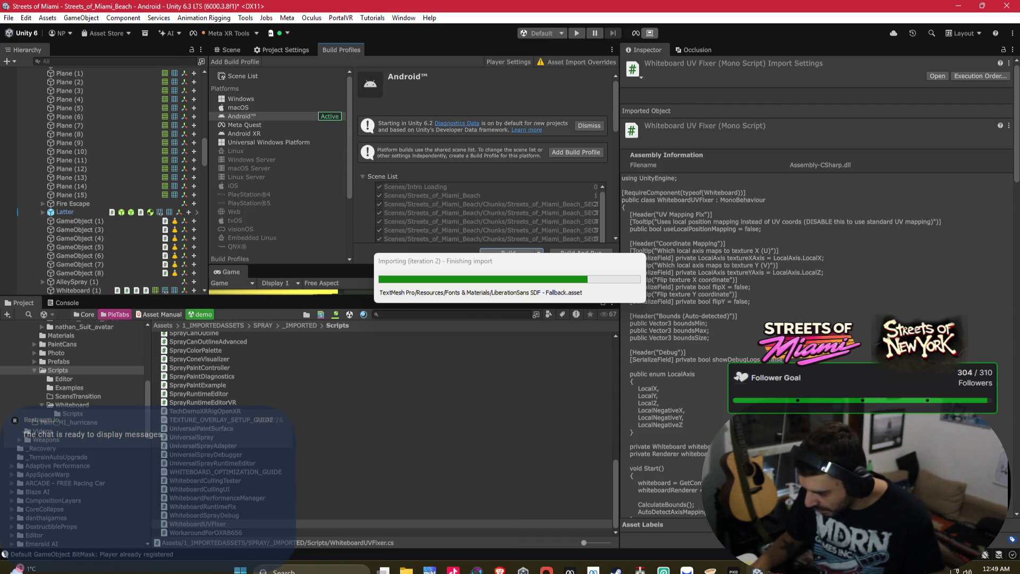
mouse_move(641, 570)
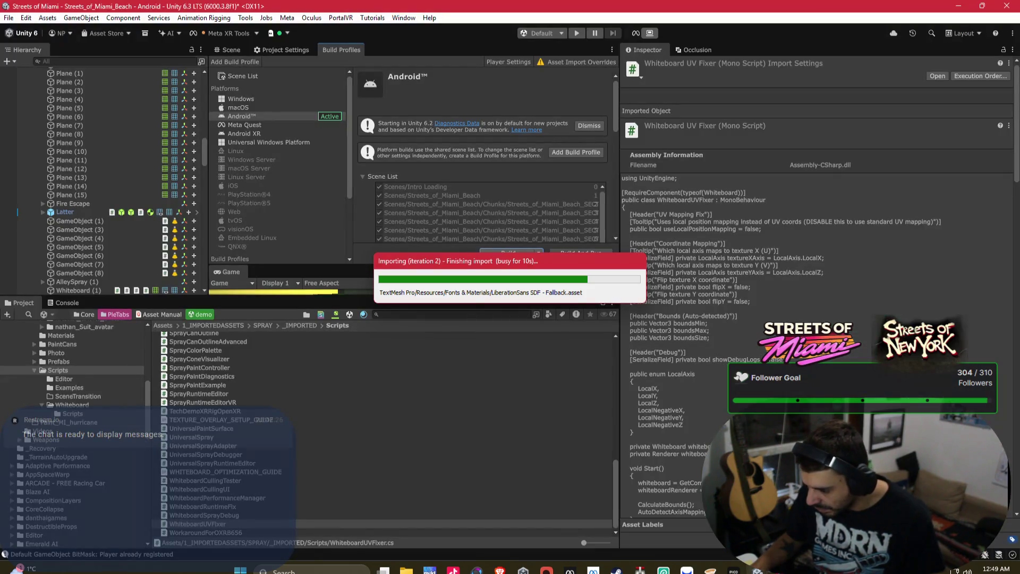
left_click(709, 566)
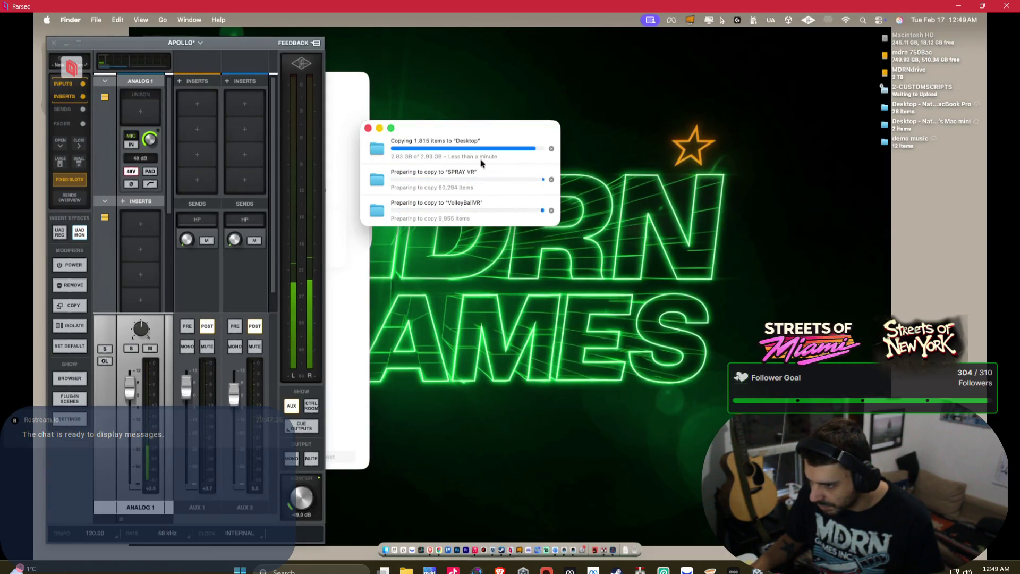
Check Unity's import progress, return to the Mac and close the Transmission transfers window.
left_click(958, 6)
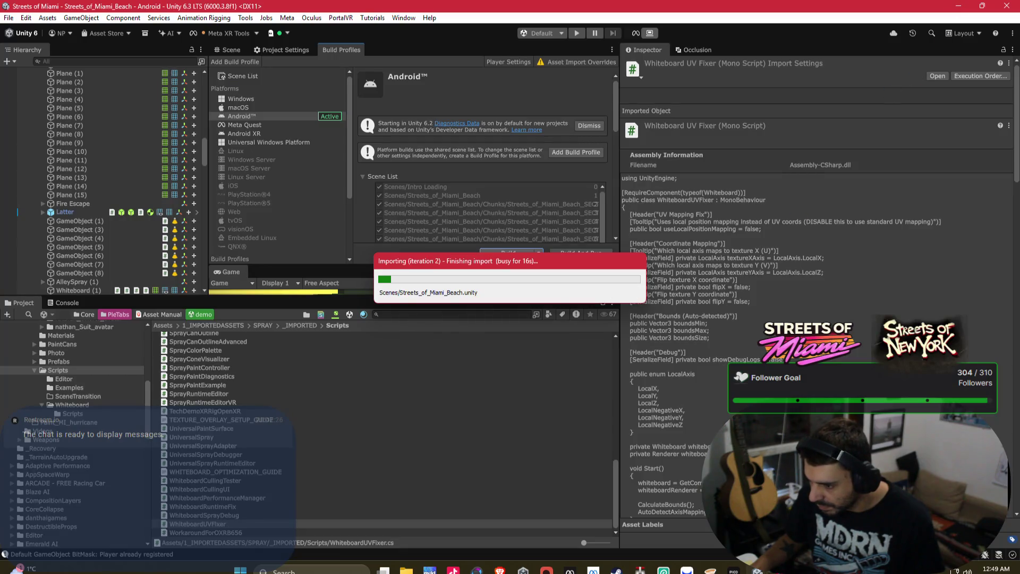
left_click(710, 566)
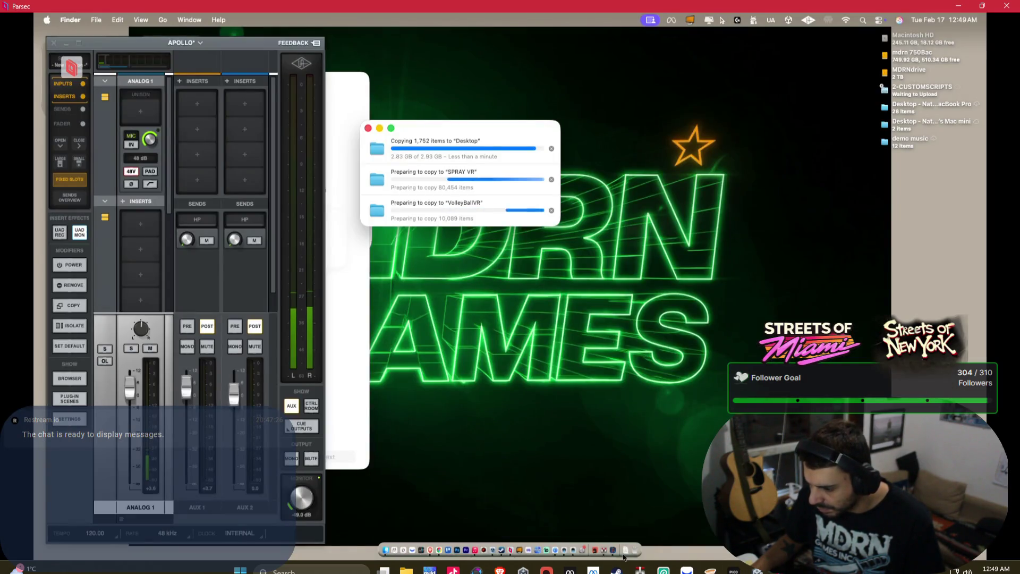
left_click(606, 542)
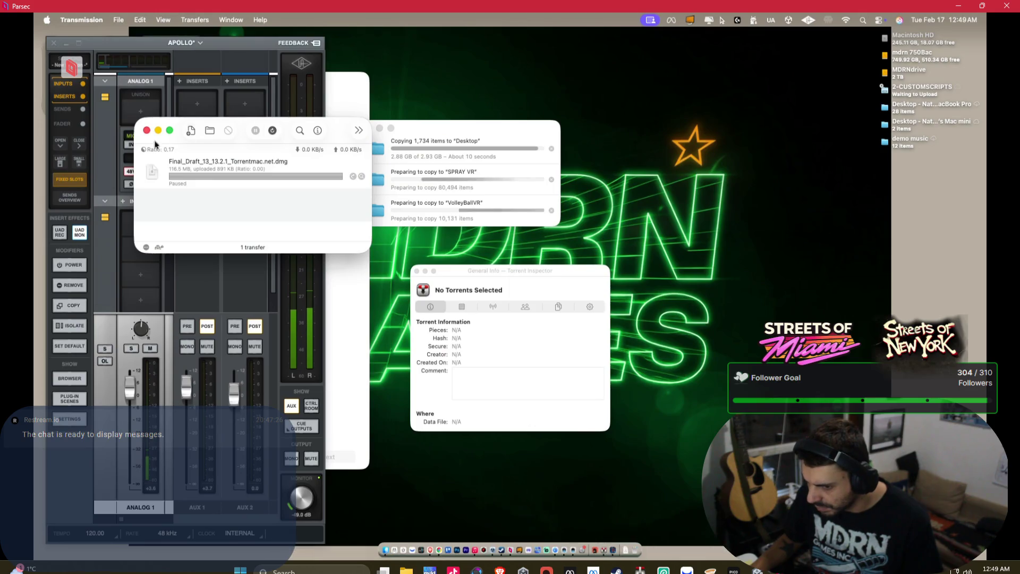
key("super+w")
Move the OpenClaw Setup Wizard to the right side of the screen and launch Brave.
left_click(618, 523)
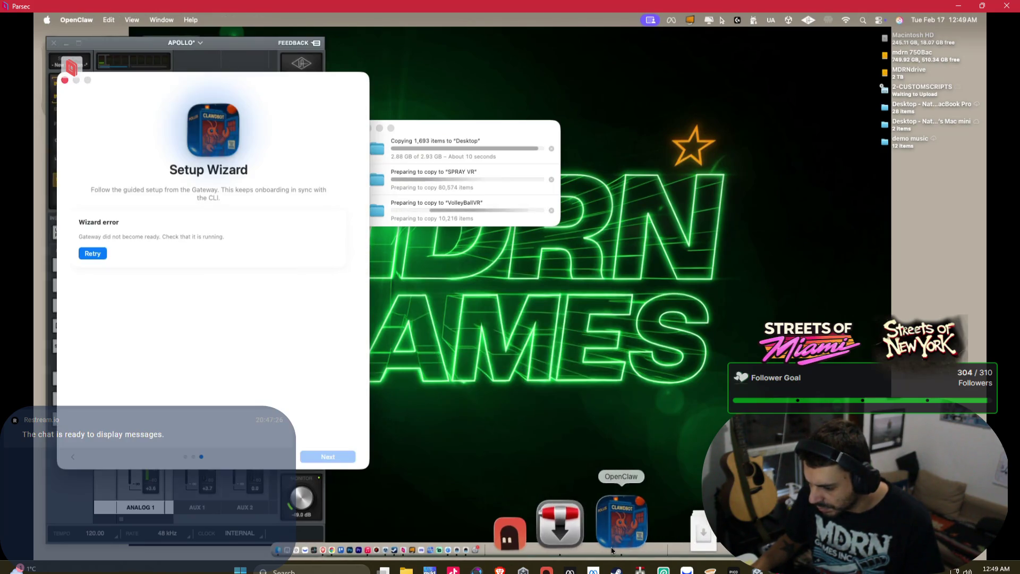
left_click_drag(237, 98, 781, 78)
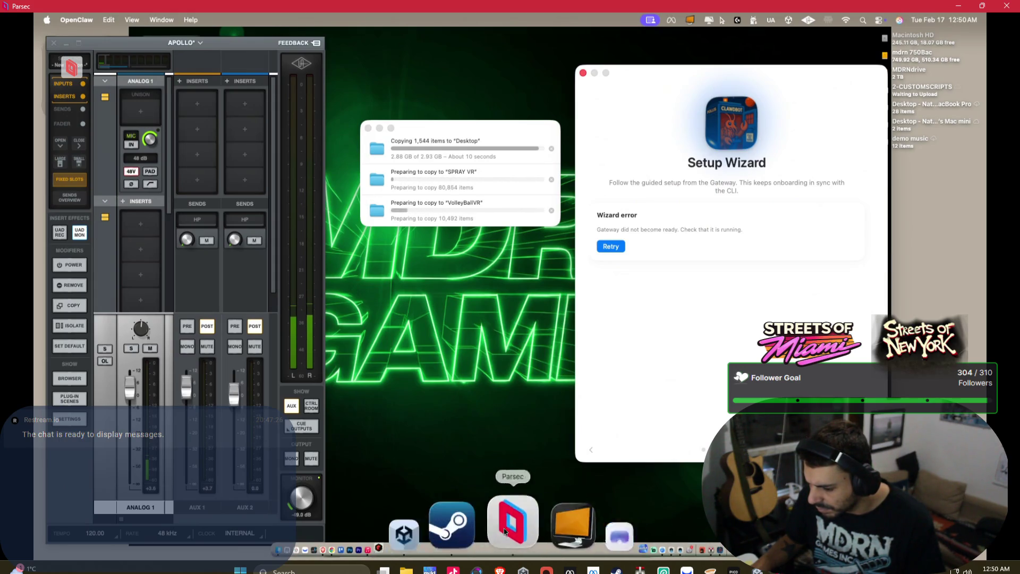
left_click(430, 520)
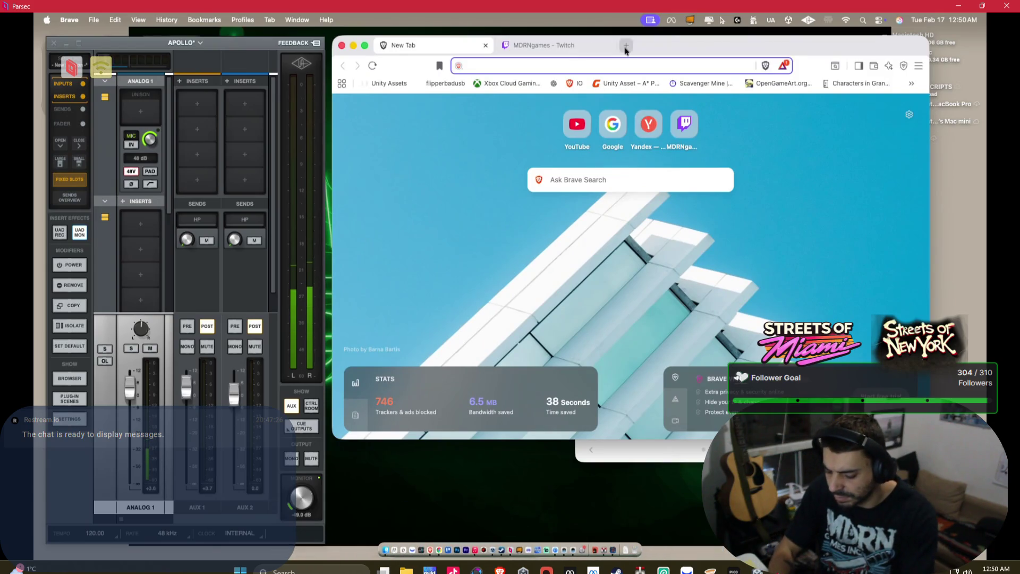
Search 'openclaw install' from Brave's address bar.
type("openclaw install")
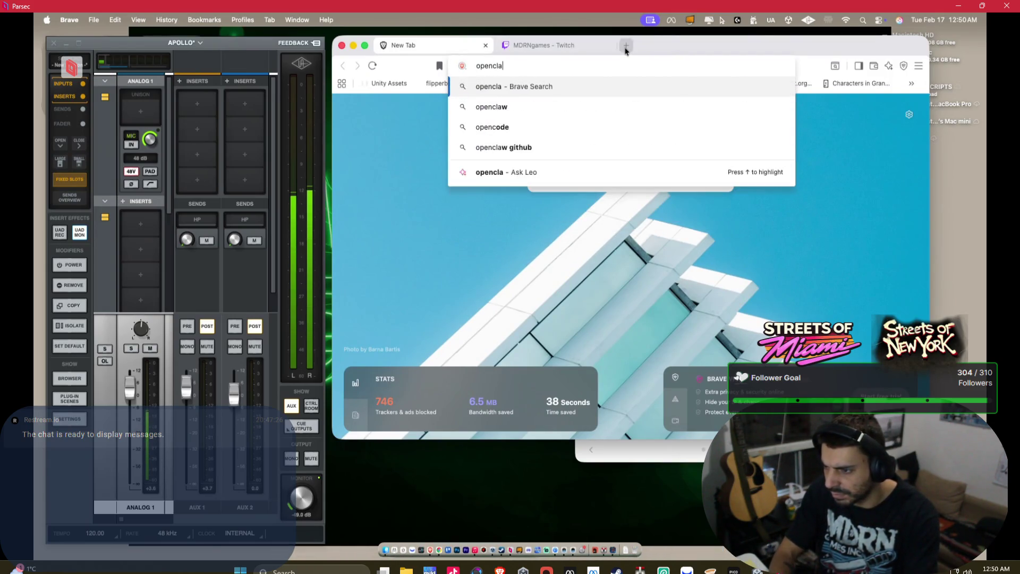
key("Return")
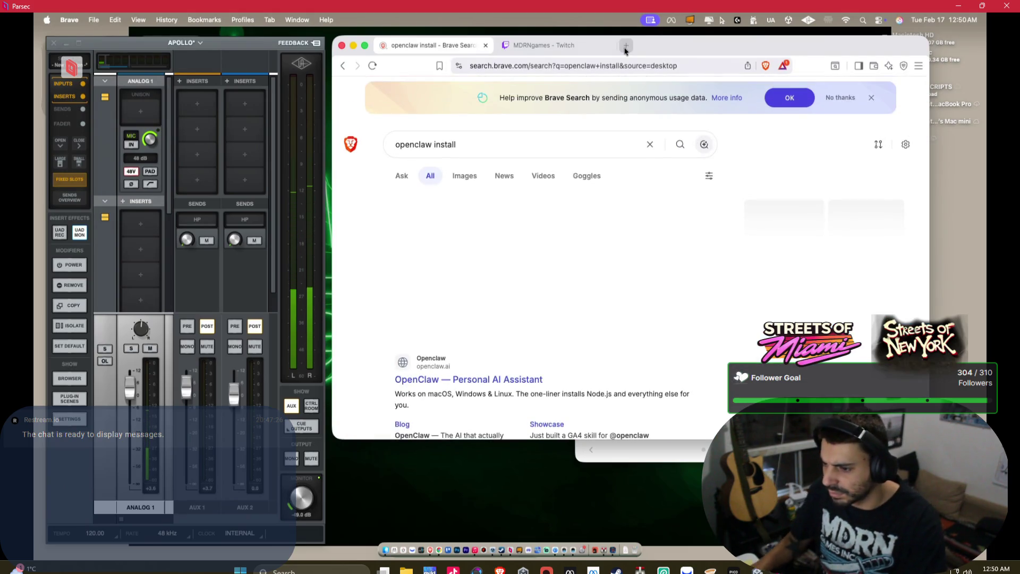
Go to google.com and search 'open claw set up wizard error'.
left_click(584, 66)
type("google.com")
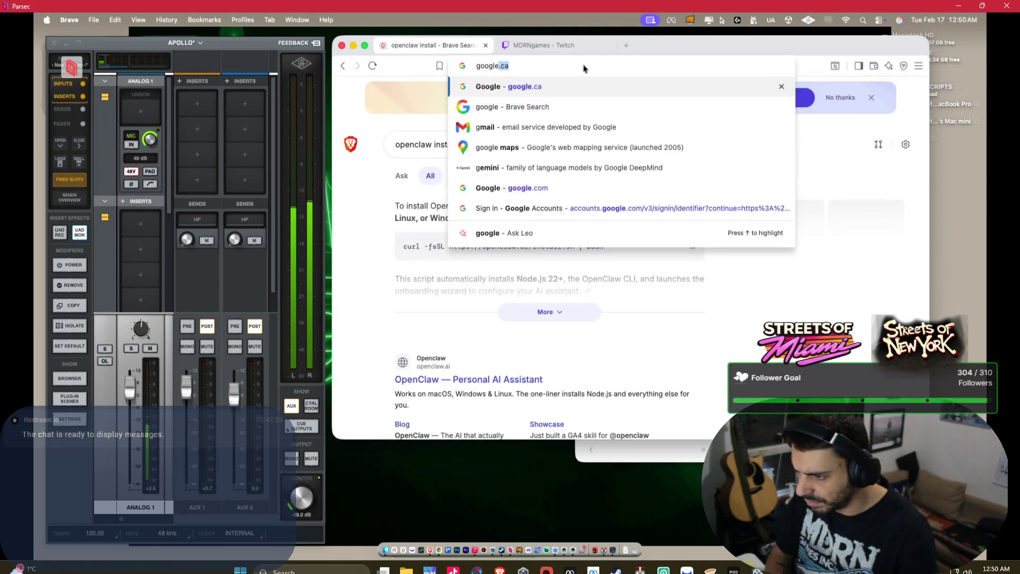
key("Return")
mouse_move(675, 44)
left_mouse_down()
mouse_move(167, 120)
mouse_move(320, 73)
mouse_move(396, 64)
left_mouse_up()
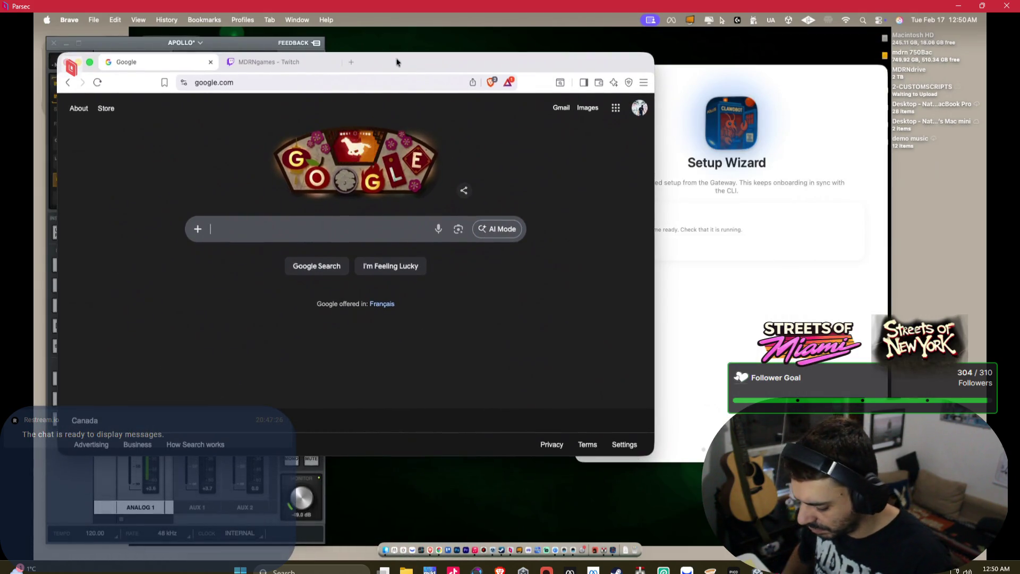
type("open claw set up w")
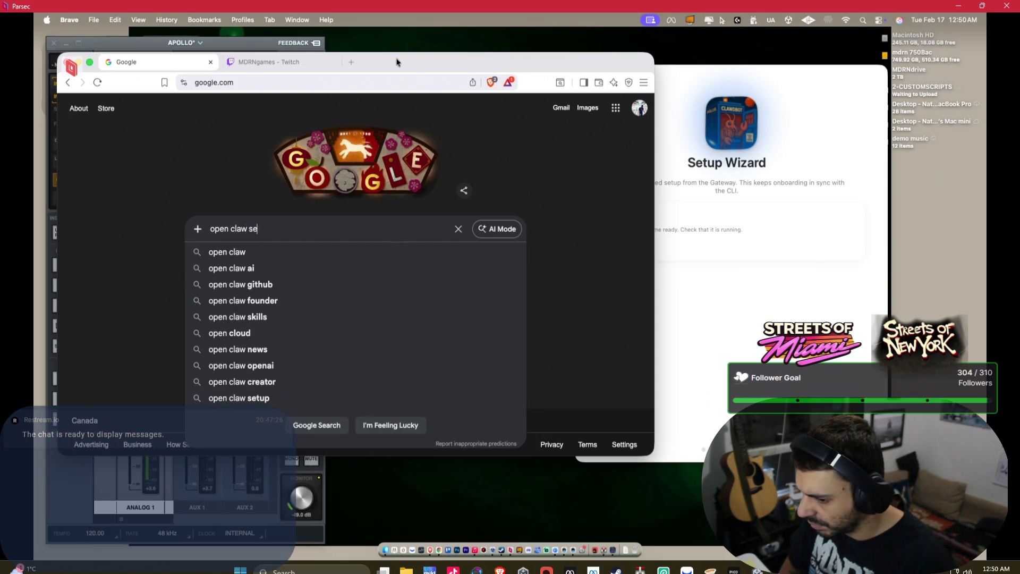
type("izar")
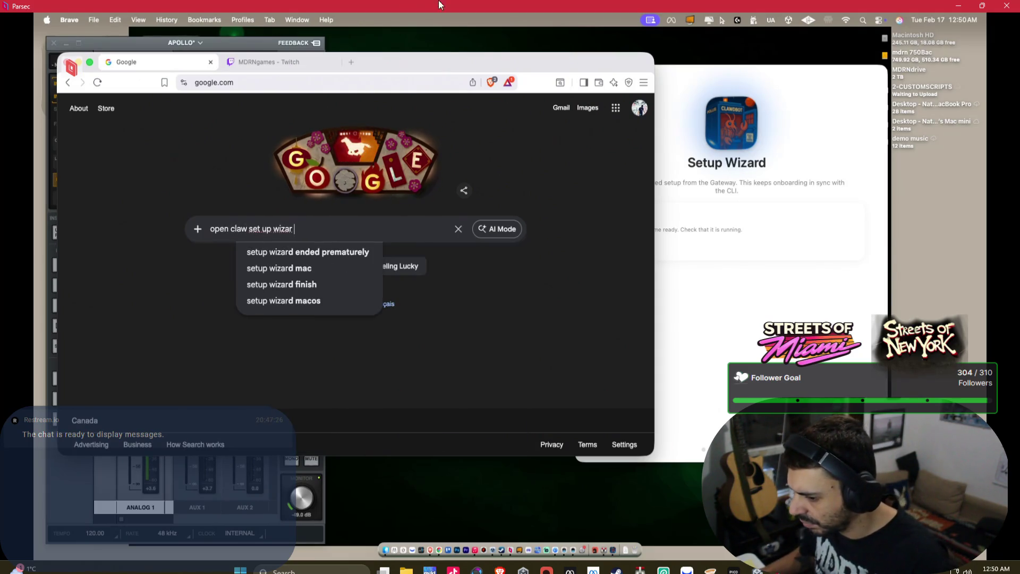
mouse_move(396, 62)
left_mouse_down()
mouse_move(352, 229)
mouse_move(385, 239)
mouse_move(409, 128)
left_mouse_up()
type("d error")
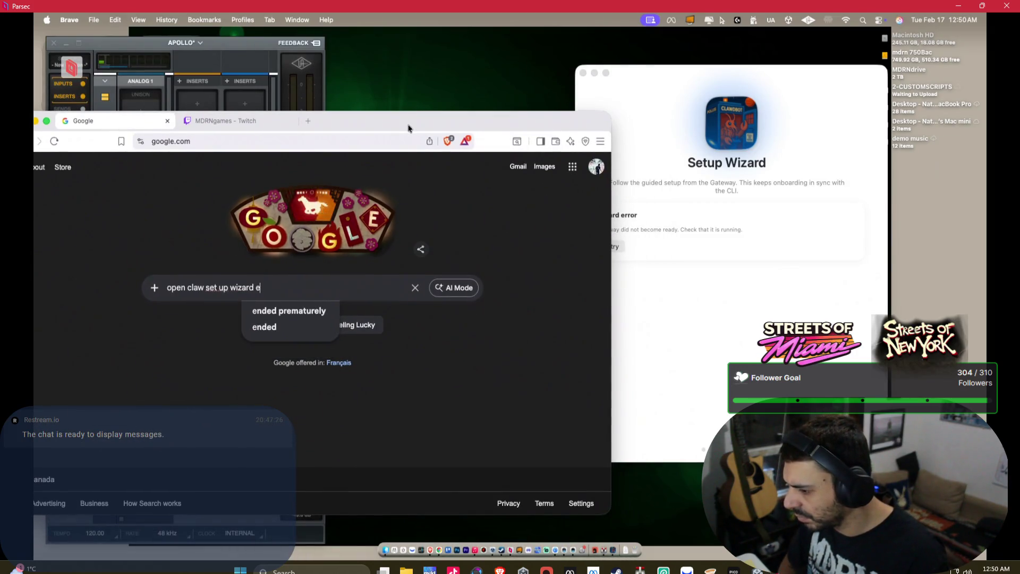
key("Return")
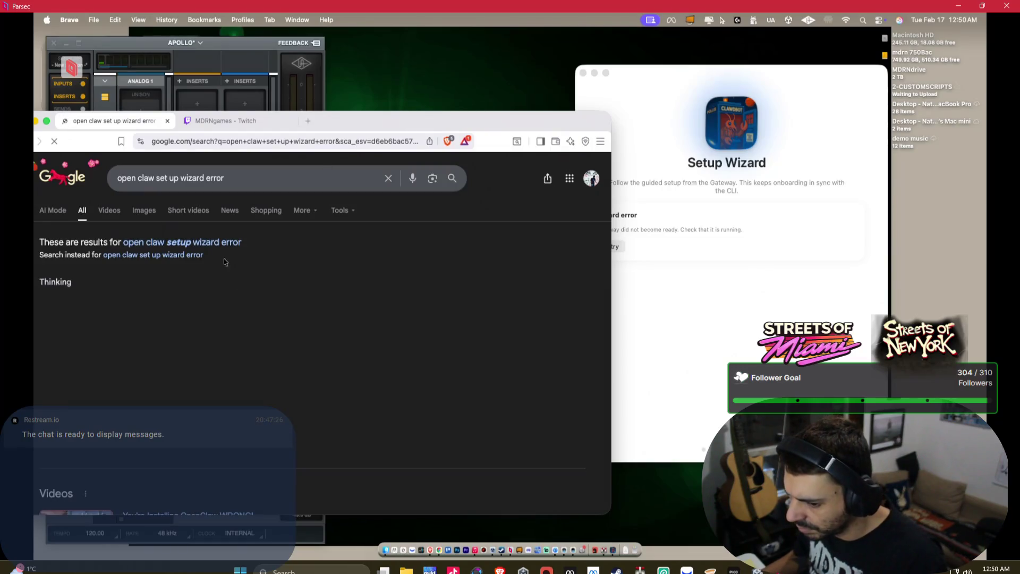
Search with the corrected 'setup' spelling and expand the full AI Overview.
left_click(191, 243)
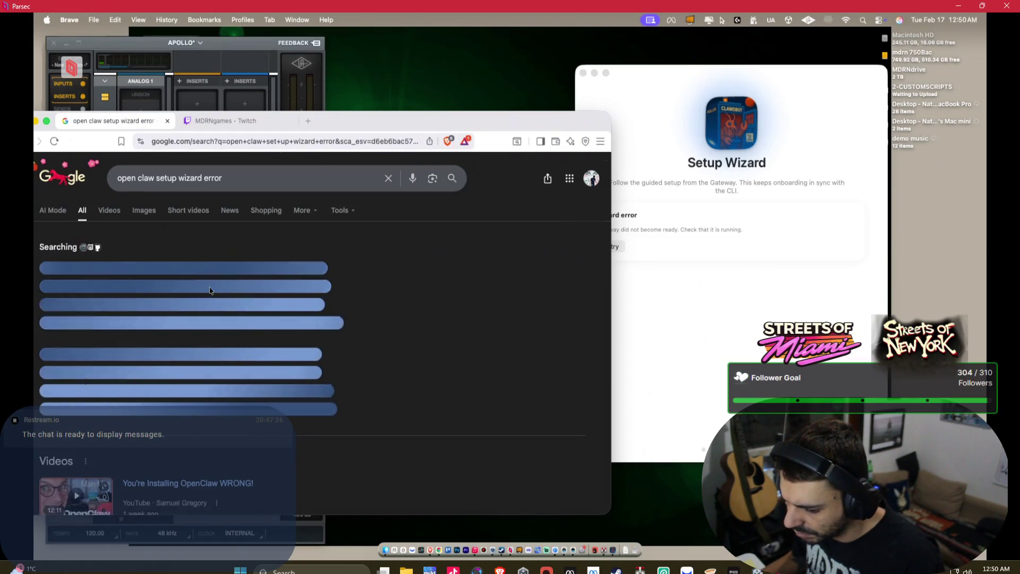
scroll(198, 265, "down", 2)
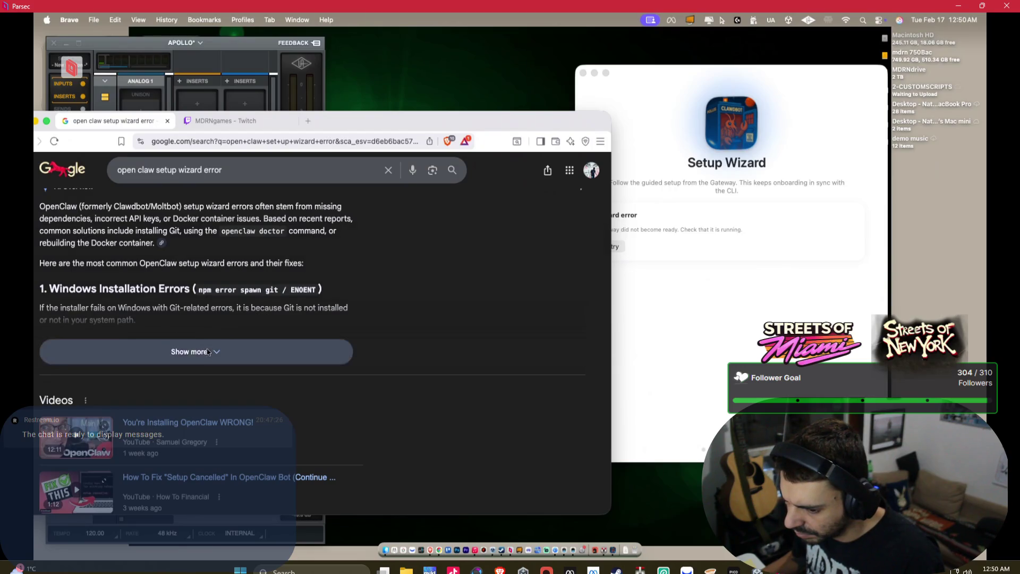
left_click(189, 351)
scroll(173, 291, "up", 2)
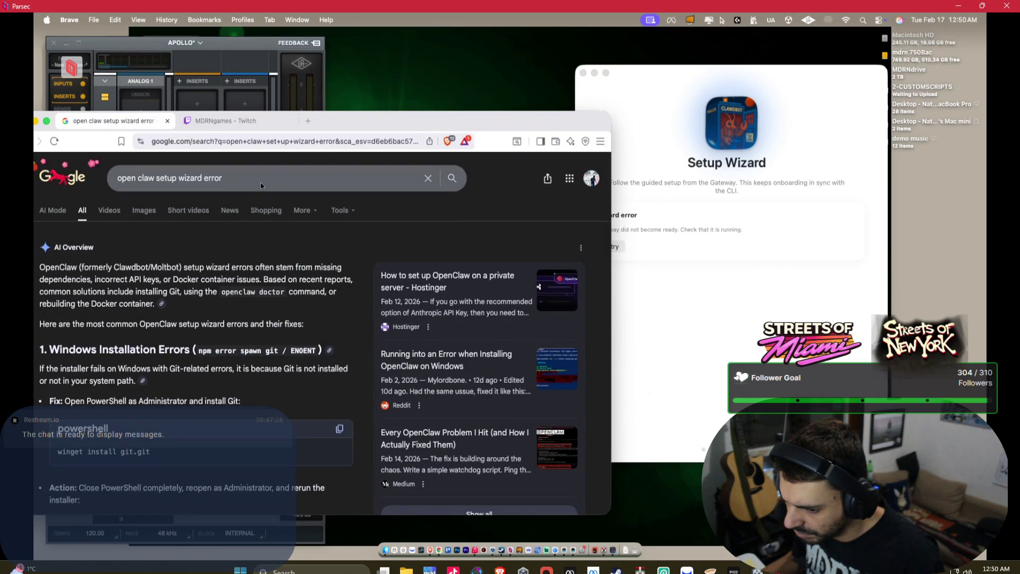
Add 'mac' to the query and select the rm -rf ~/.clawdbot/tools/node fix command.
left_click(262, 184)
type("amc")
key("Return")
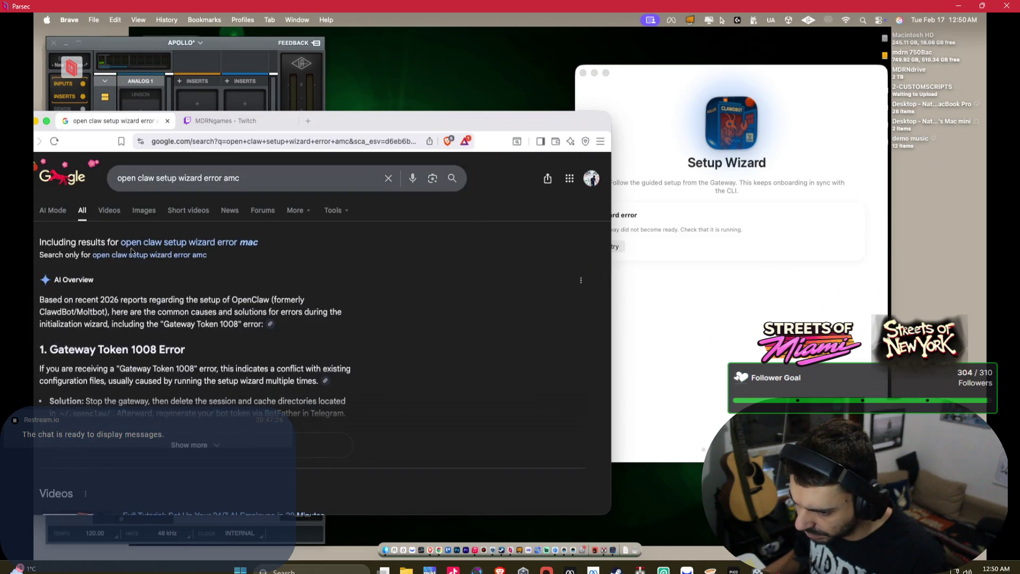
left_click(224, 242)
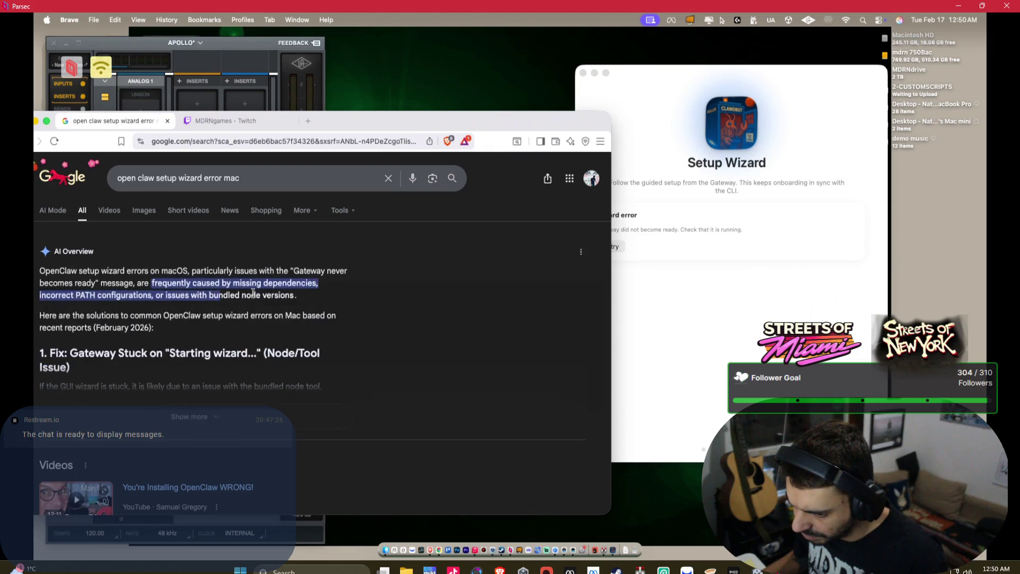
scroll(213, 338, "down", 1)
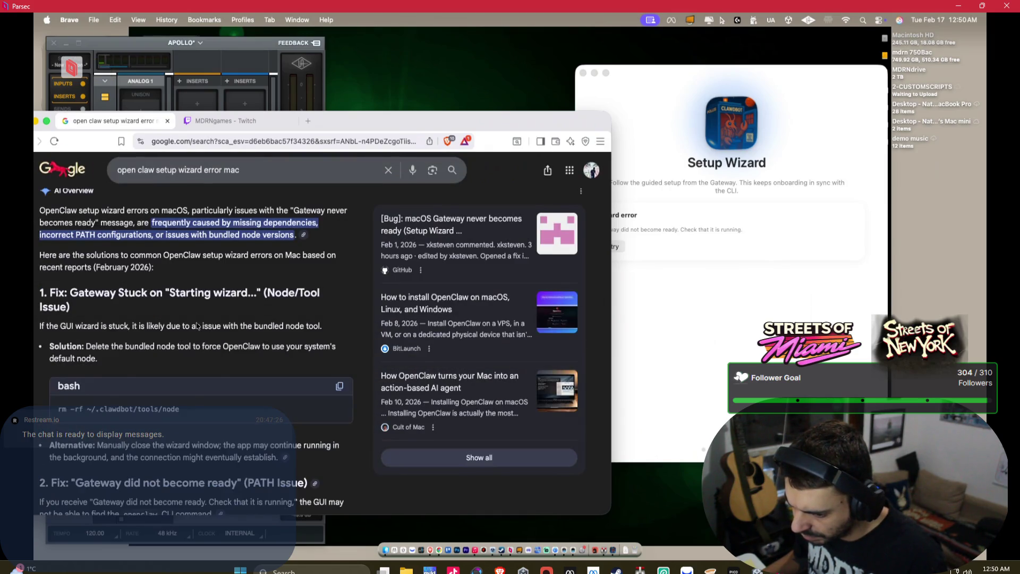
scroll(212, 338, "down", 1)
left_click_drag(184, 352, 44, 354)
key("super+c")
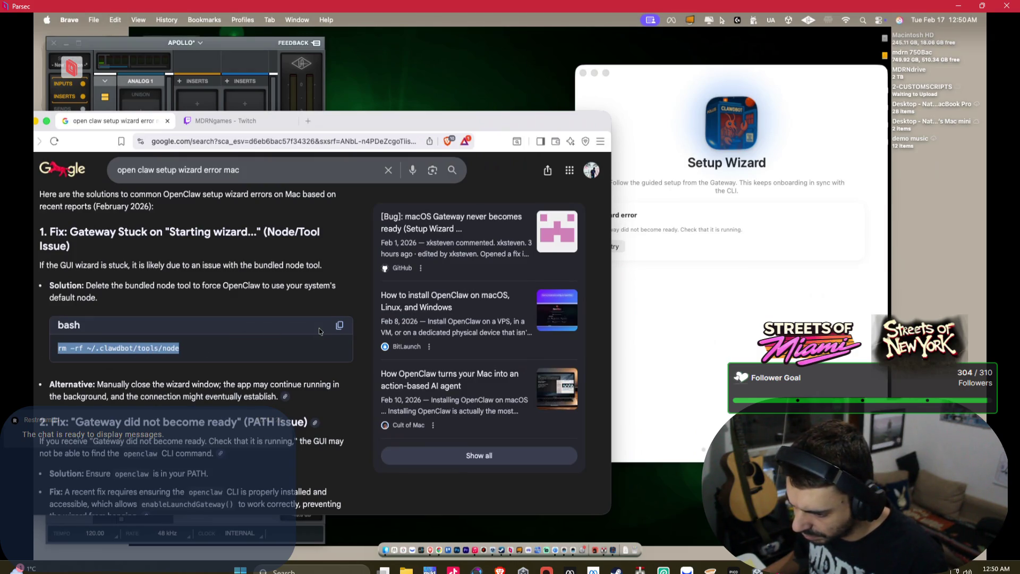
key("super+space")
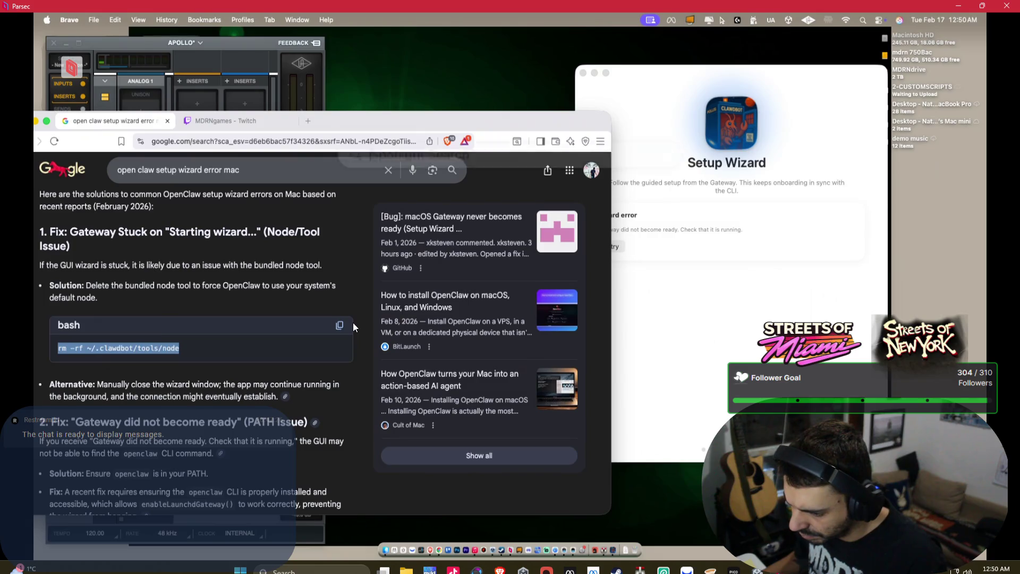
Launch Terminal and run the pasted rm -rf ~/.clawdbot/tools/node command.
type("terminal")
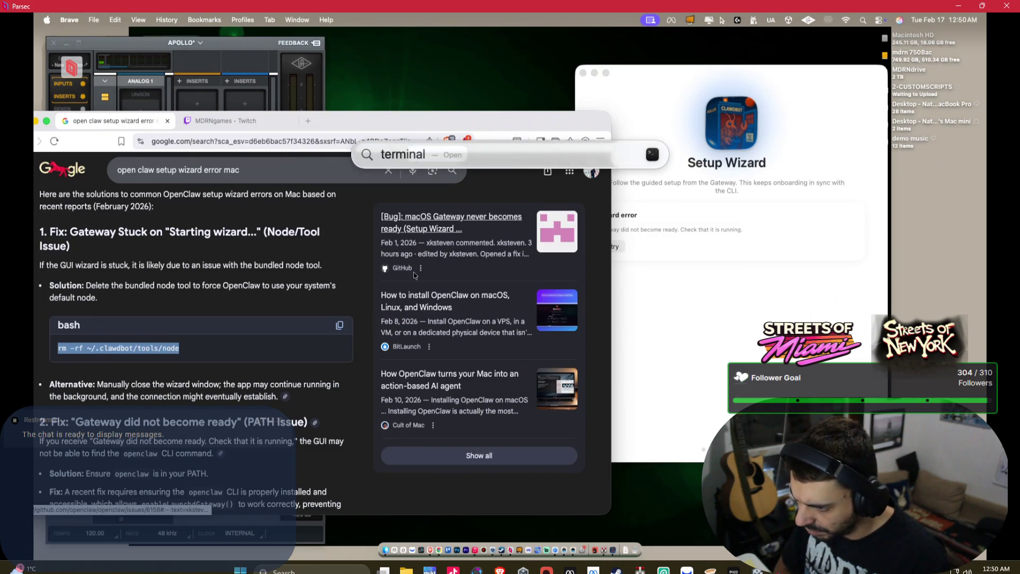
key("Return")
key("super+v")
key("Return")
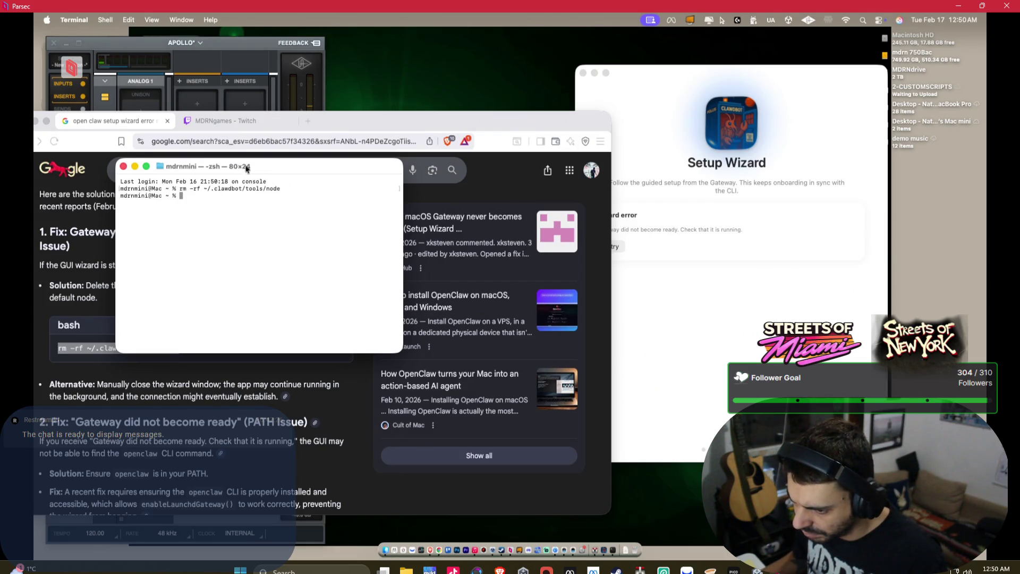
Rerun the node-tool removal with sudo, submitting the administrator password.
left_click_drag(242, 169, 491, 164)
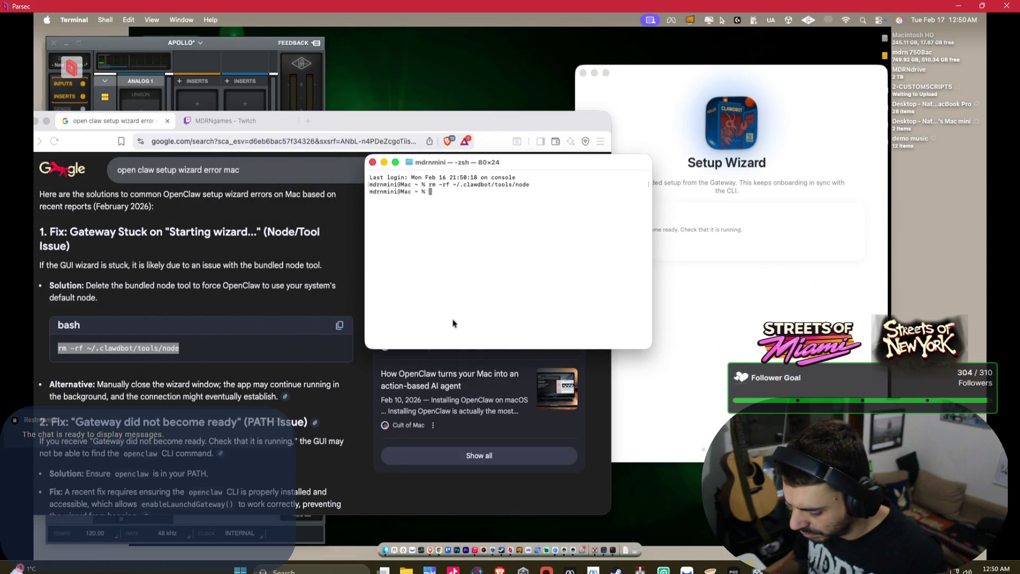
type("sudo")
key("super+v")
key("Return")
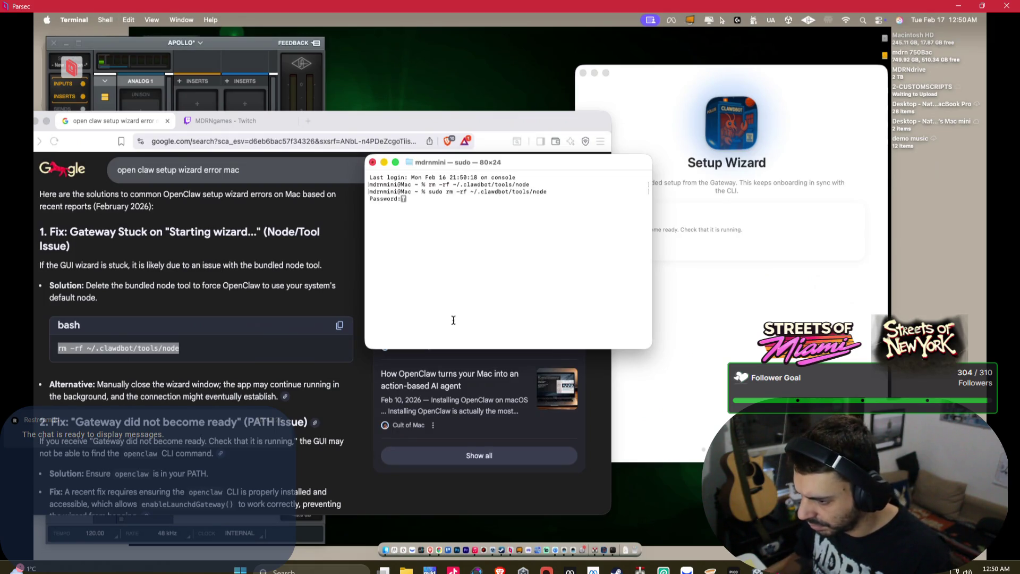
key("Return")
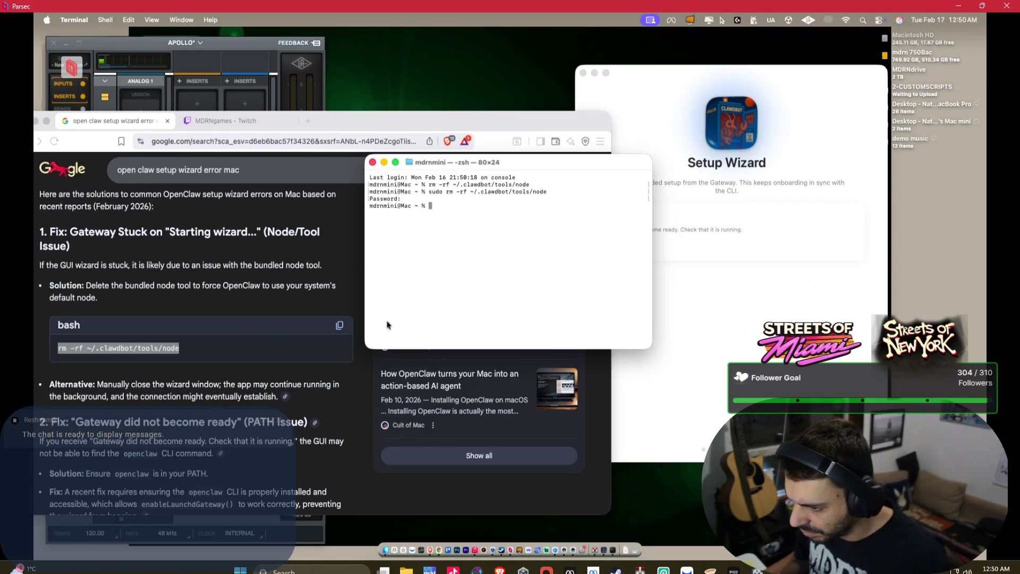
scroll(166, 319, "down", 5)
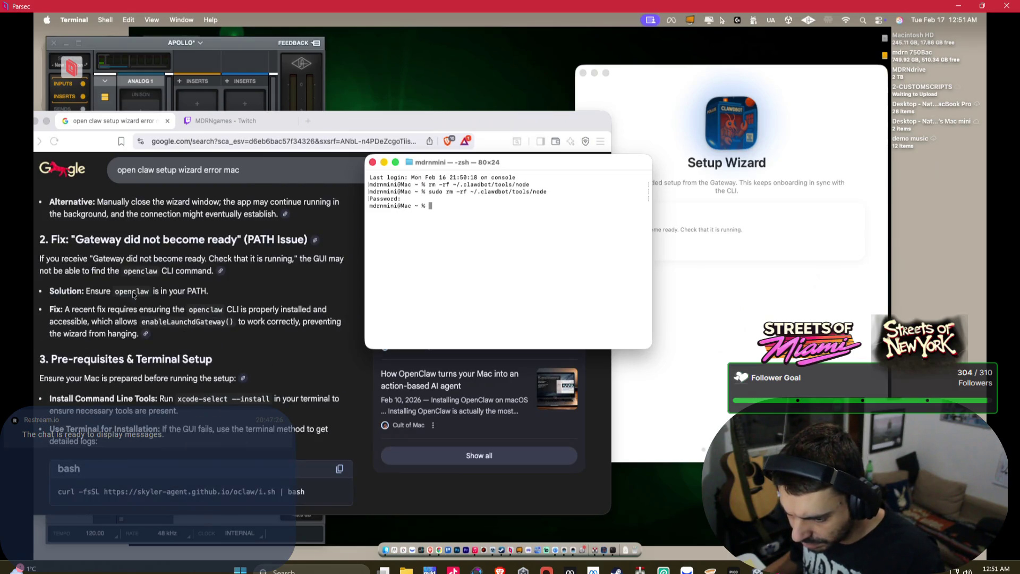
Retry starting the OpenClaw Setup Wizard.
left_click(739, 297)
left_click(614, 250)
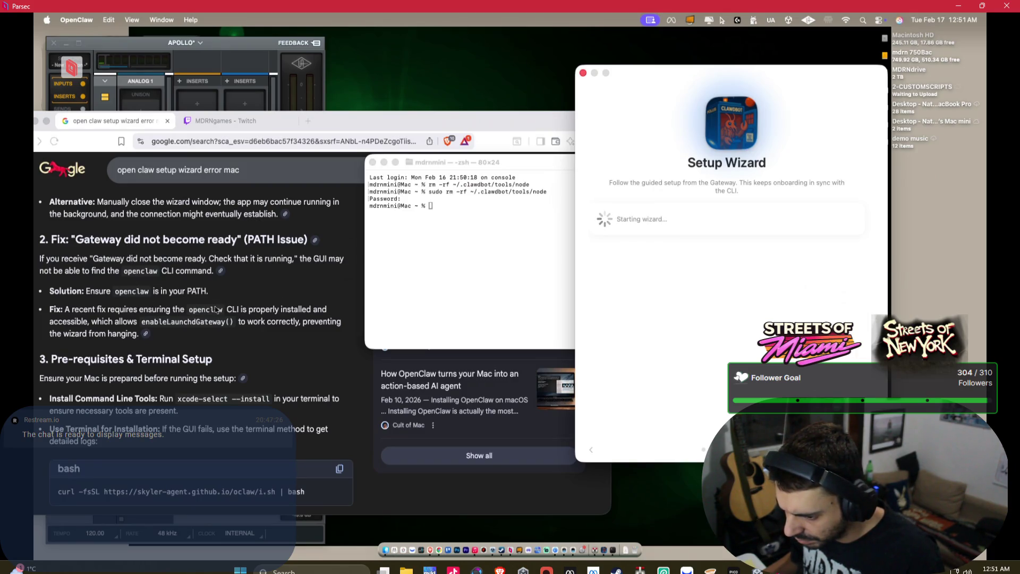
scroll(190, 328, "down", 2)
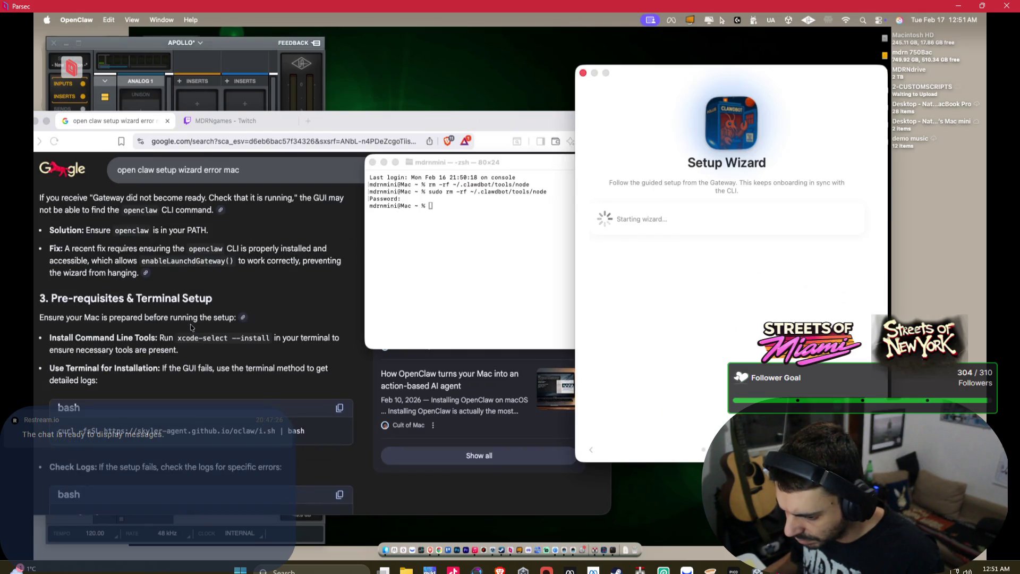
scroll(167, 311, "down", 2)
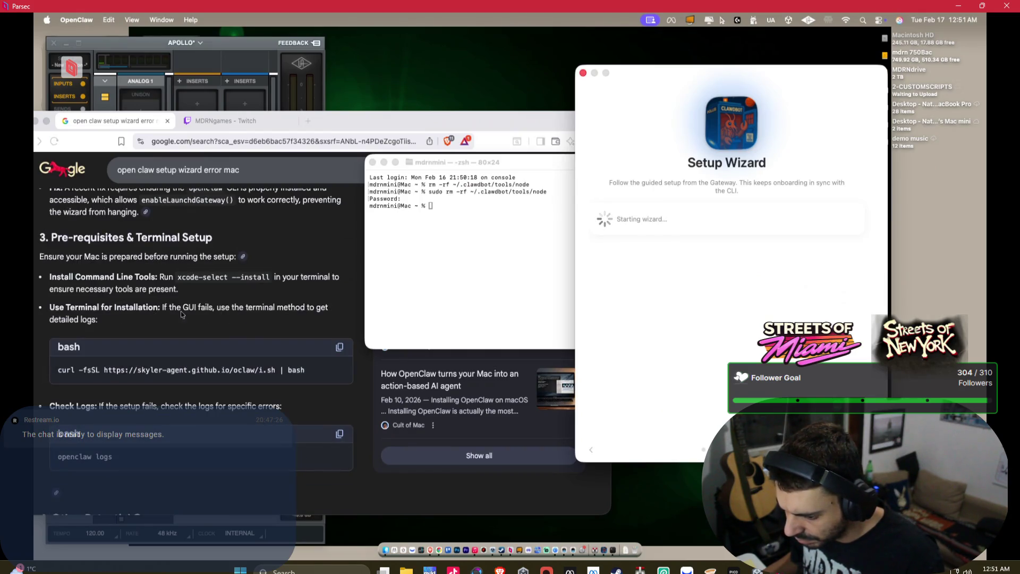
Copy the curl install command from Google and paste it after sudo in Terminal.
left_click(311, 374)
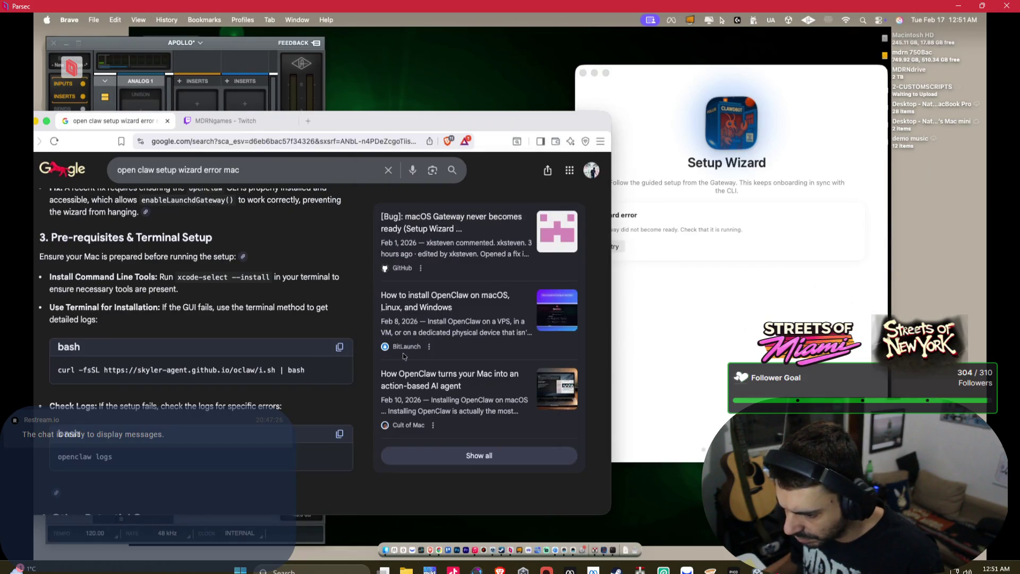
left_click_drag(334, 377, 43, 369)
key("super+c")
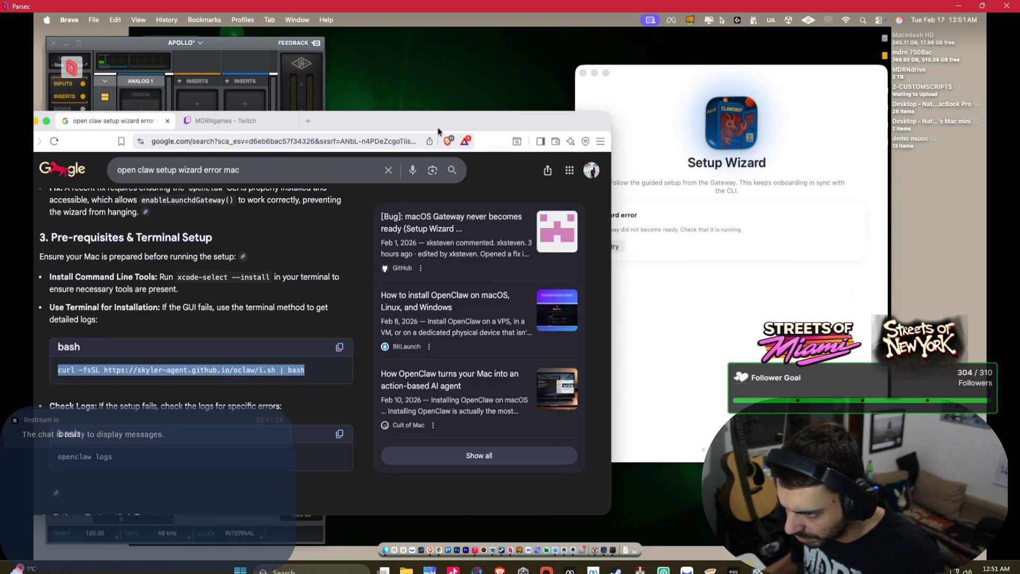
left_click_drag(438, 131, 445, 233)
left_click(449, 205)
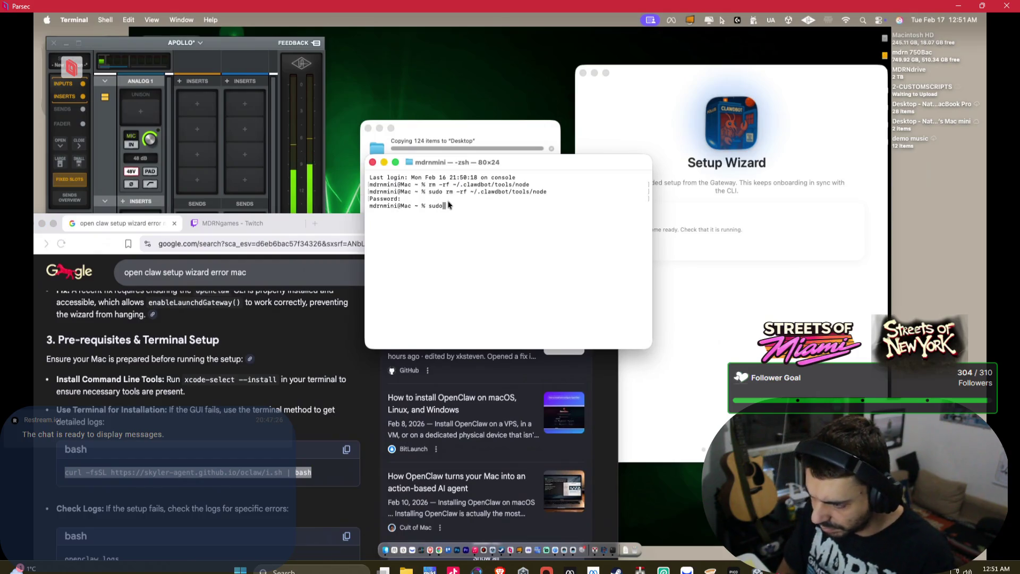
key("super+v")
Run the sudo curl OpenClaw install, check the Setup Wizard, and select the npm EACCES error output.
key("Return")
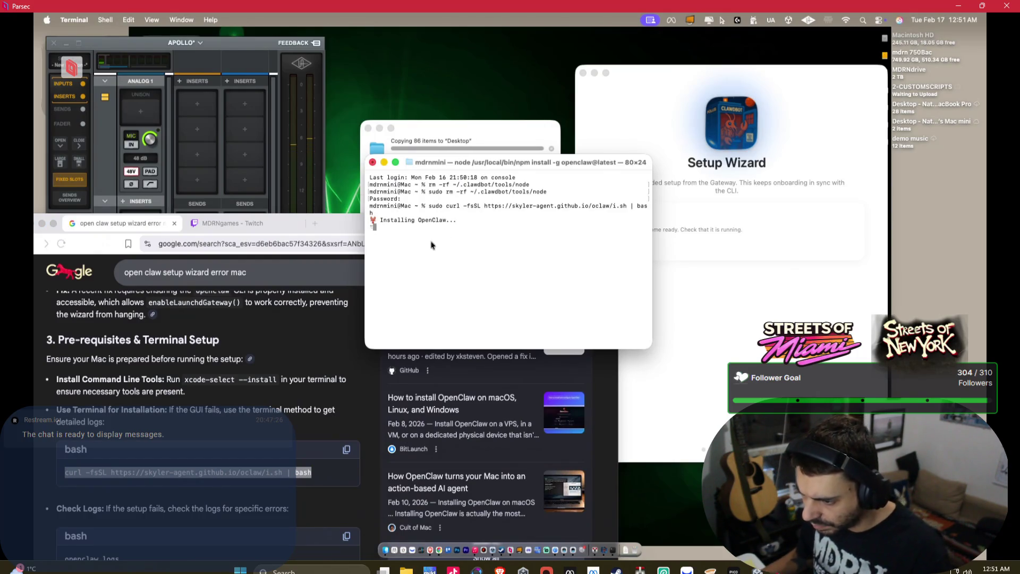
scroll(253, 438, "down", 3)
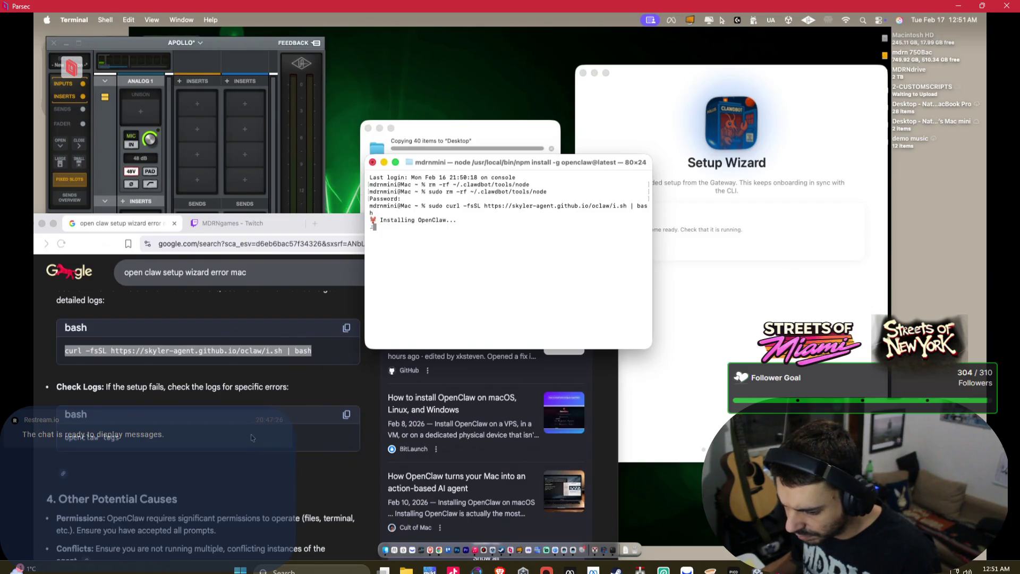
left_click(342, 420)
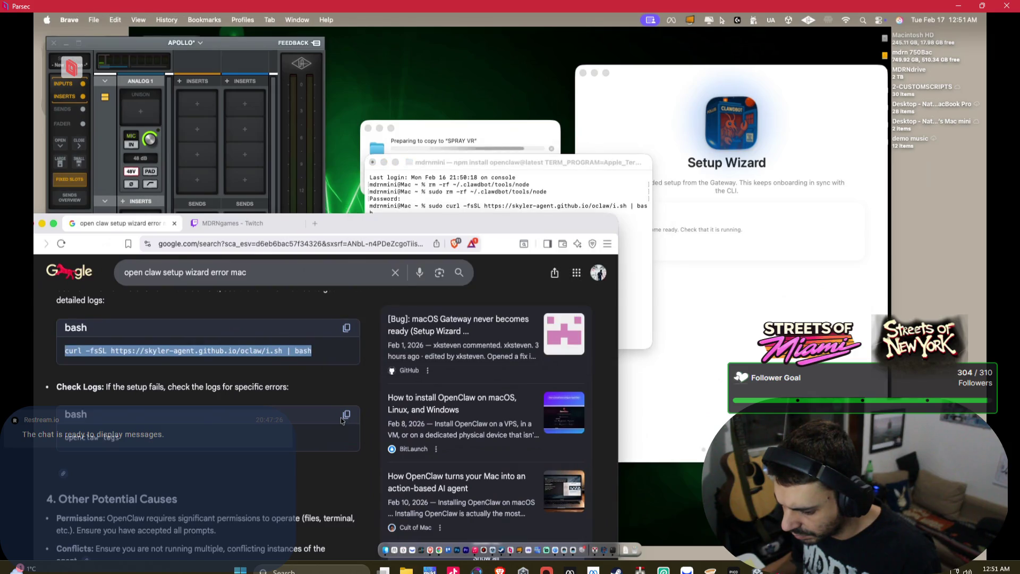
left_click(586, 196)
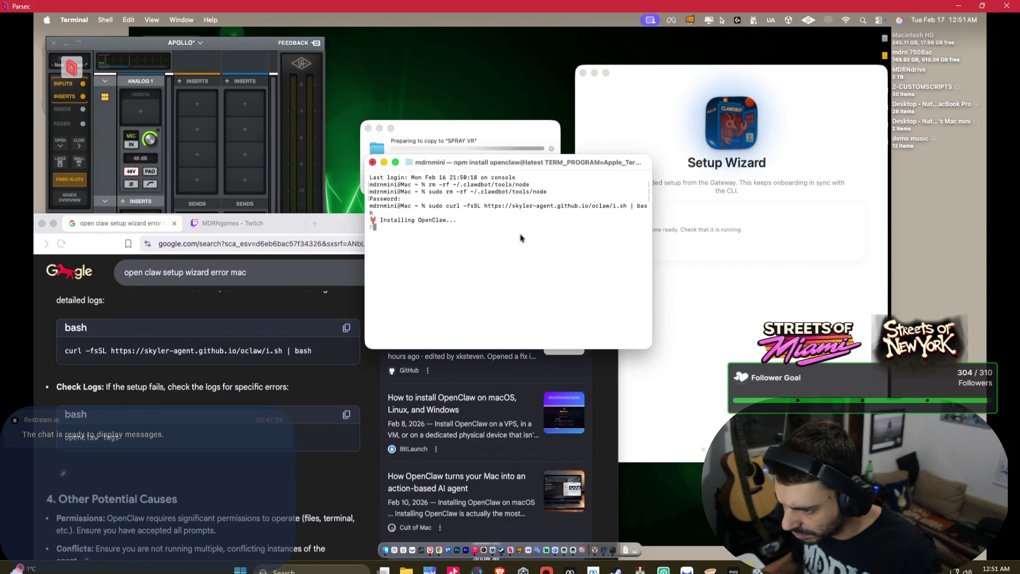
left_click(742, 274)
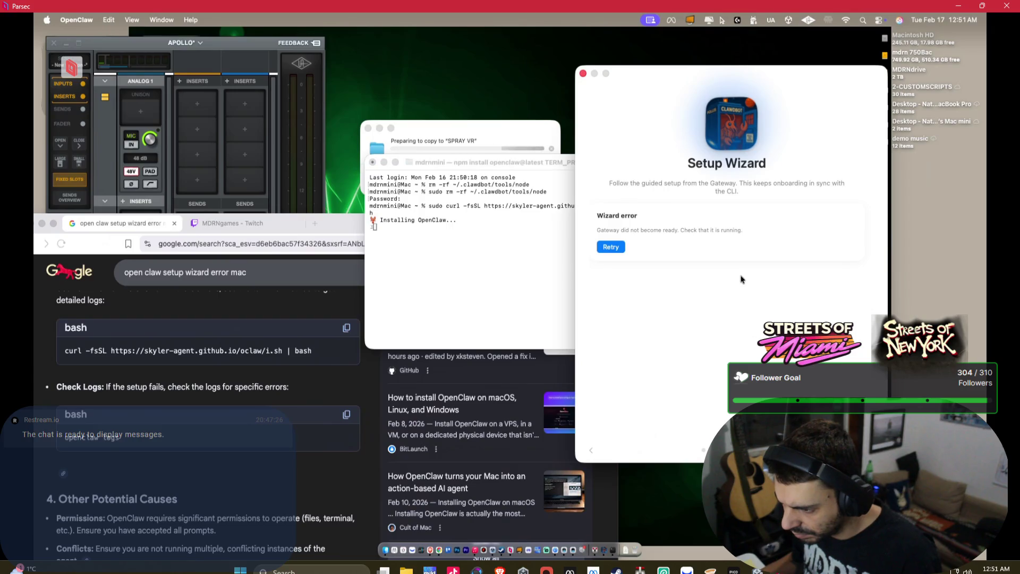
left_click(506, 171)
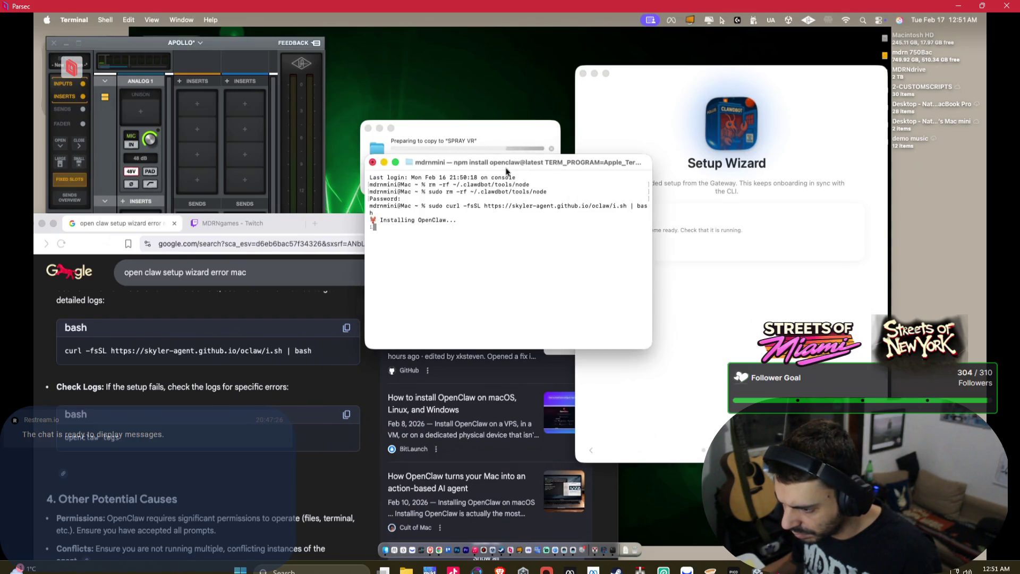
left_click_drag(507, 169, 680, 168)
mouse_move(672, 337)
left_mouse_down()
mouse_move(632, 307)
mouse_move(585, 237)
mouse_move(540, 221)
mouse_move(545, 184)
mouse_move(543, 229)
left_mouse_up()
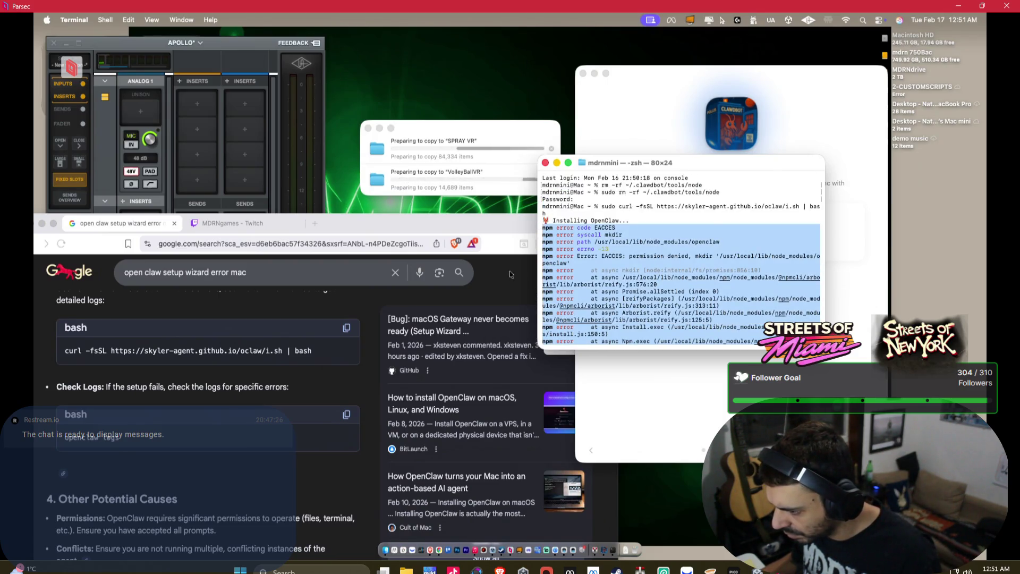
Ask Google AI Mode about the pasted npm EACCES error text.
scroll(282, 505, "down", 3)
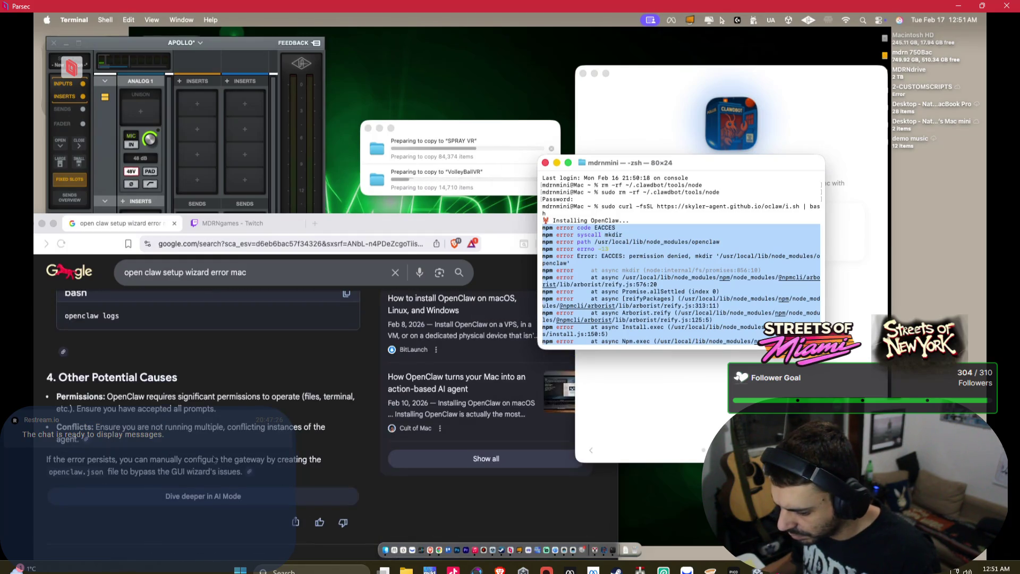
left_click(281, 502)
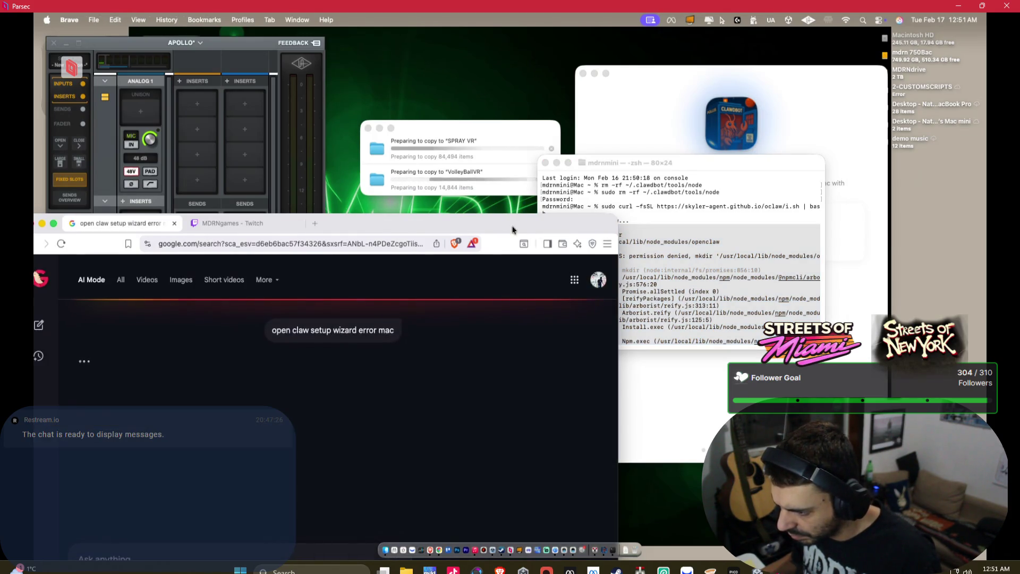
left_click_drag(514, 230, 516, 138)
left_click(227, 469)
key("super+v")
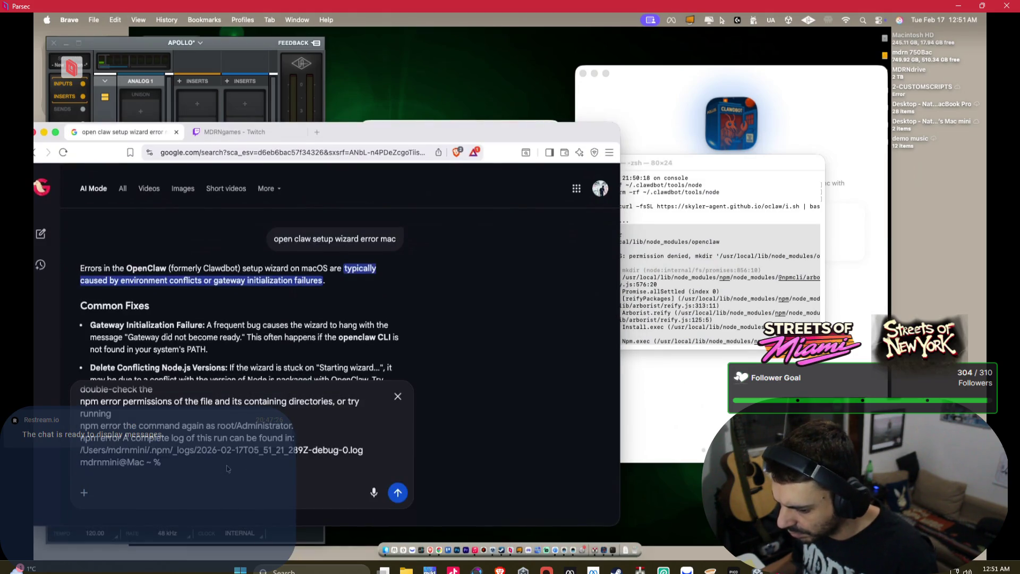
key("Return")
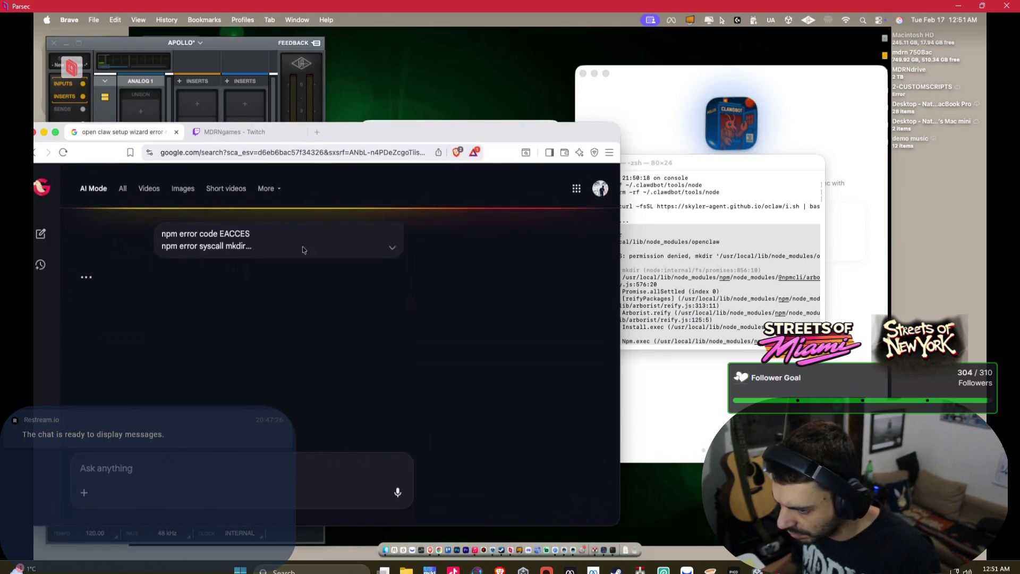
Search 'chatgpt' in a new Brave tab and launch Ollama.
left_click(317, 133)
type("c")
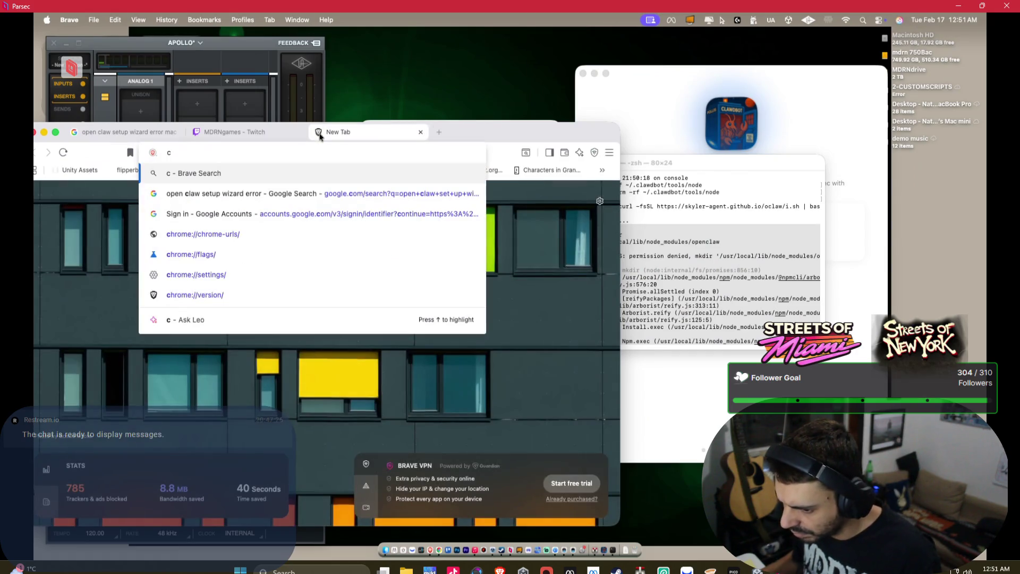
type("hatgpt")
key("Return")
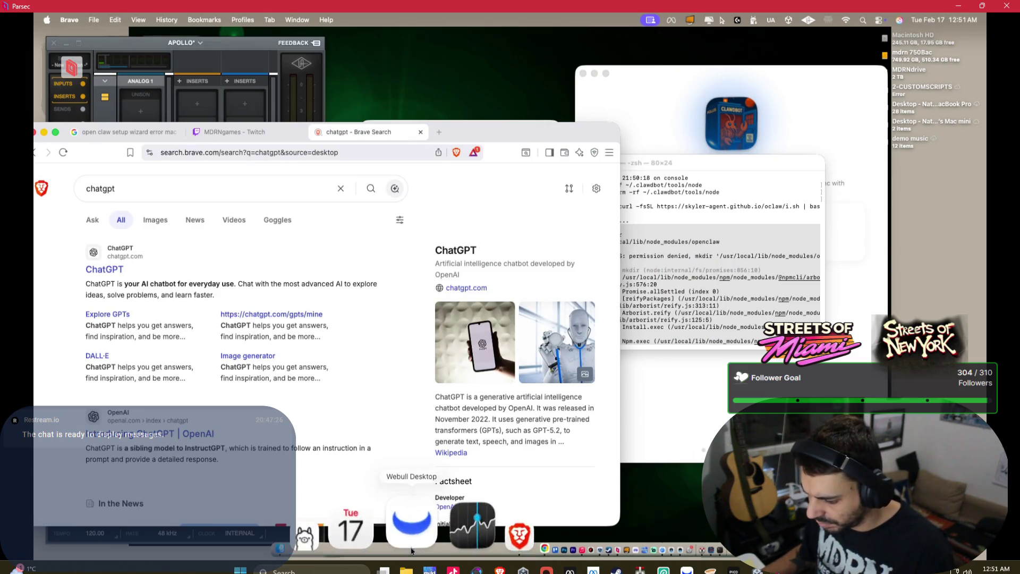
left_click(395, 528)
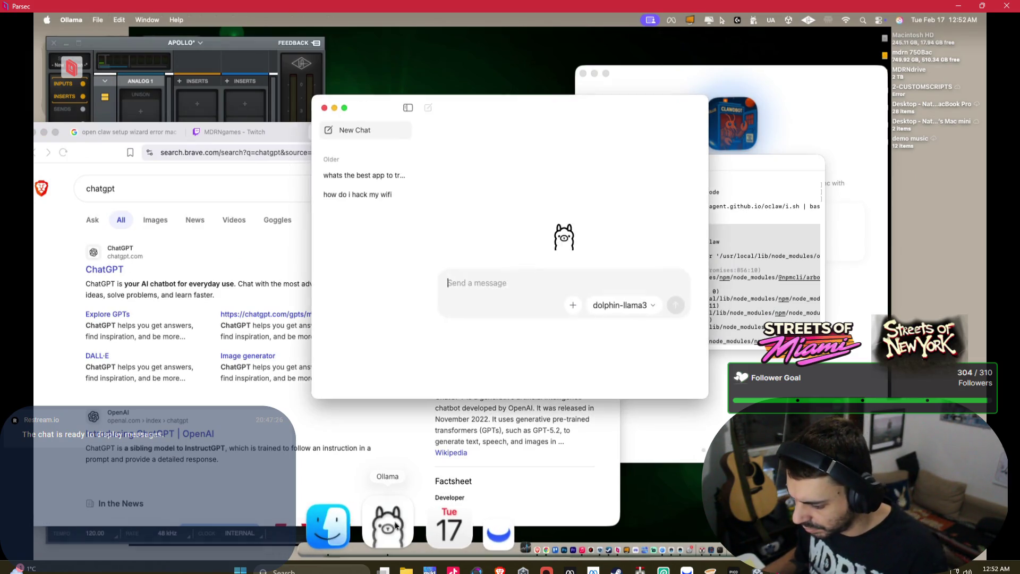
Send dolphin-llama3 the npm error with the note 'error while installing openclaw' above it.
key("super+v")
scroll(531, 274, "up", 5)
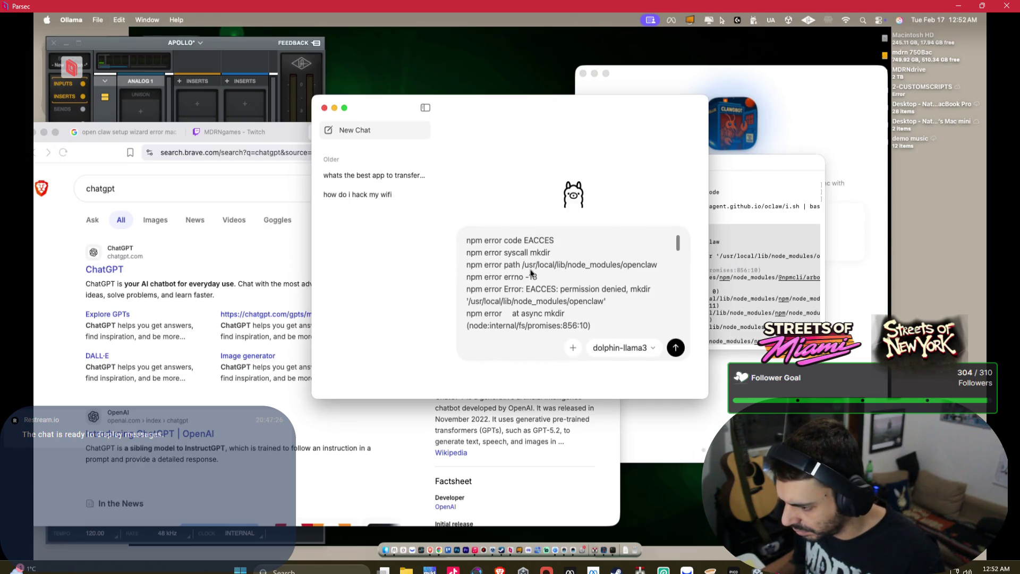
key("shift+Return")
key("shift+Return")
left_click(475, 242)
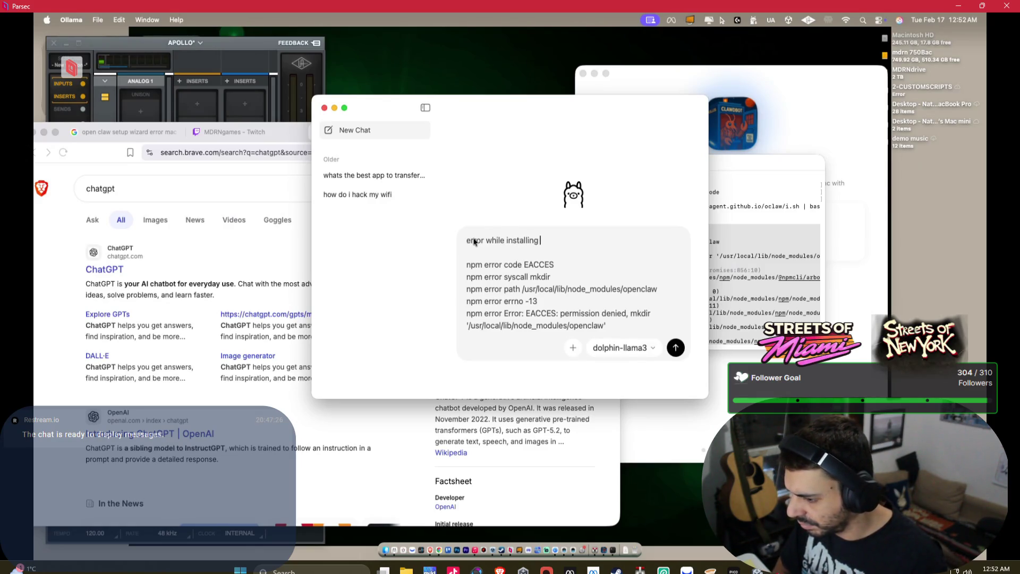
type("error while installing opencla")
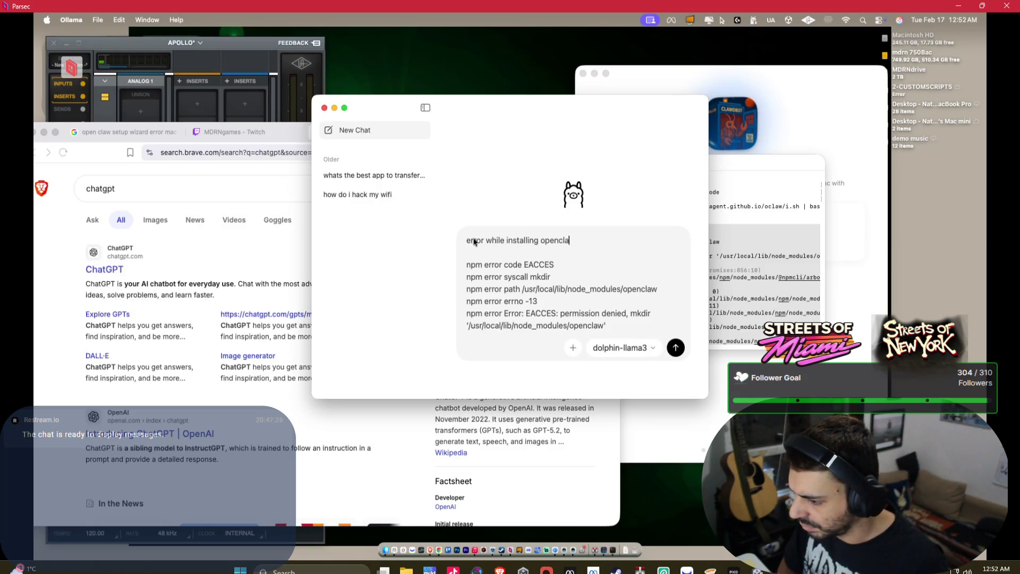
type("w")
key("Return")
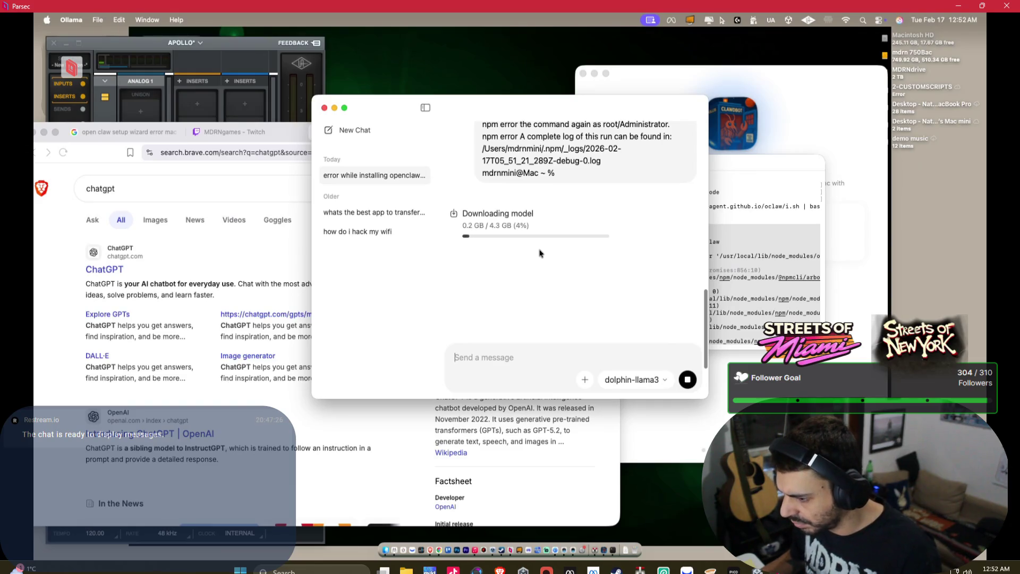
Browse Ollama's model list, close it, and open the ChatGPT result in Brave.
left_click(646, 383)
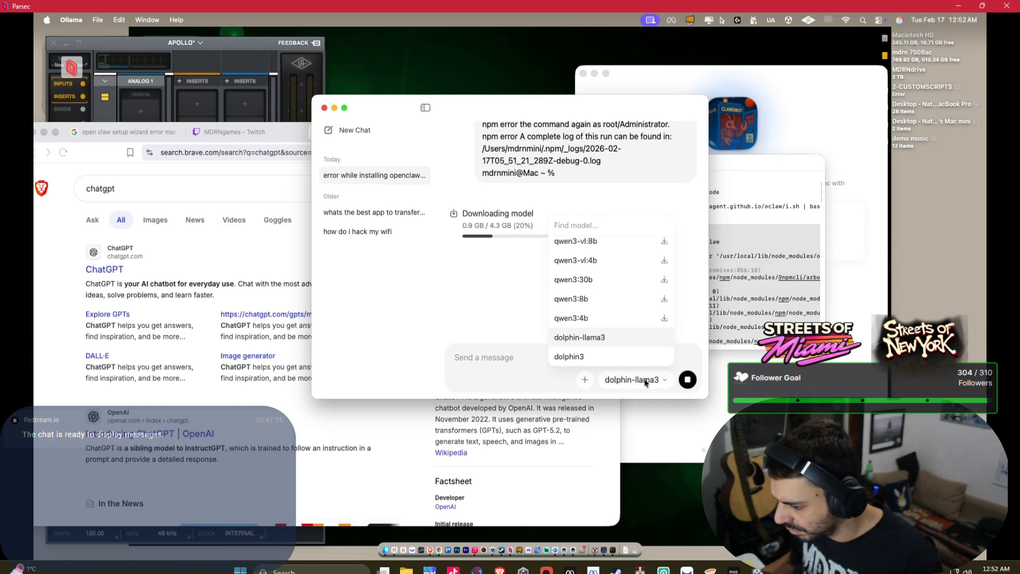
scroll(588, 319, "up", 10)
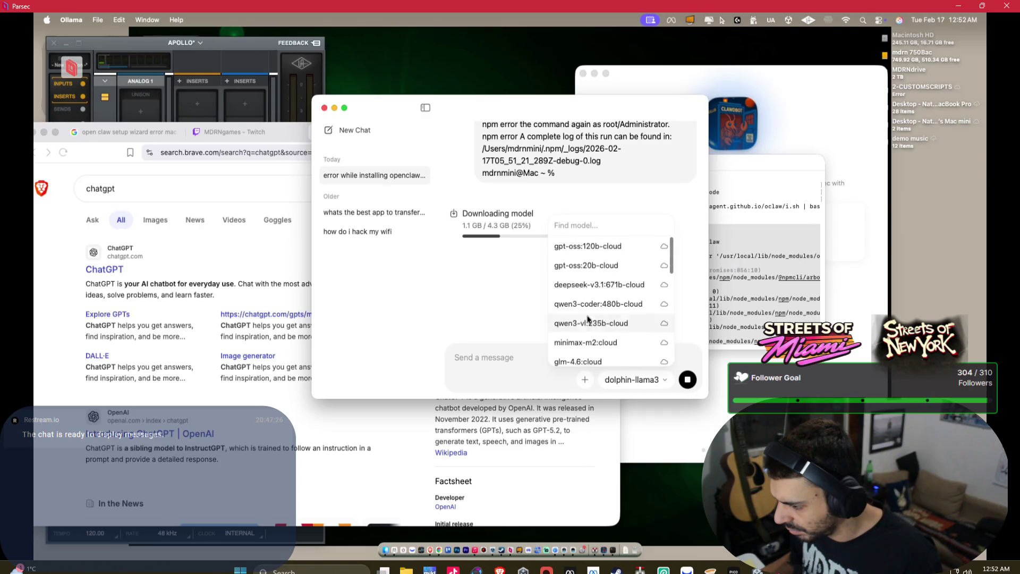
scroll(600, 249, "down", 3)
scroll(601, 247, "up", 3)
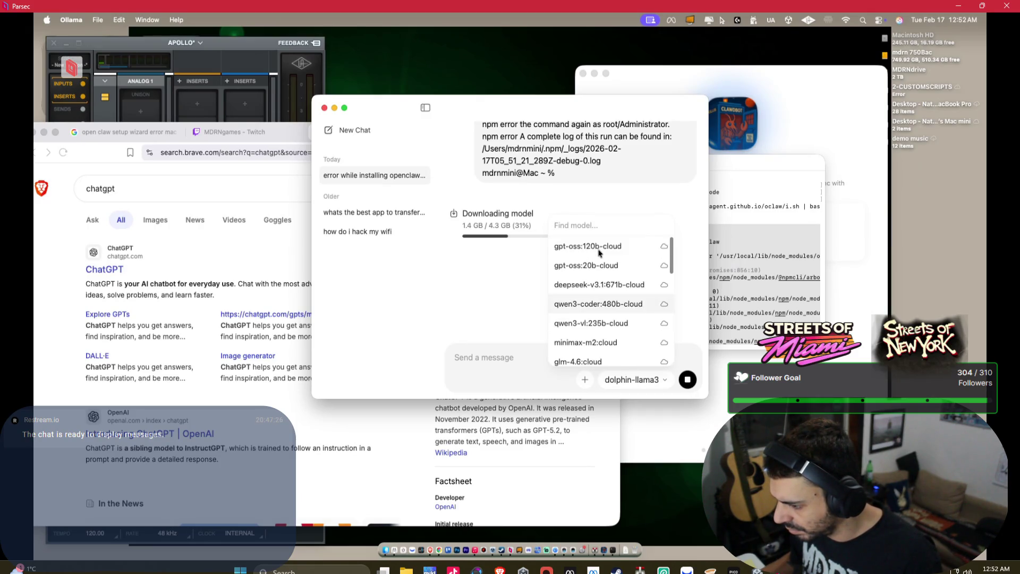
scroll(599, 253, "down", 5)
scroll(600, 252, "down", 10)
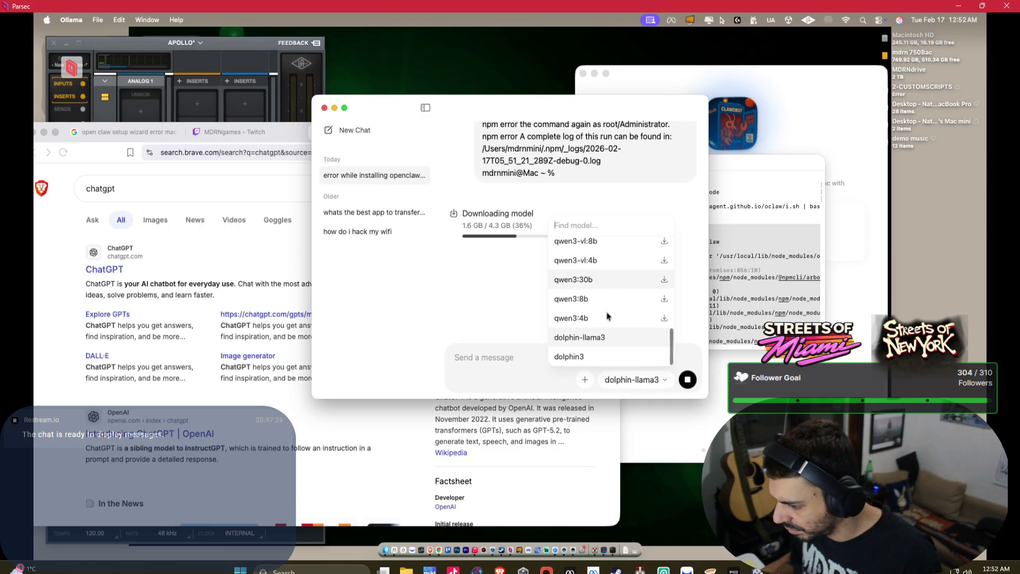
left_click(493, 364)
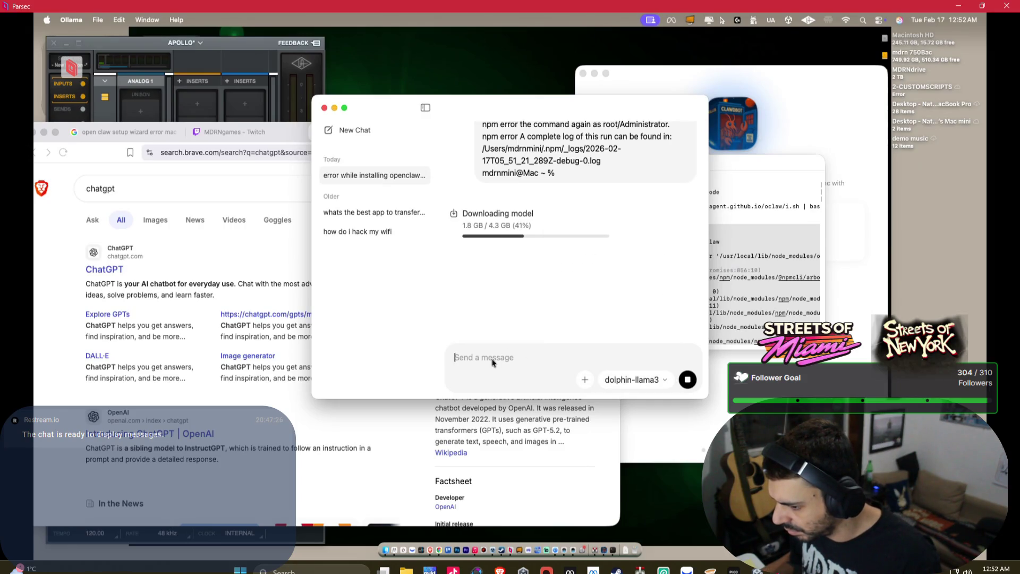
left_click(194, 252)
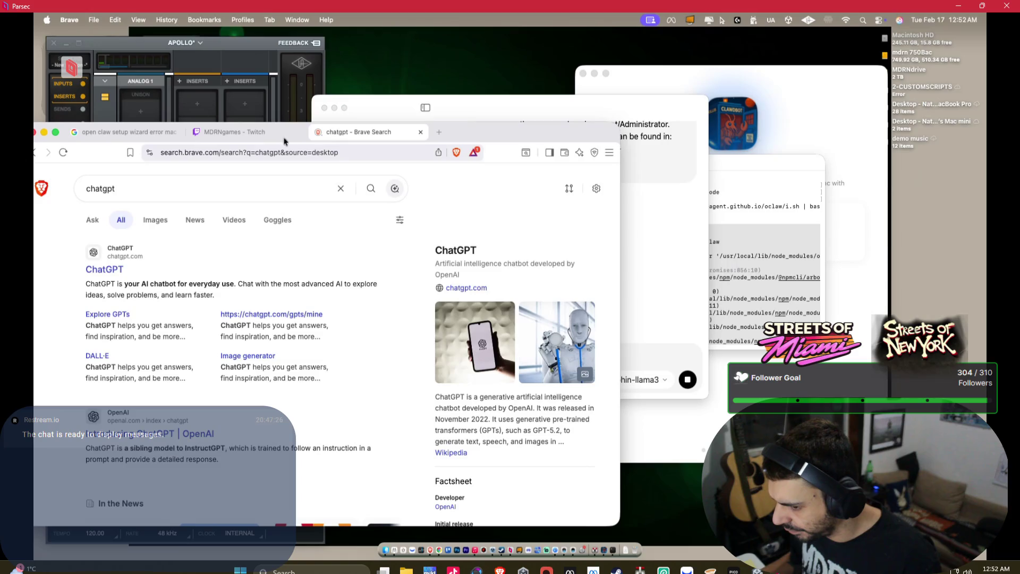
Open chatgpt.com and log in with the Google account.
left_click(150, 266)
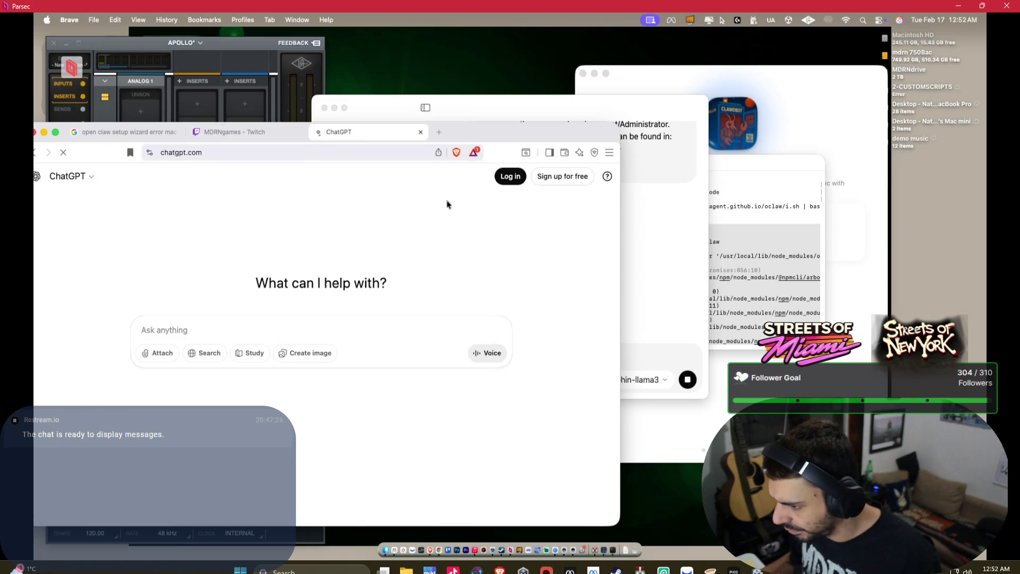
left_click(512, 178)
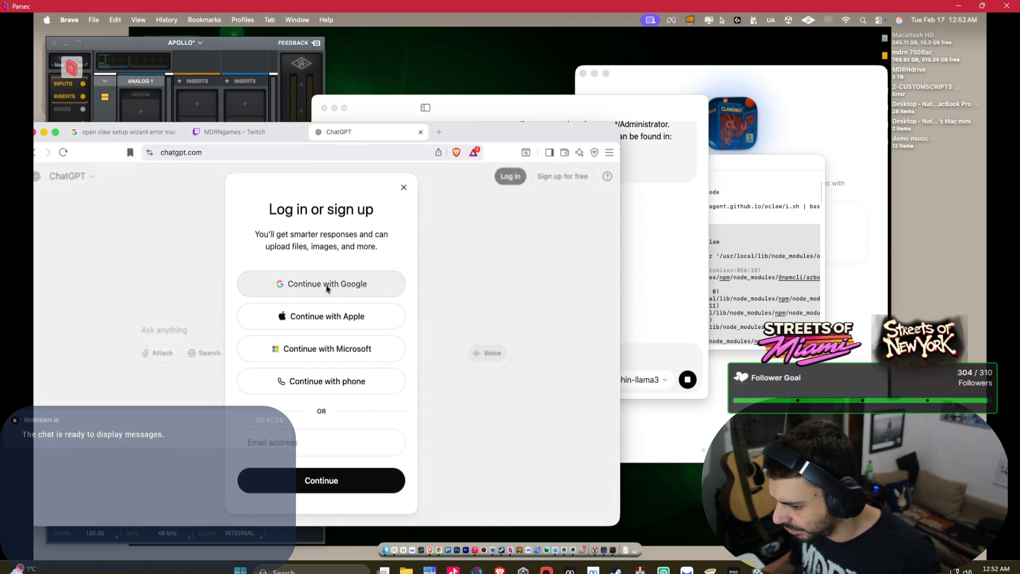
left_click(330, 286)
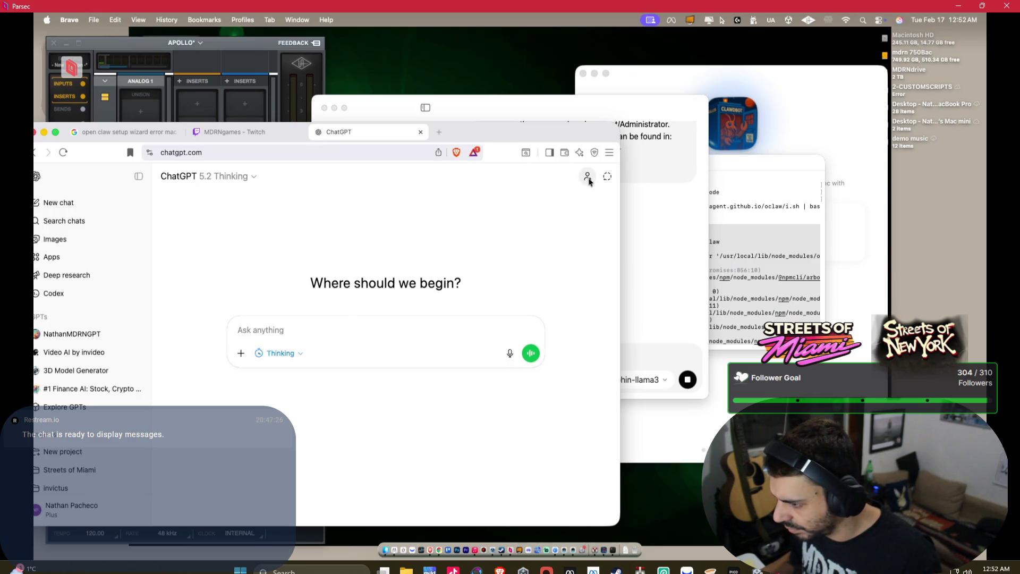
Send ChatGPT the npm error log with a description line, then return to Google's answer.
key("super+v")
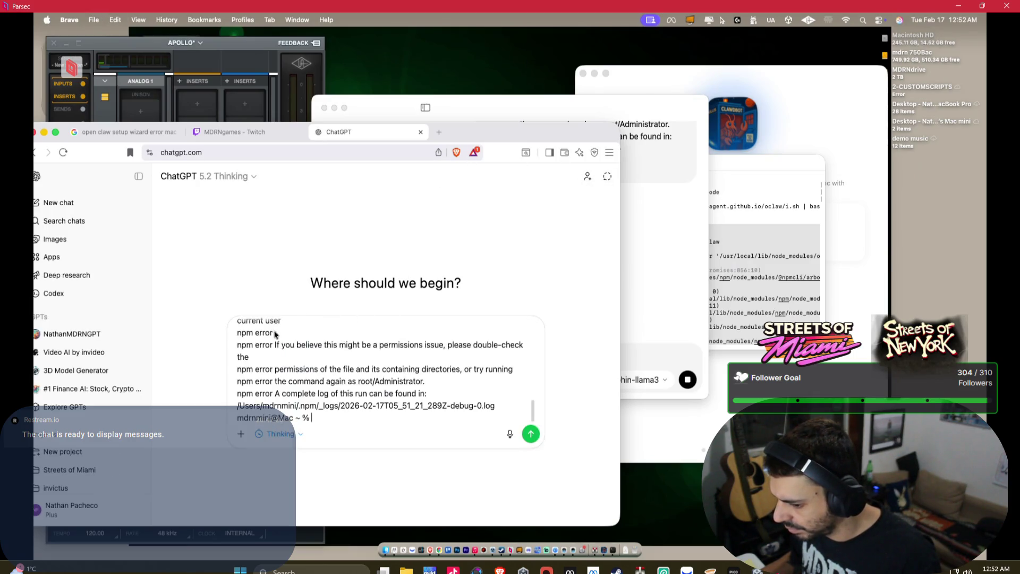
scroll(287, 336, "up", 5)
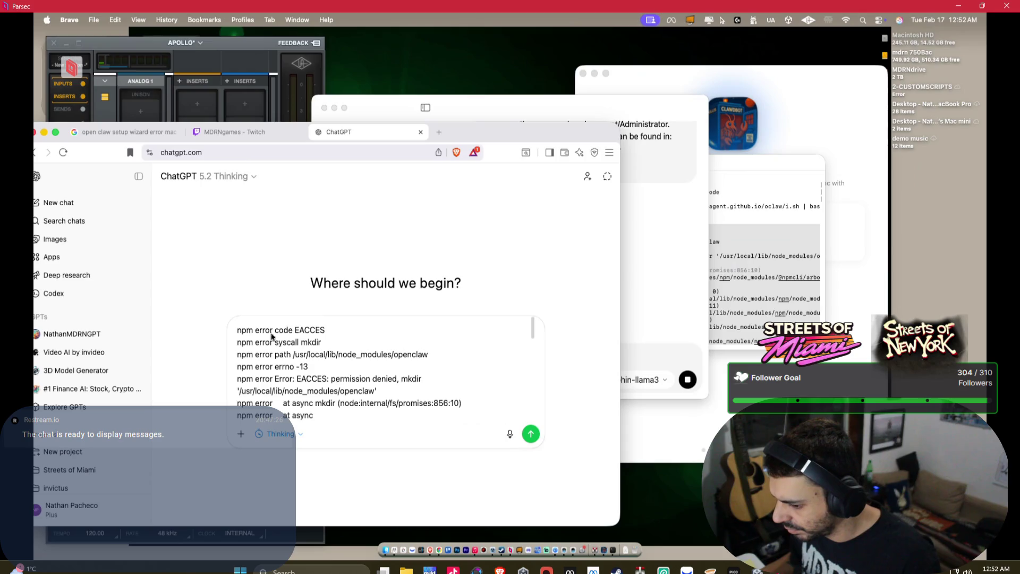
left_click(238, 330)
key("shift+Return")
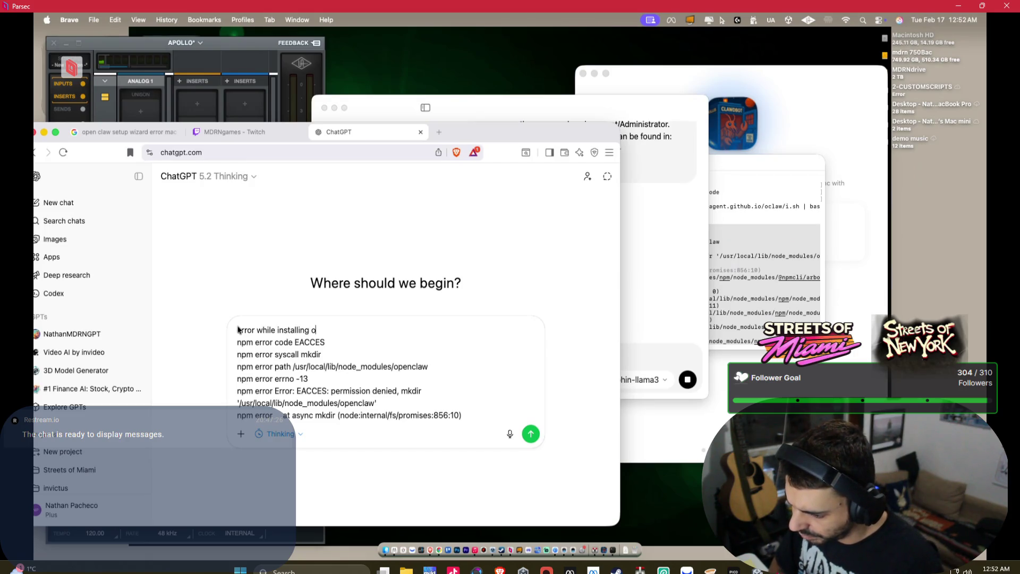
key("shift+Return")
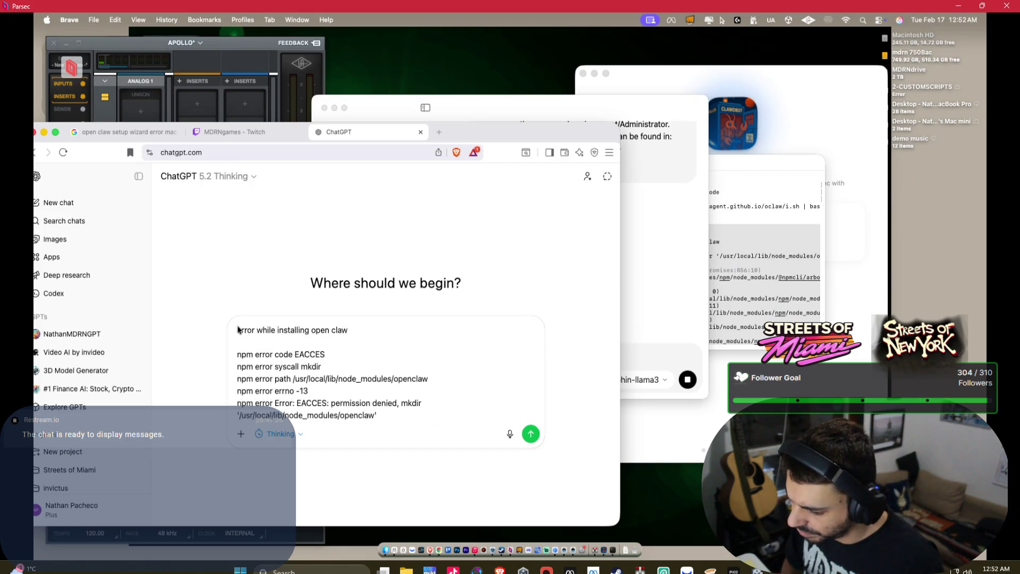
key("Return")
key("super+Tab")
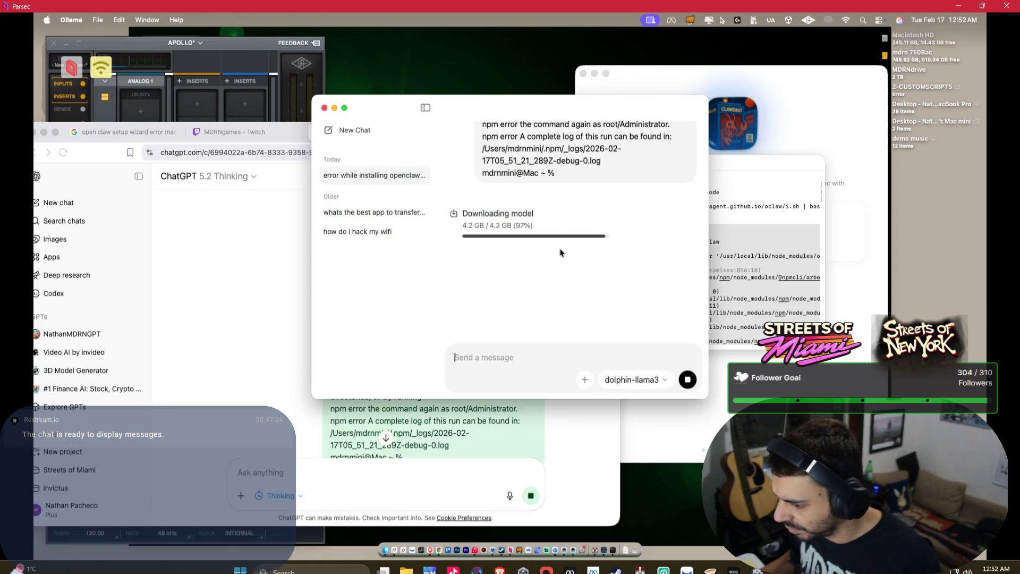
left_click(122, 131)
Run sudo chown -R $(whoami) /usr/local/lib/node_modules in Terminal.
scroll(343, 318, "down", 2)
left_click_drag(323, 335, 88, 336)
key("super+c")
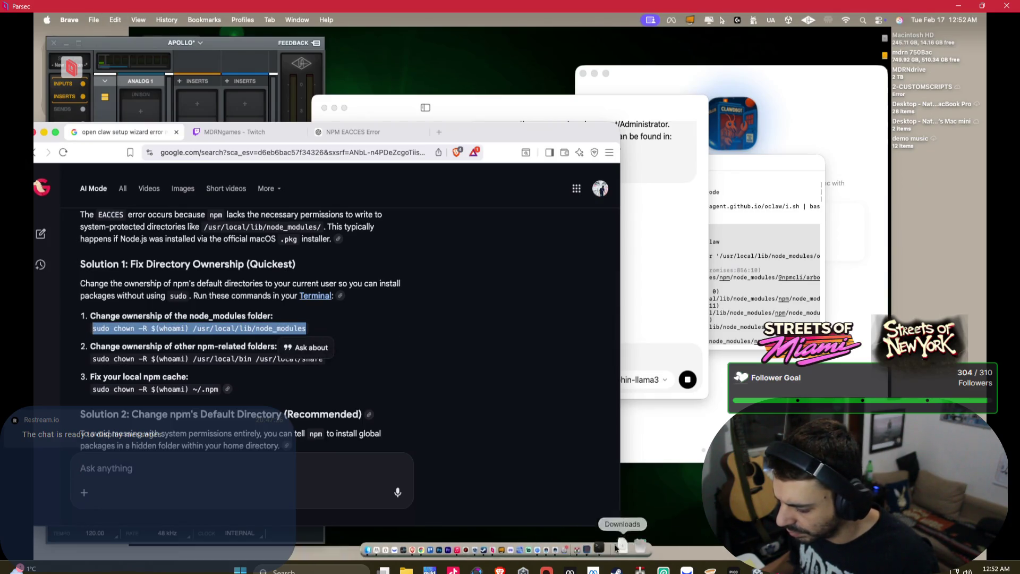
left_click(586, 523)
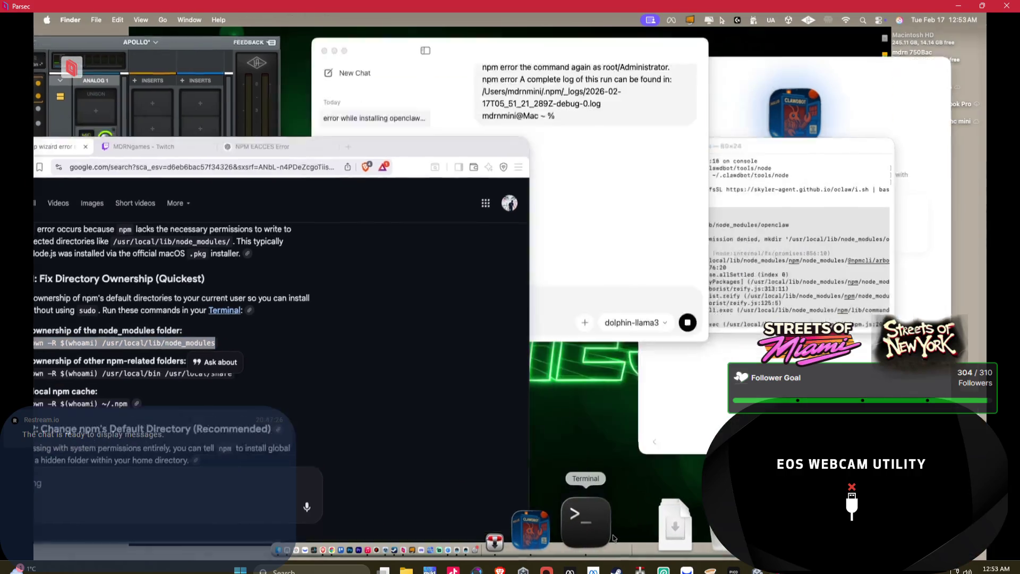
left_click(599, 518)
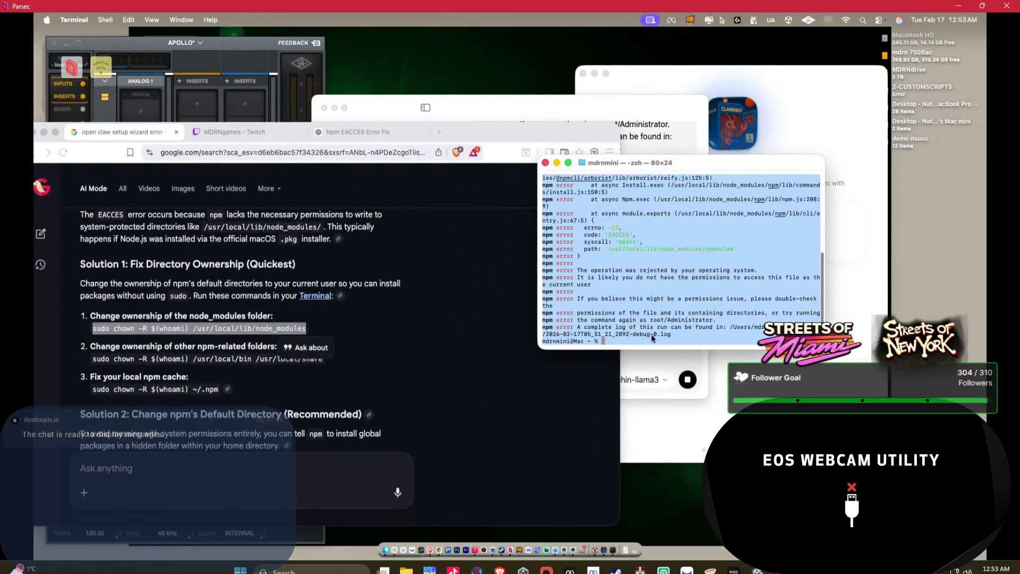
key("super+v")
key("Return")
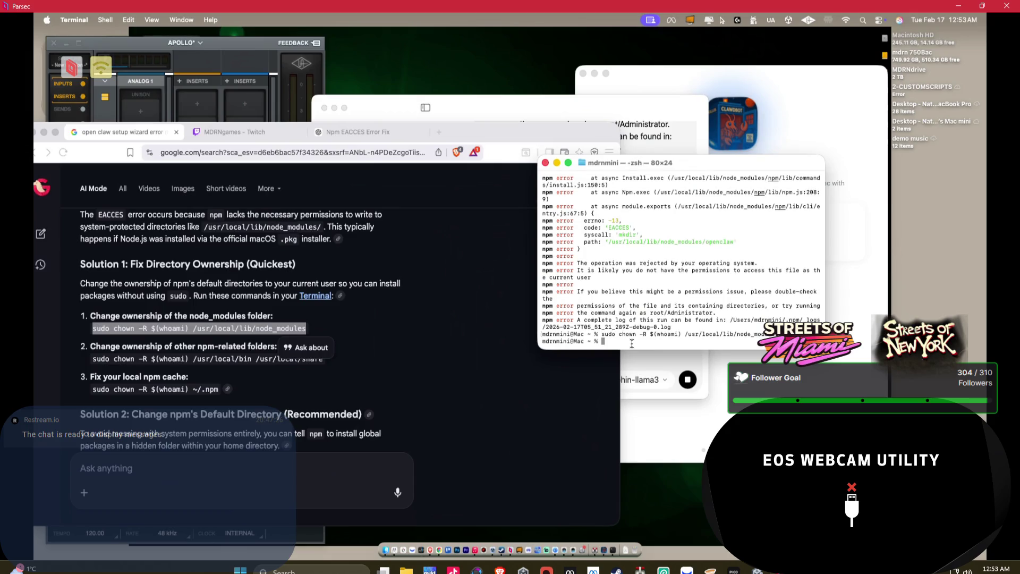
Run the chown for /usr/local/bin /usr/local/share and select the ~/.npm ownership command.
left_click(223, 356)
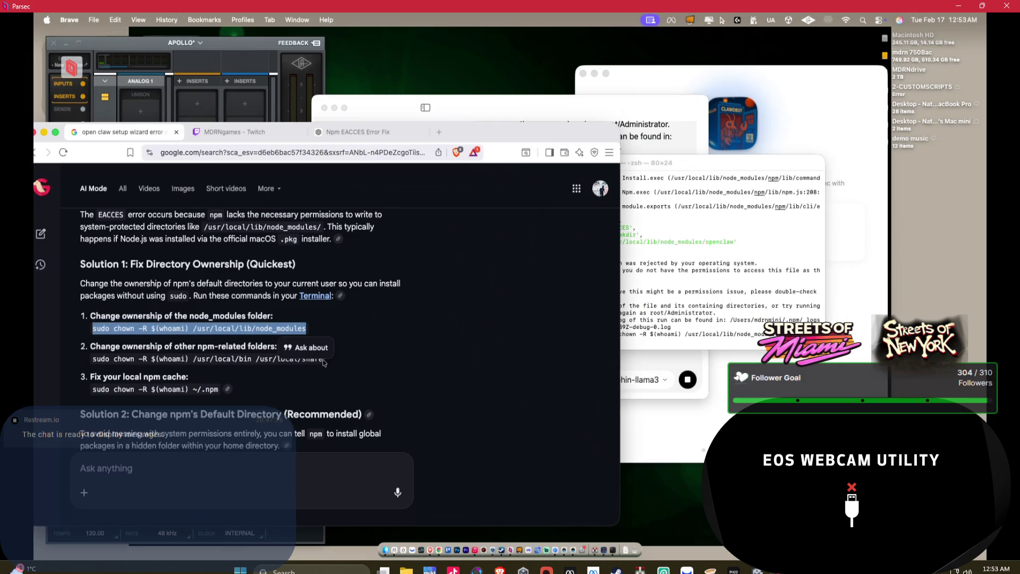
mouse_move(321, 365)
left_mouse_down()
mouse_move(107, 356)
mouse_move(324, 360)
left_mouse_up()
left_click(752, 345)
key("super+v")
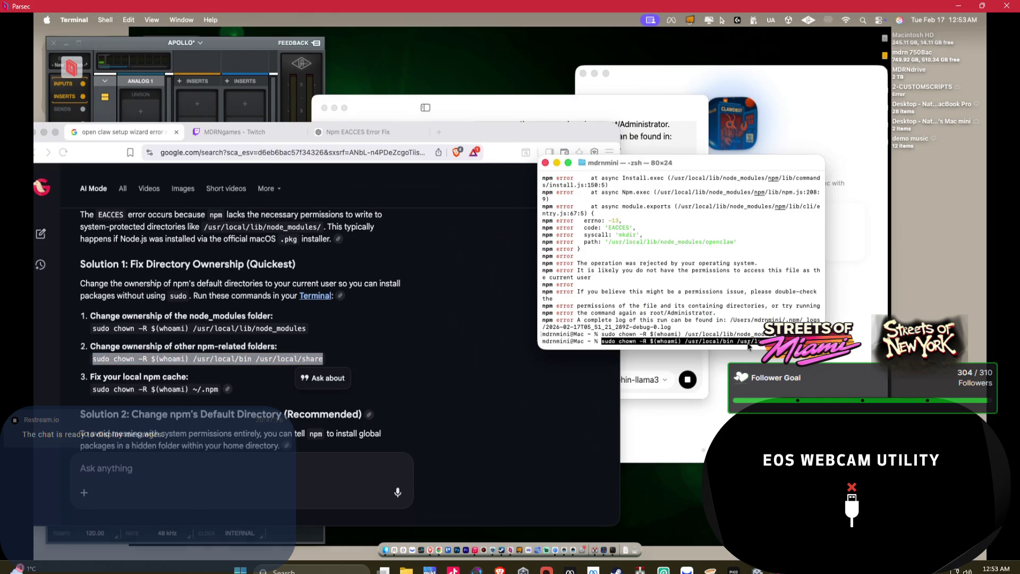
key("Return")
left_click_drag(92, 389, 218, 389)
scroll(268, 343, "down", 5)
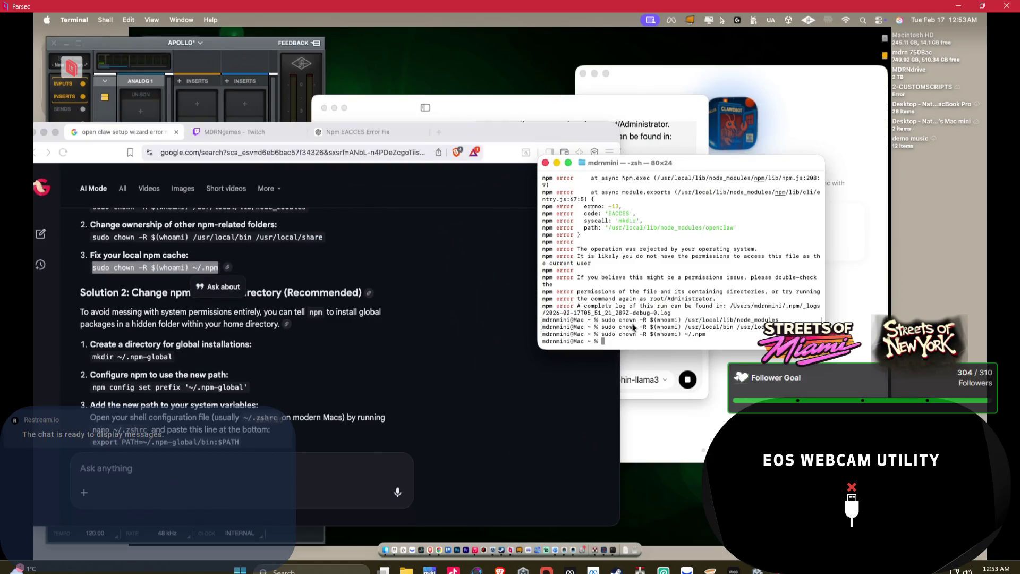
scroll(633, 305, "up", 10)
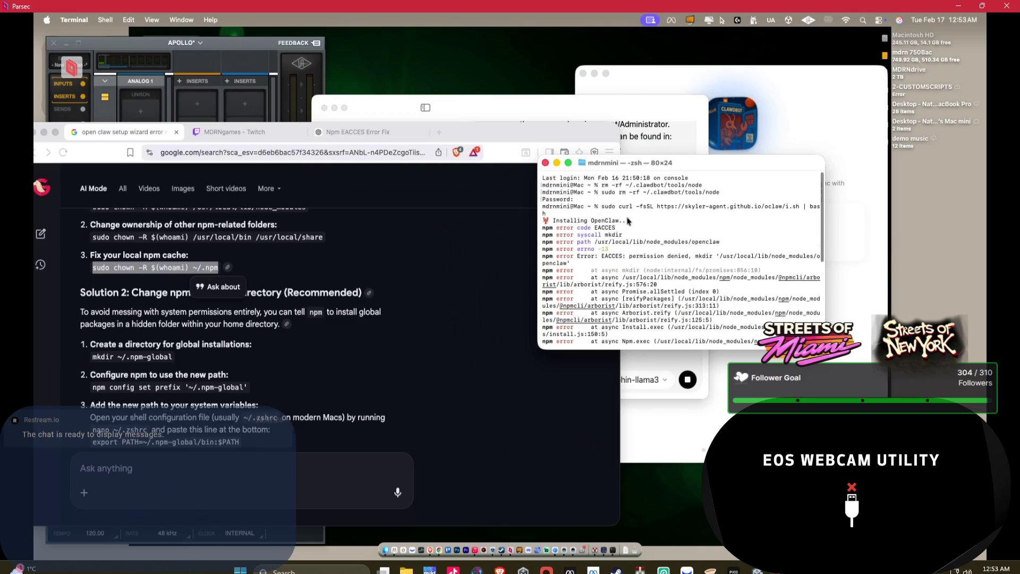
scroll(301, 264, "up", 10)
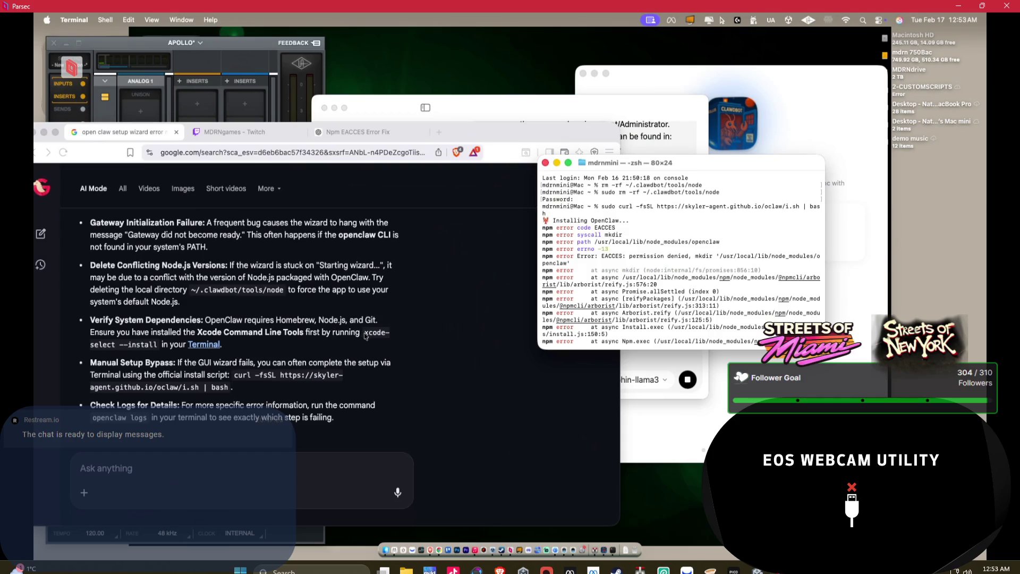
Select the xcode-select --install command in the browser answer.
left_click(396, 352)
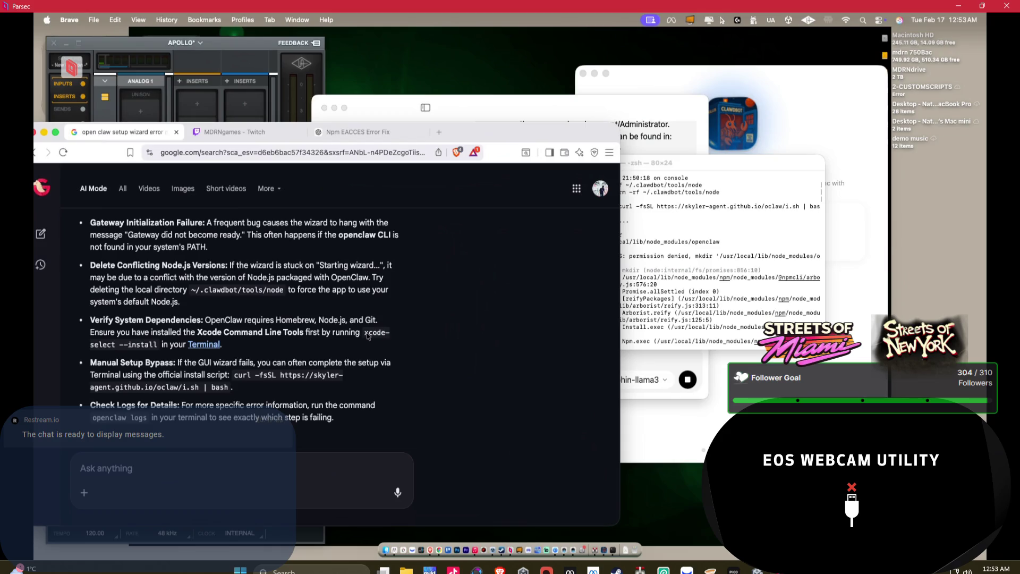
mouse_move(365, 334)
left_mouse_down()
mouse_move(312, 345)
mouse_move(159, 345)
left_mouse_up()
left_click(681, 348)
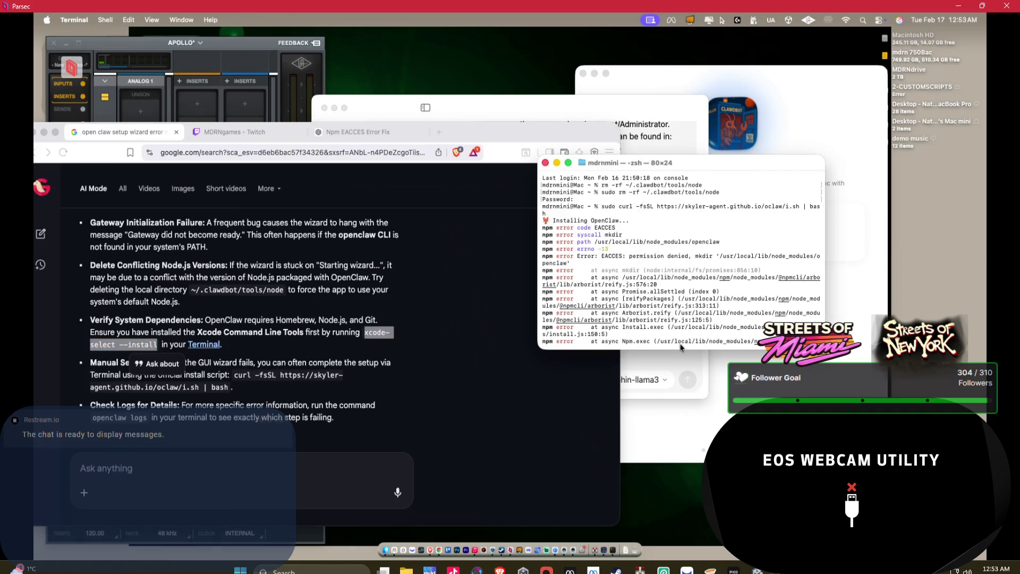
Run xcode-select --install in Terminal, rerun it with sudo, then dismiss Unity's build warning.
scroll(674, 298, "down", 10)
type("xcode-select --install")
key("Return")
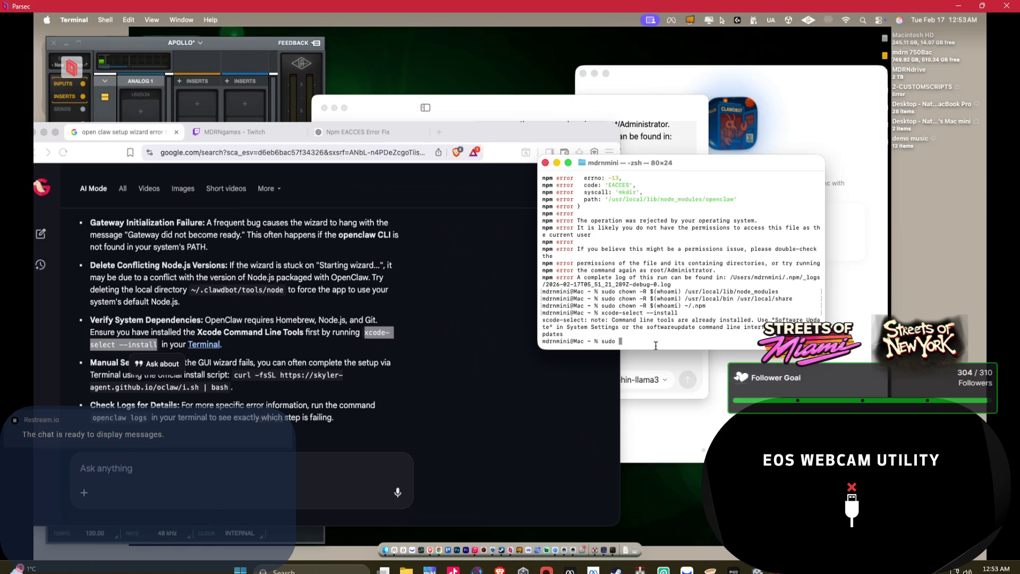
type("xcode-select --install")
key("Return")
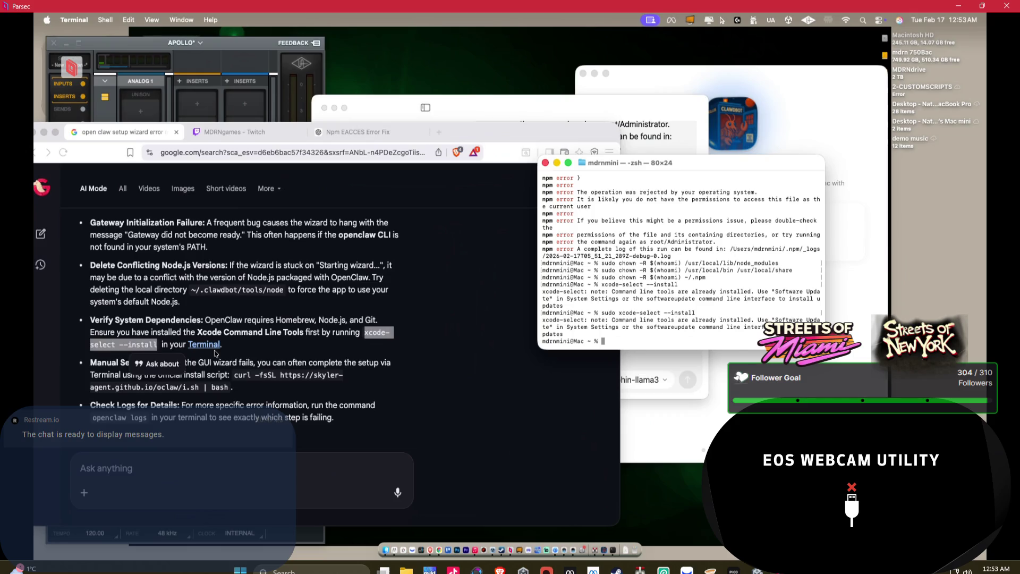
left_click(381, 348)
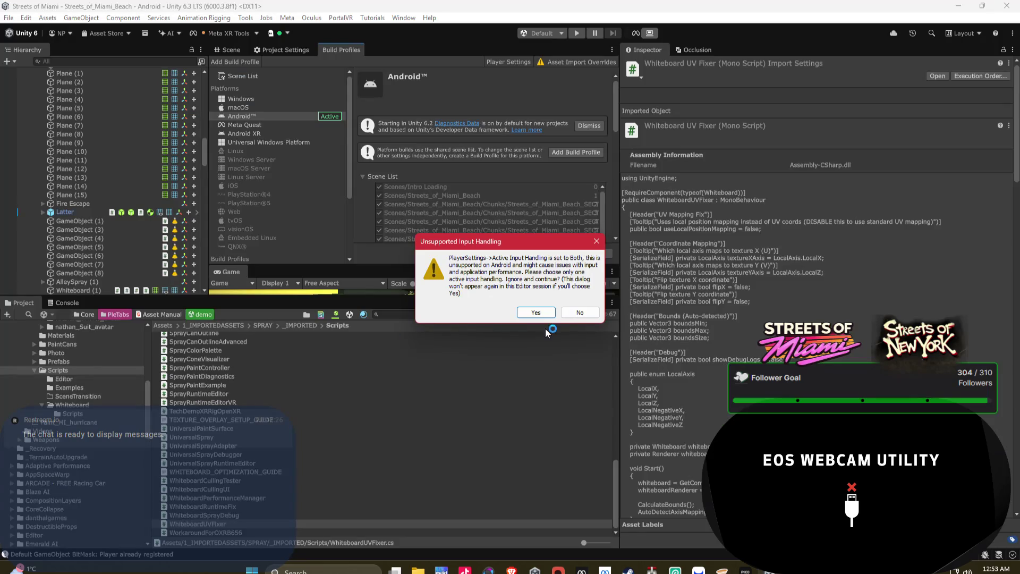
left_click(543, 325)
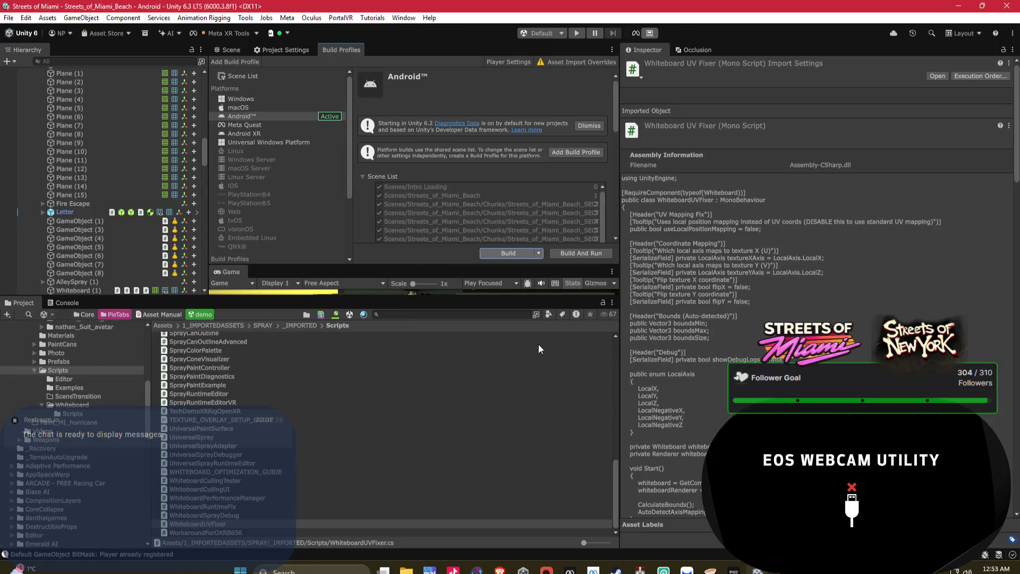
Acknowledge Unity's 'Can not sign the application' error and bring the Mac's Terminal forward.
left_click(580, 301)
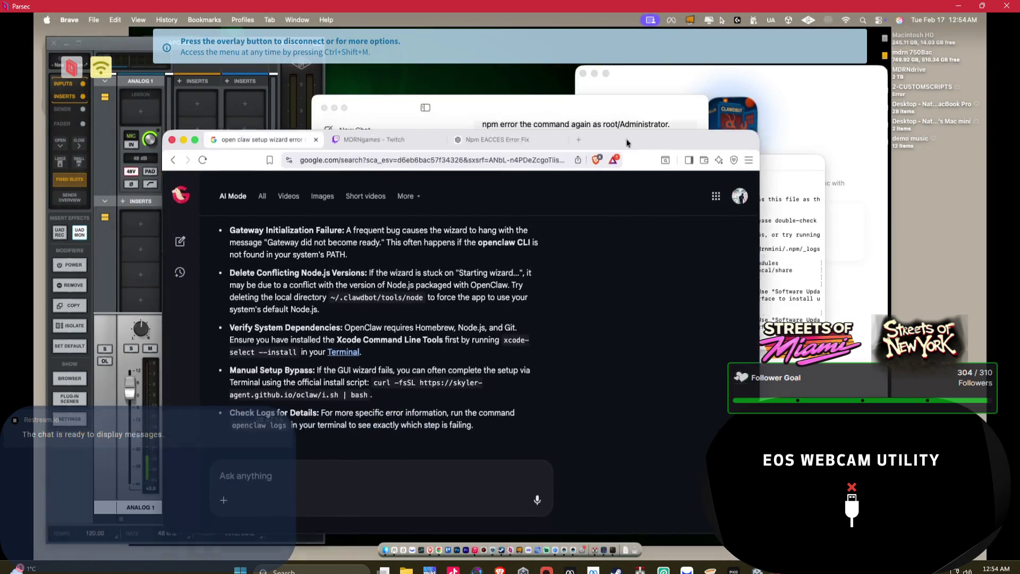
left_click(757, 240)
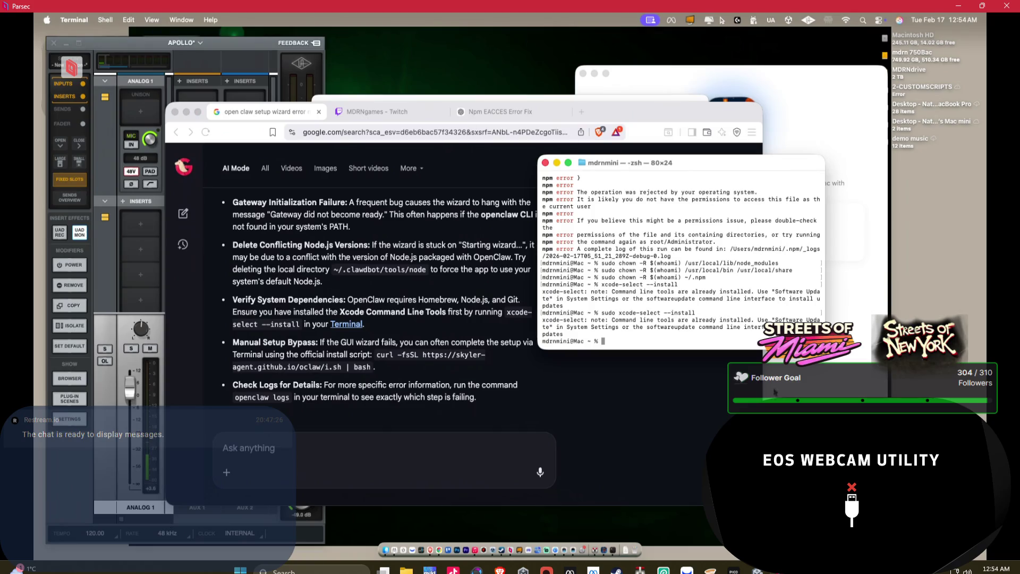
Launch the App Store and search it for 'xcode'.
left_click(46, 20)
left_click(69, 67)
left_click(47, 20)
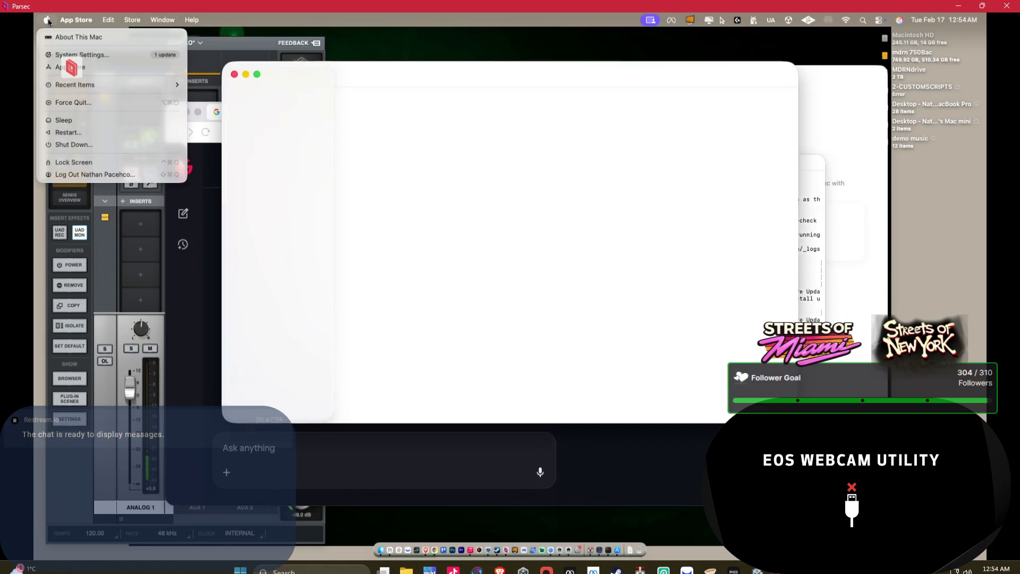
left_click(387, 71)
left_click(255, 98)
type("eos")
key("BackSpace")
key("BackSpace")
key("BackSpace")
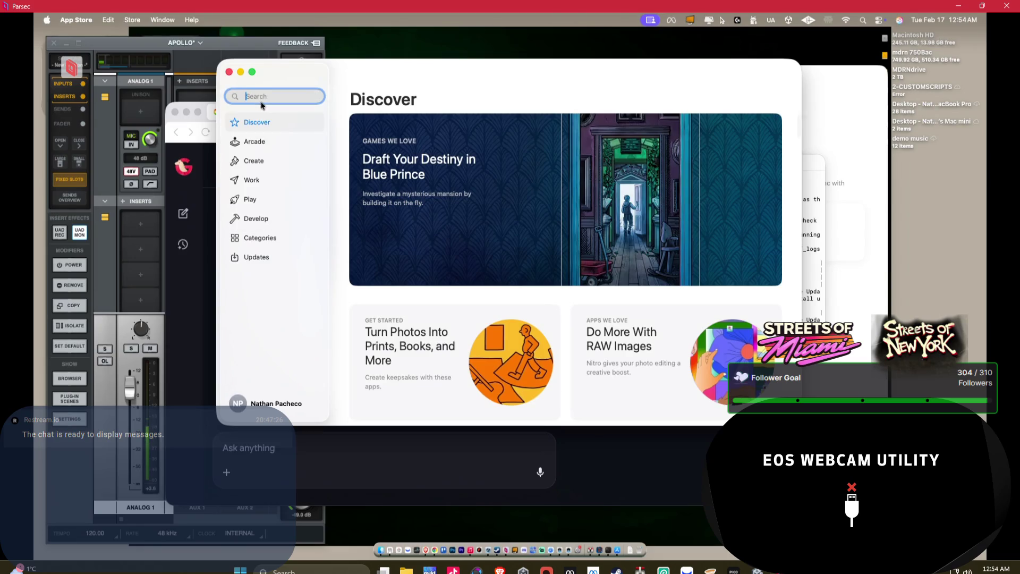
type("xcode")
key("Return")
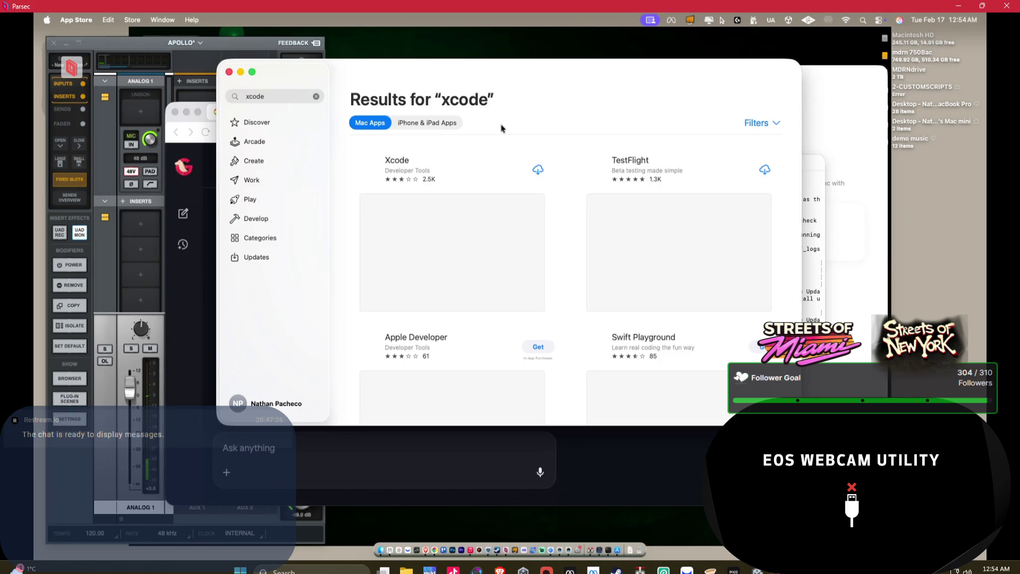
Start the Xcode download, move the App Store aside, and bring up the OpenClaw Setup Wizard.
left_click(538, 170)
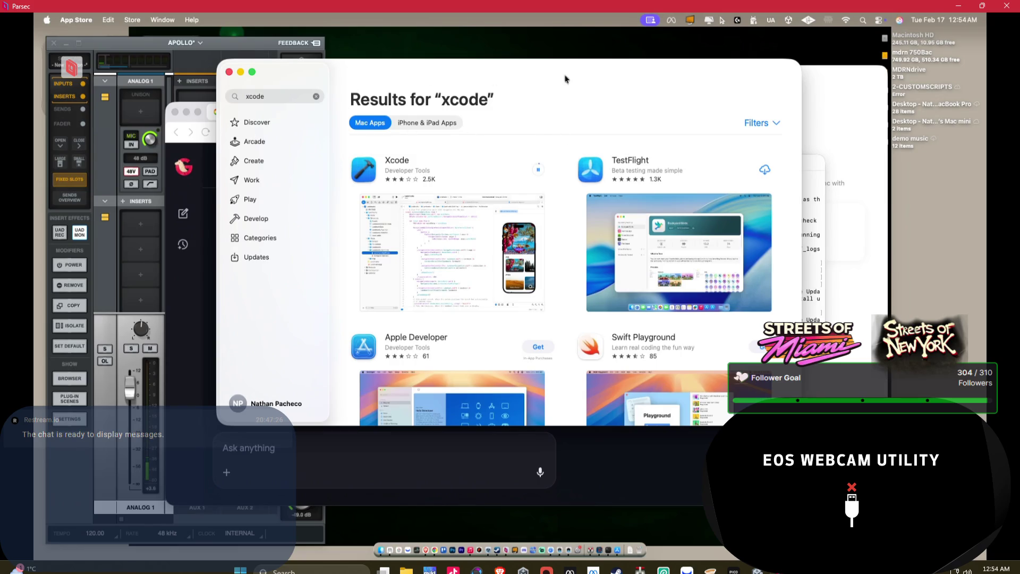
left_click_drag(538, 81, 365, 106)
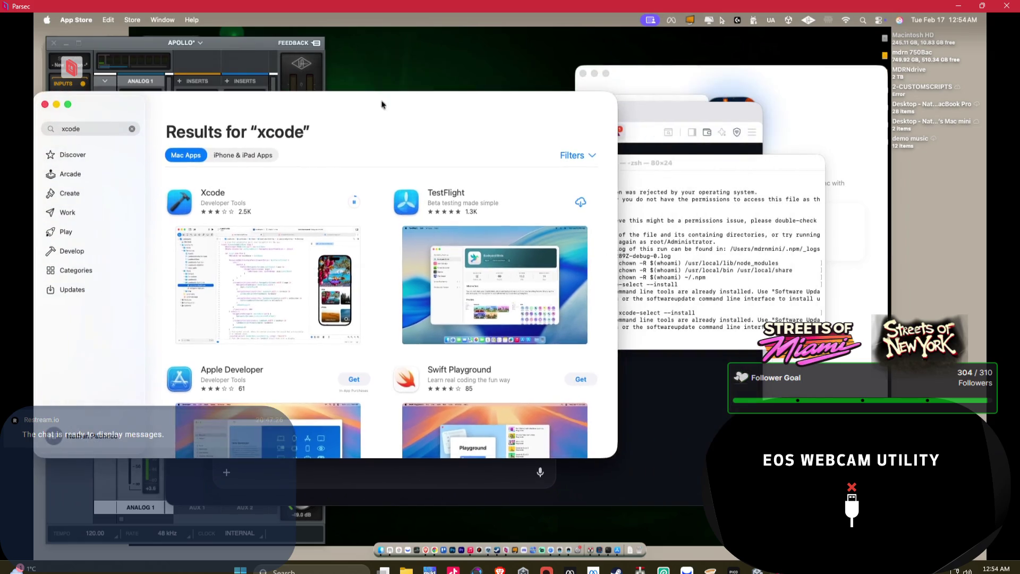
left_click(723, 75)
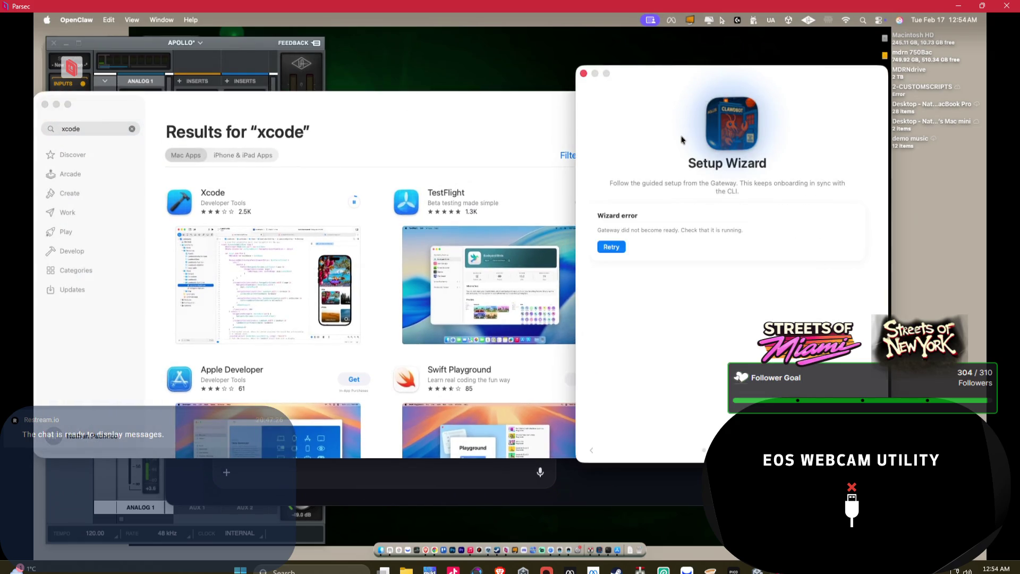
Return the OpenClaw wizard to Choose your Gateway and minimize Parsec to show Unity.
left_click(593, 450)
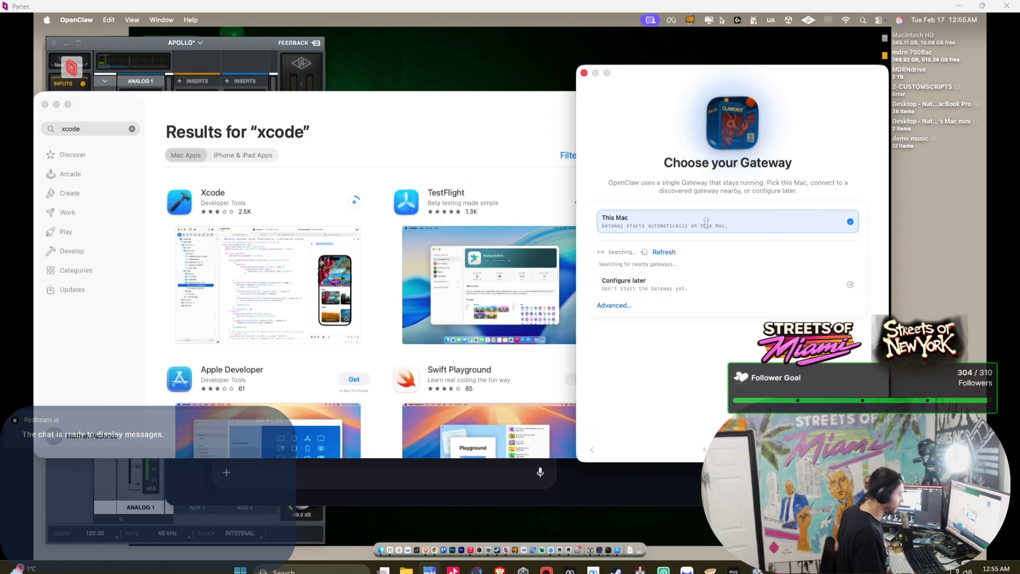
left_click(959, 6)
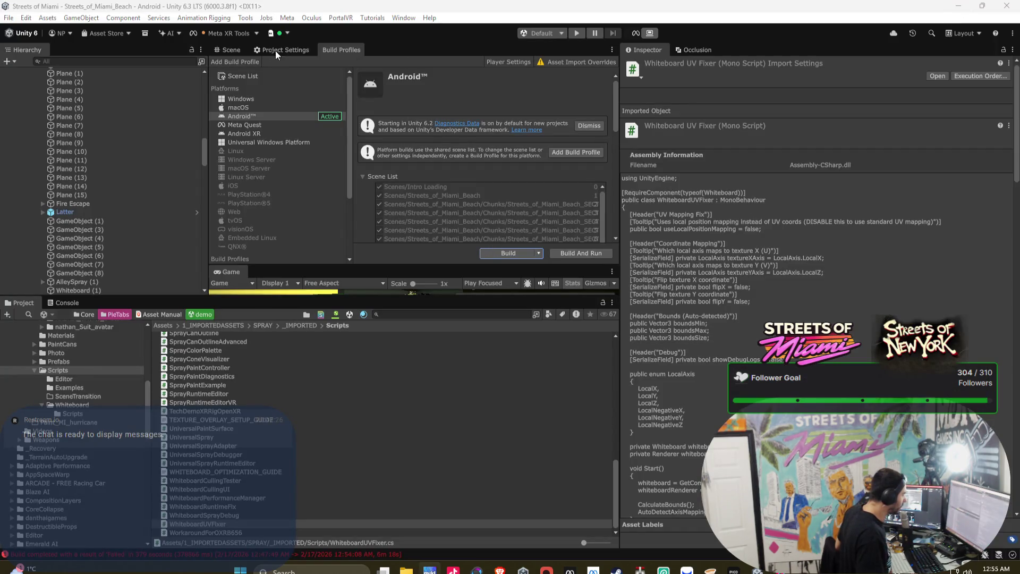
Enter the keystore password and key password in Player Publishing Settings.
double_click(284, 50)
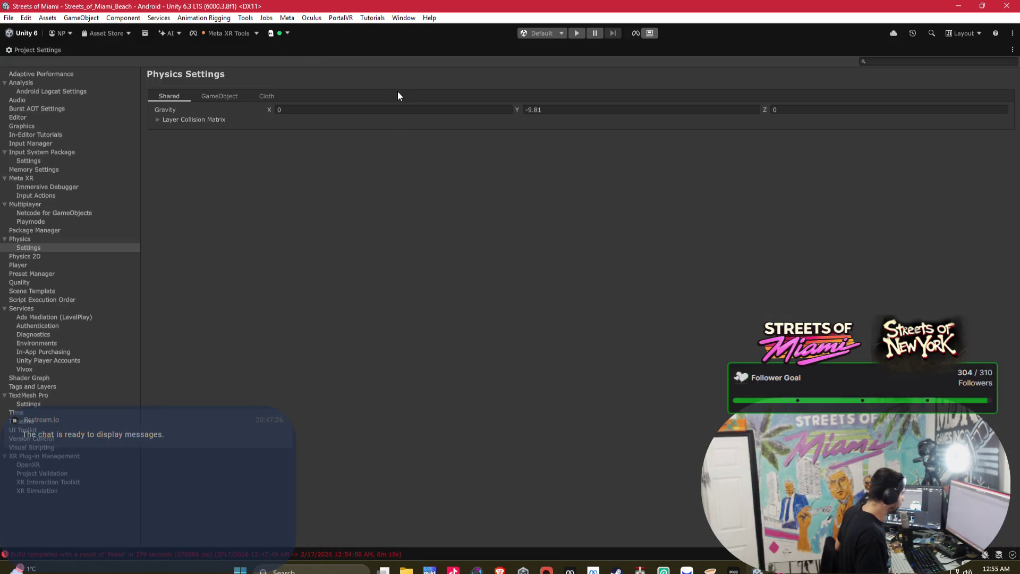
double_click(48, 50)
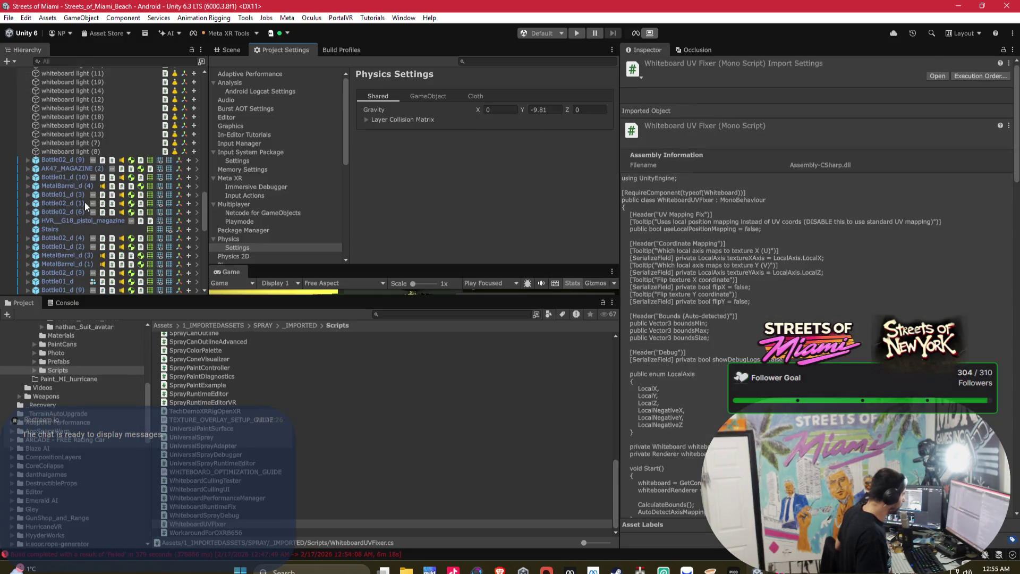
scroll(280, 187, "down", 5)
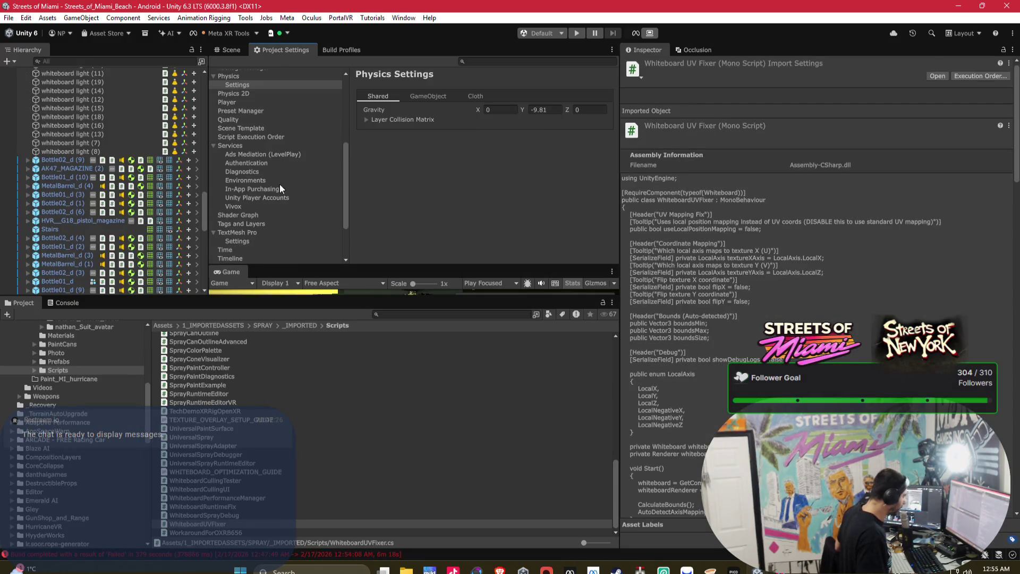
left_click(241, 102)
left_click(514, 166)
type("*********")
key("Tab")
key("Tab")
type("*********")
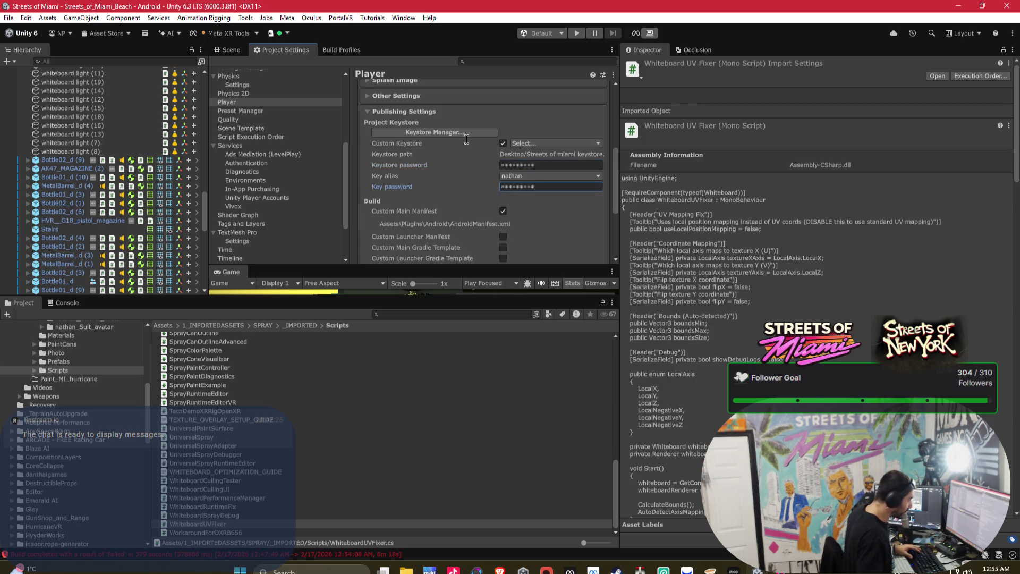
Rebuild the Android APK, replacing Streets of Miami_alpha_test_DONOTRELEASE.apk.
left_click(341, 50)
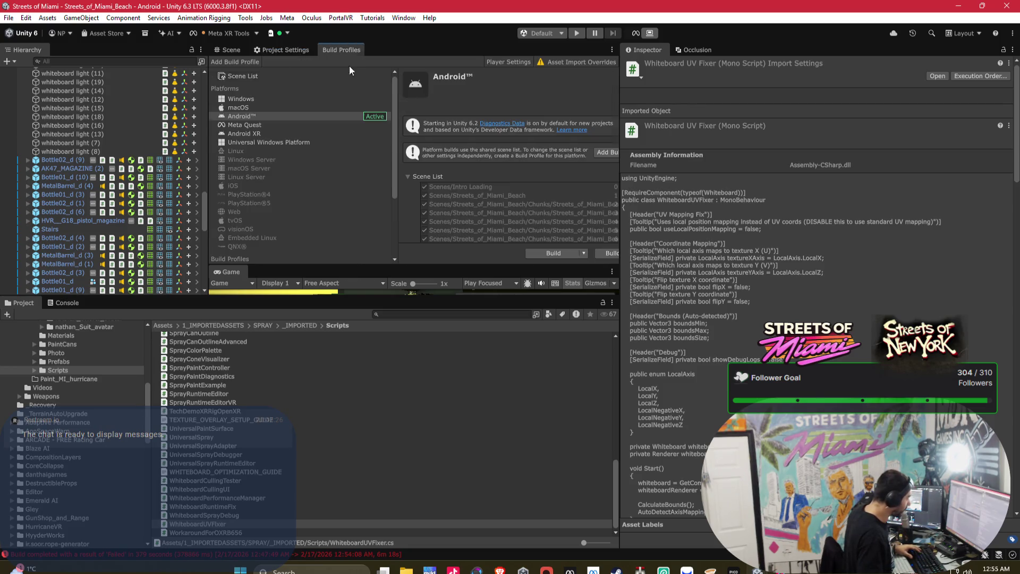
left_click(548, 253)
left_click(537, 390)
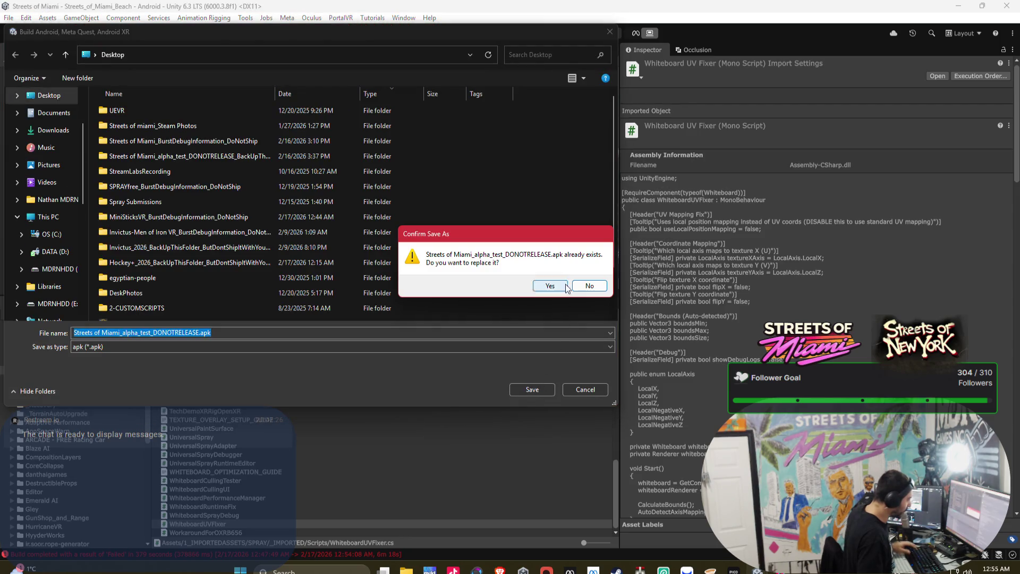
left_click(558, 287)
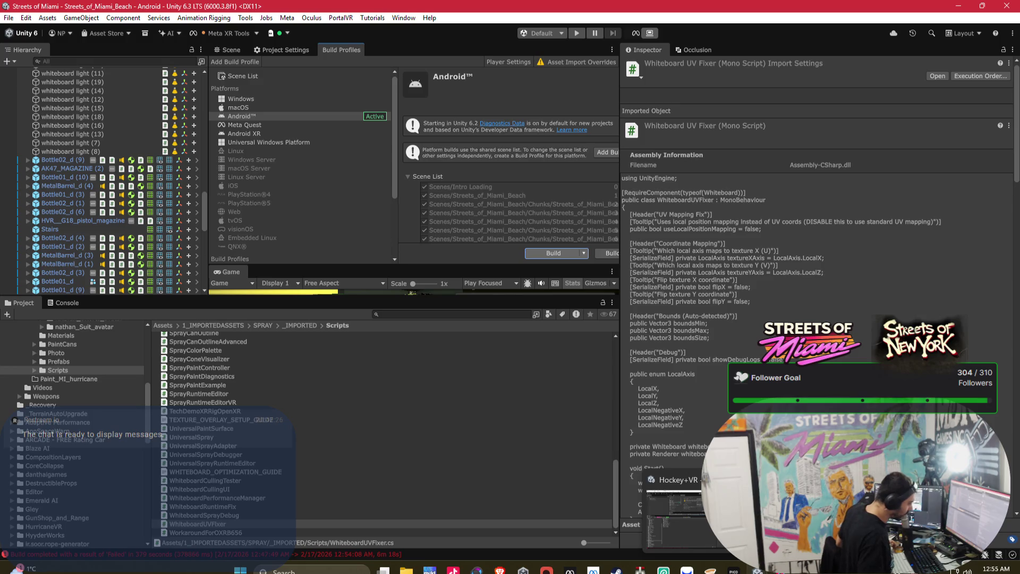
left_click(675, 520)
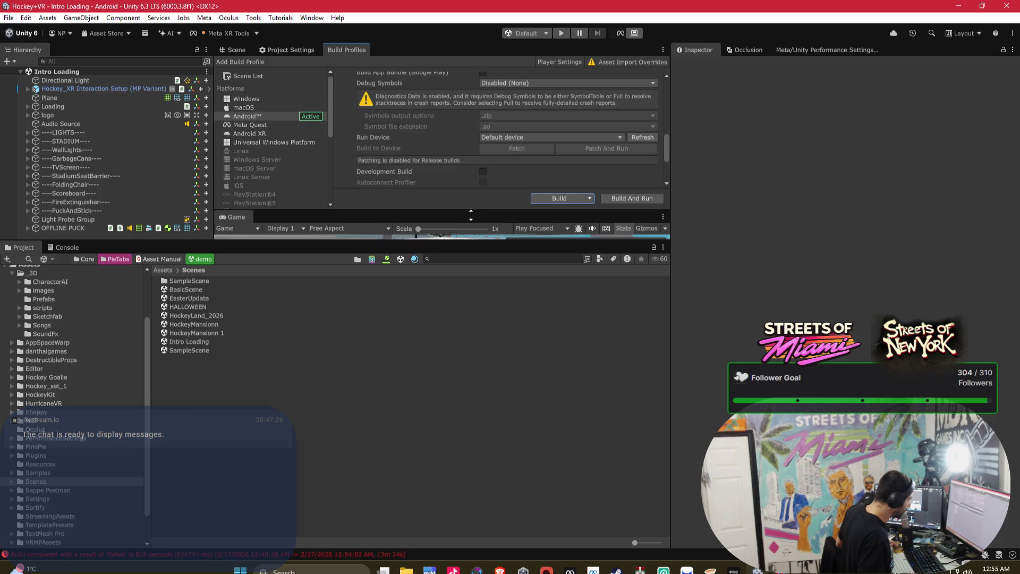
Resize the editor panels and select URP-Performant in the VRMPAssets/Settings folder.
left_click_drag(434, 242, 436, 414)
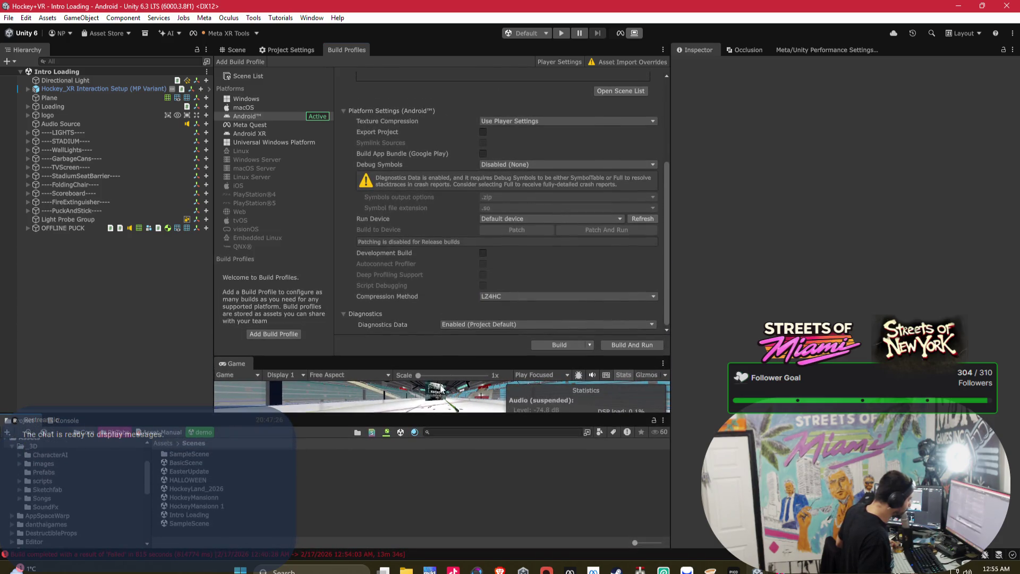
left_click_drag(447, 359, 469, 237)
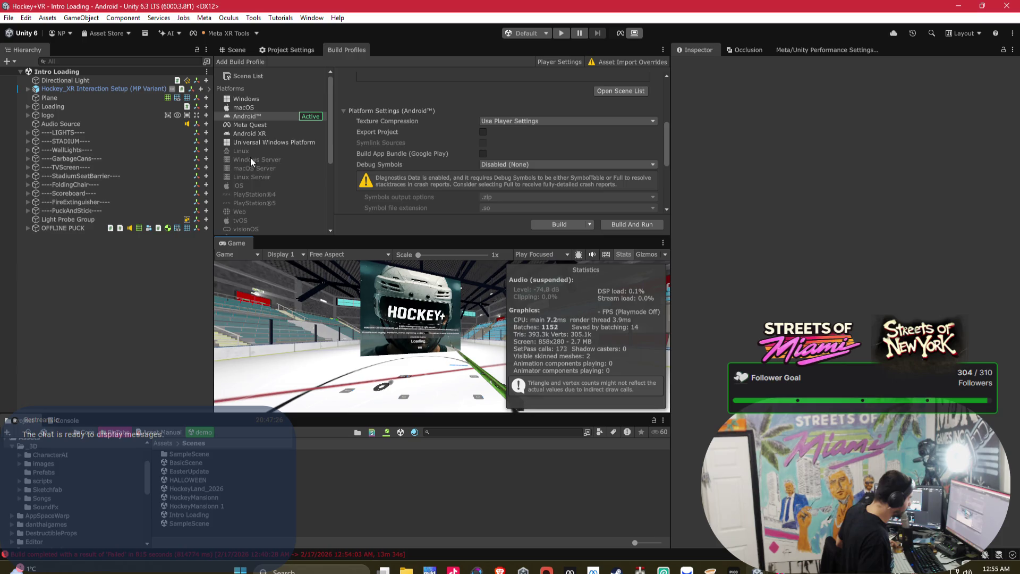
left_click(290, 50)
scroll(278, 182, "down", 2)
scroll(79, 515, "down", 10)
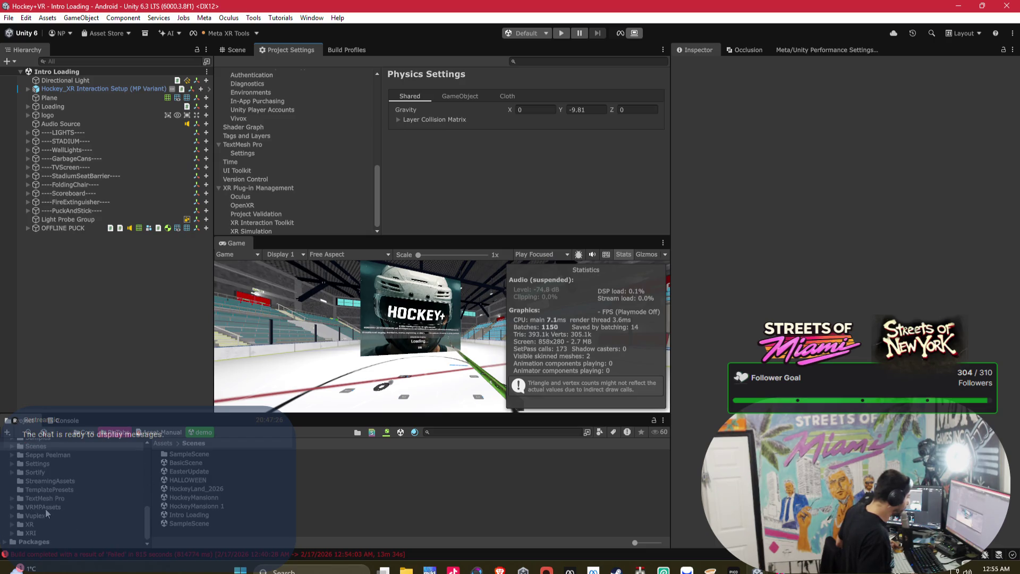
left_click(53, 508)
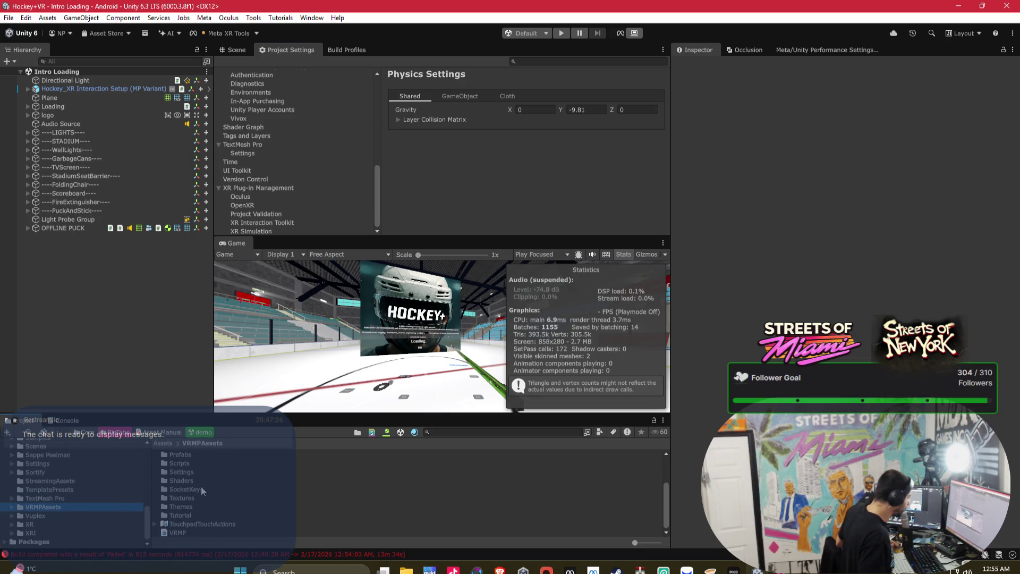
double_click(189, 473)
left_click(212, 463)
left_click(214, 471)
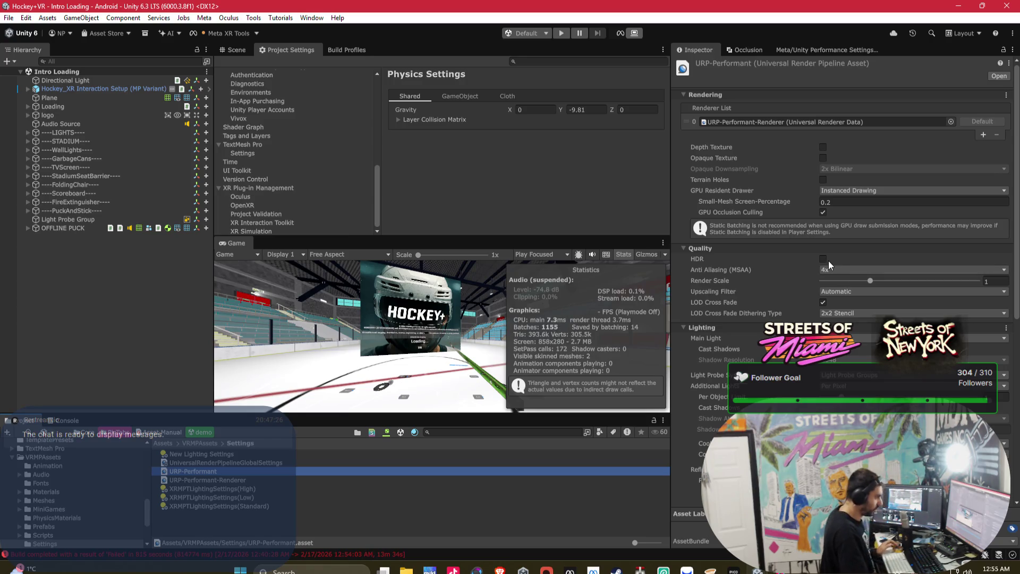
Toggle Cast Shadows and change Small-Mesh Screen-Percentage from 0.2 to 0.1.
left_click(823, 349)
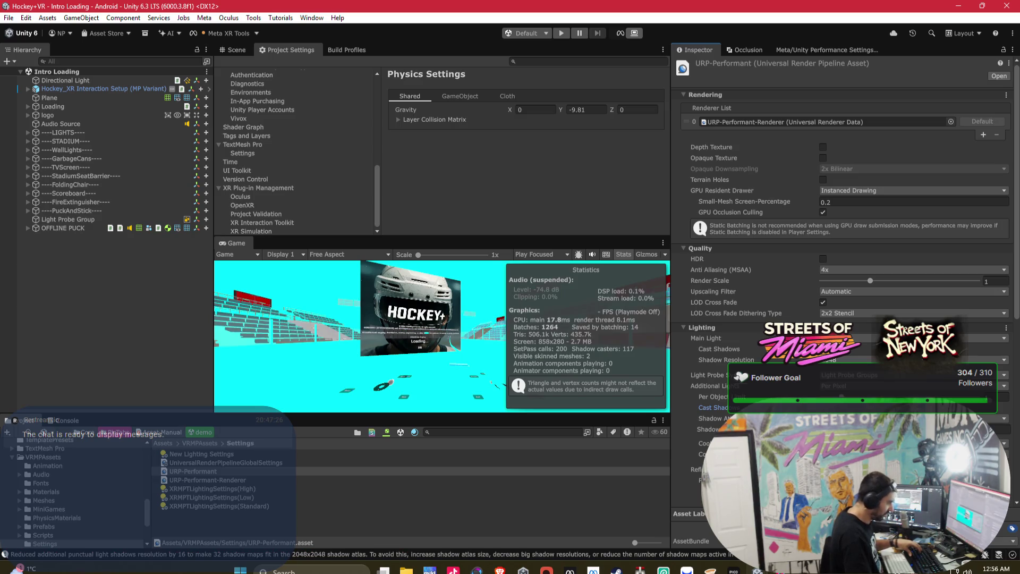
left_click(843, 204)
left_click(843, 204)
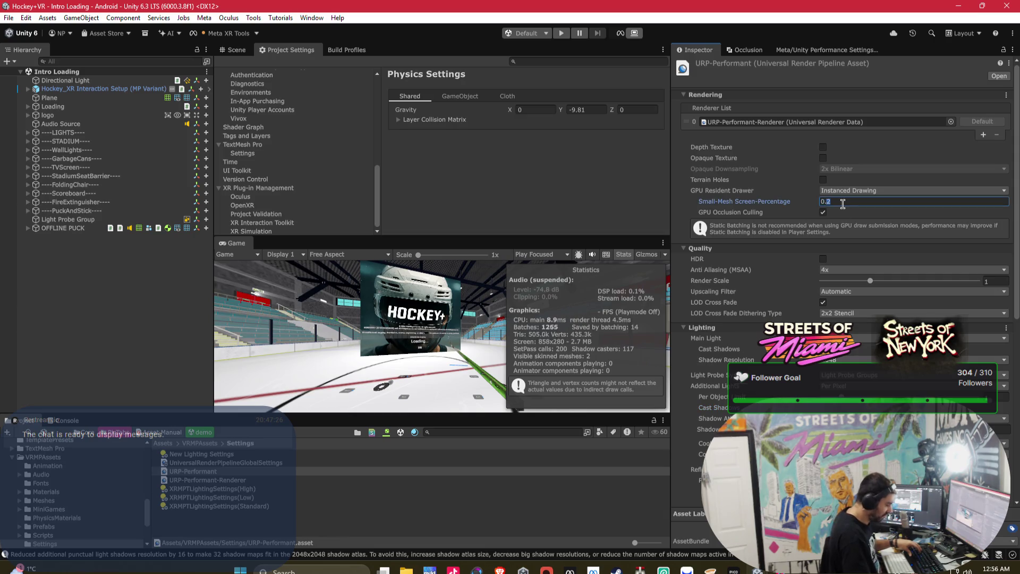
type("1")
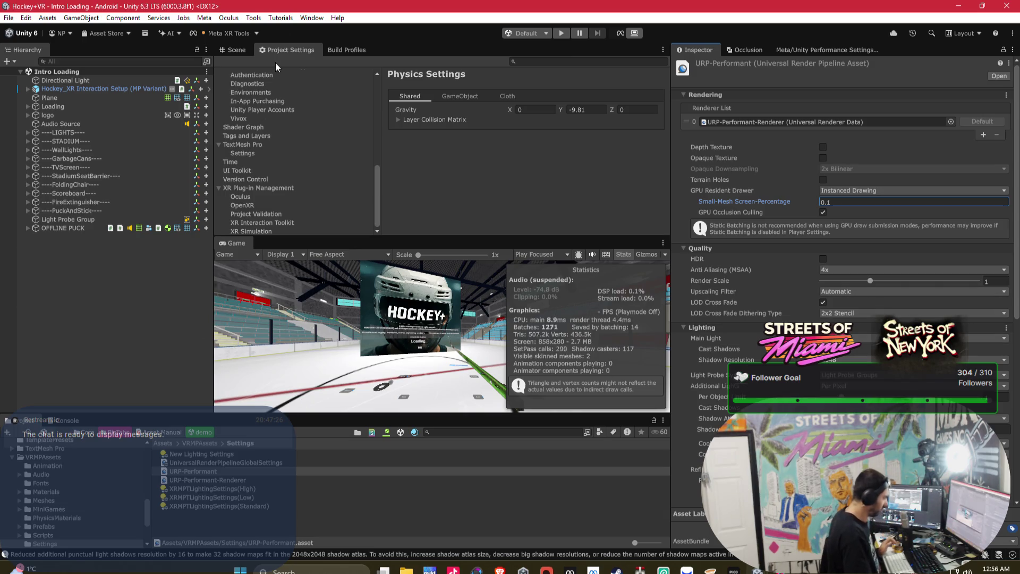
left_click(318, 17)
In the Light Explorer, set every scene light to Mixed mode.
mouse_move(361, 206)
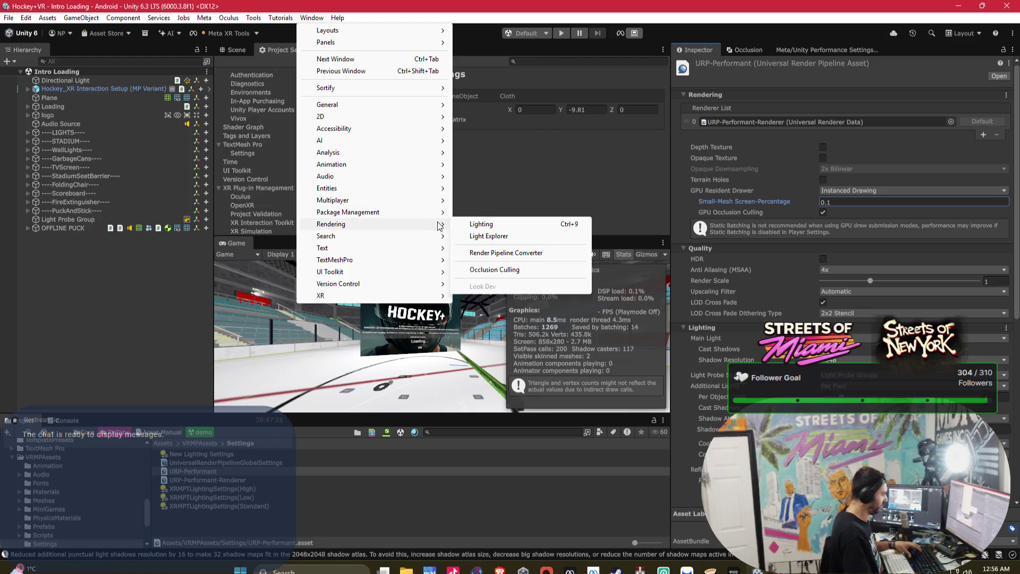
mouse_move(425, 224)
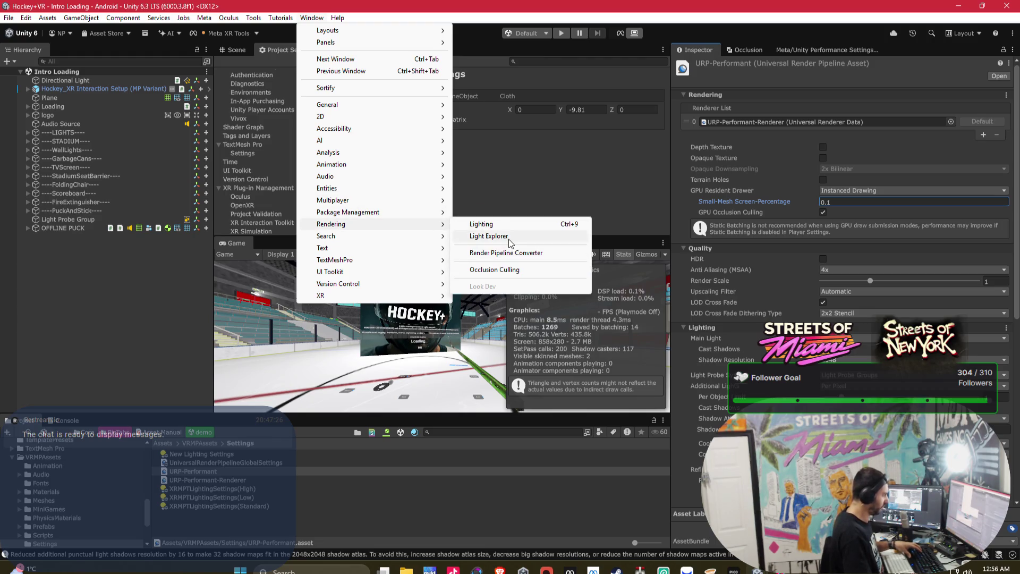
left_click(509, 236)
left_click(613, 315)
key("ctrl+a")
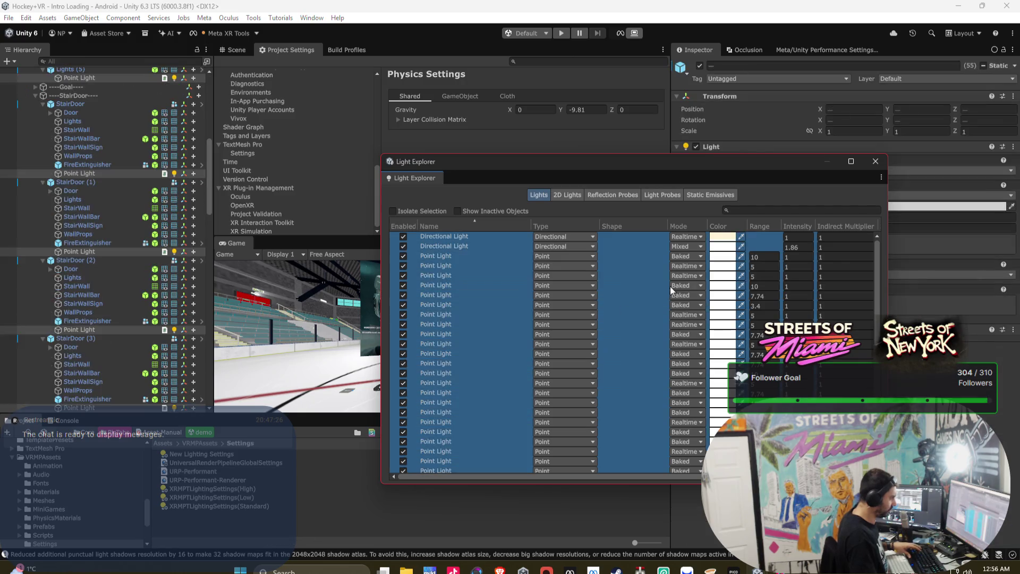
left_click(687, 237)
left_click(698, 273)
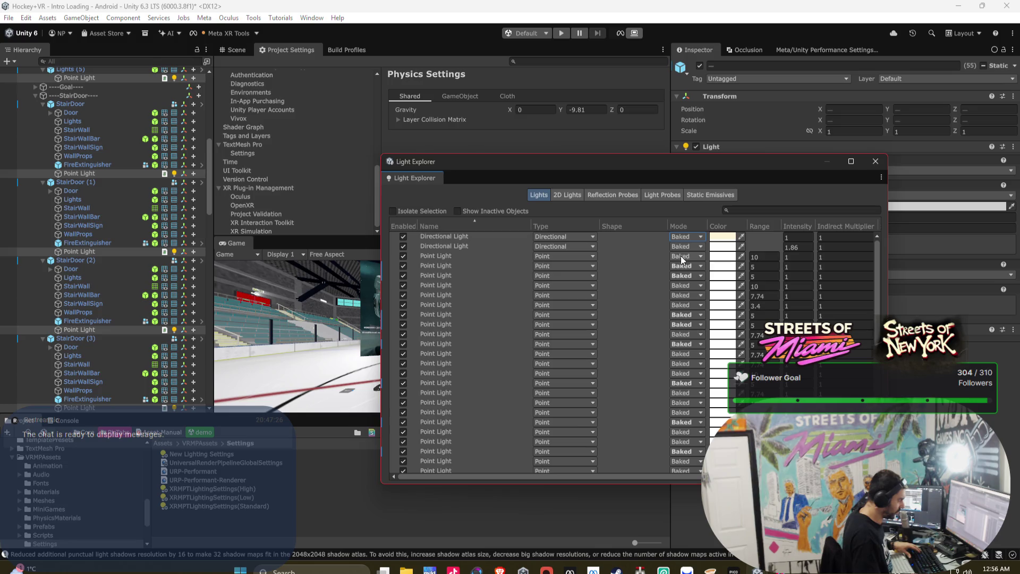
left_click(681, 238)
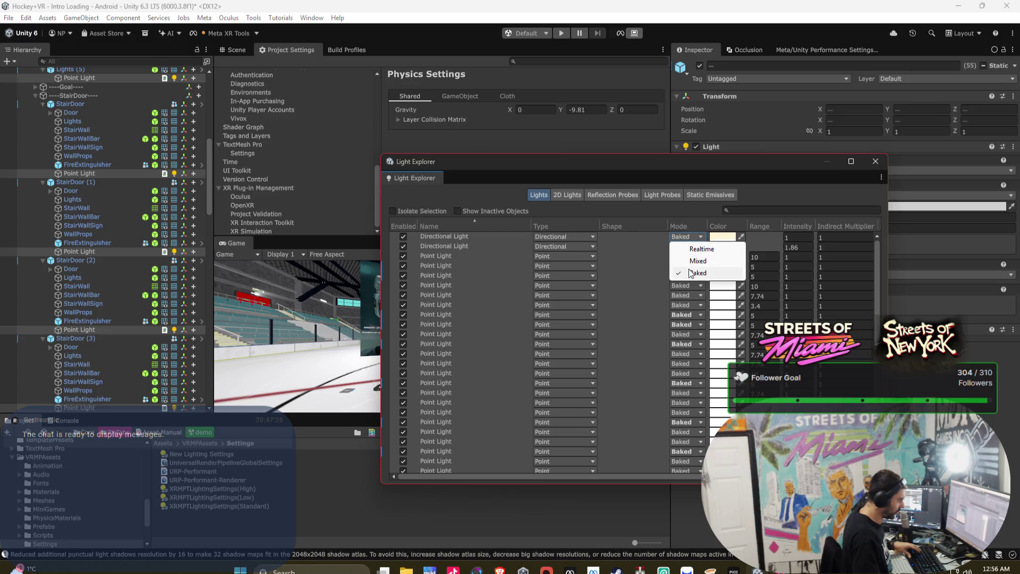
left_click(698, 261)
Switch both Directional Lights to Realtime mode.
left_click(442, 237)
left_click(439, 247, "shift")
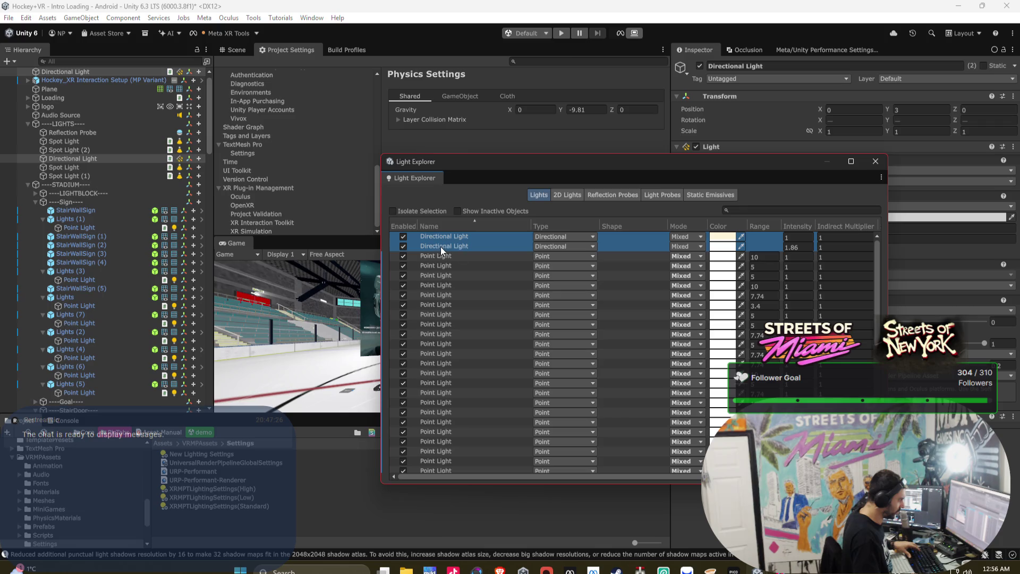
left_click(682, 239)
left_click(701, 248)
left_click_drag(627, 476, 686, 476)
Give all lights Hard Shadows and close the Light Explorer.
left_click(559, 246)
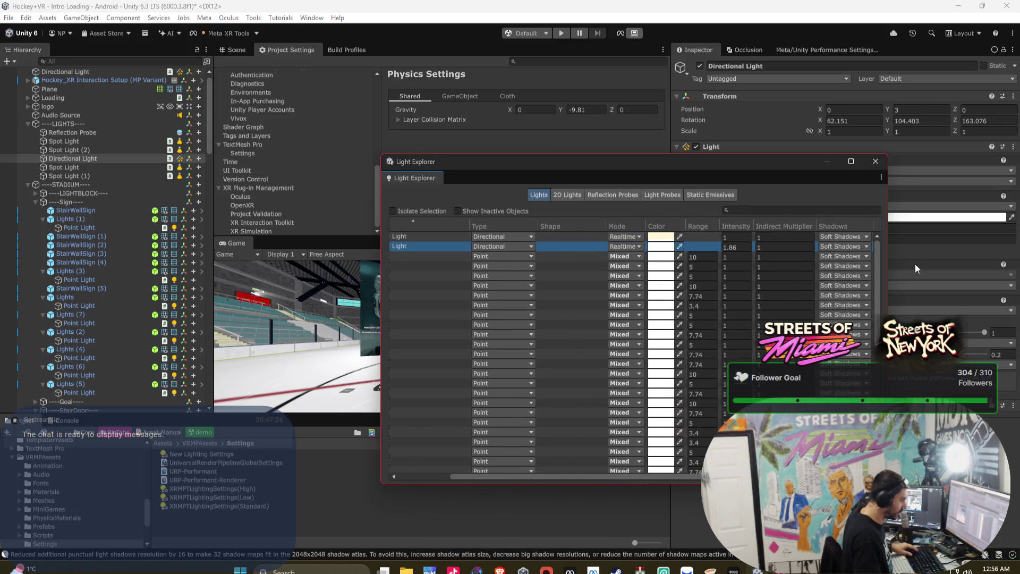
key("ctrl+a")
left_click(843, 236)
left_click(850, 260)
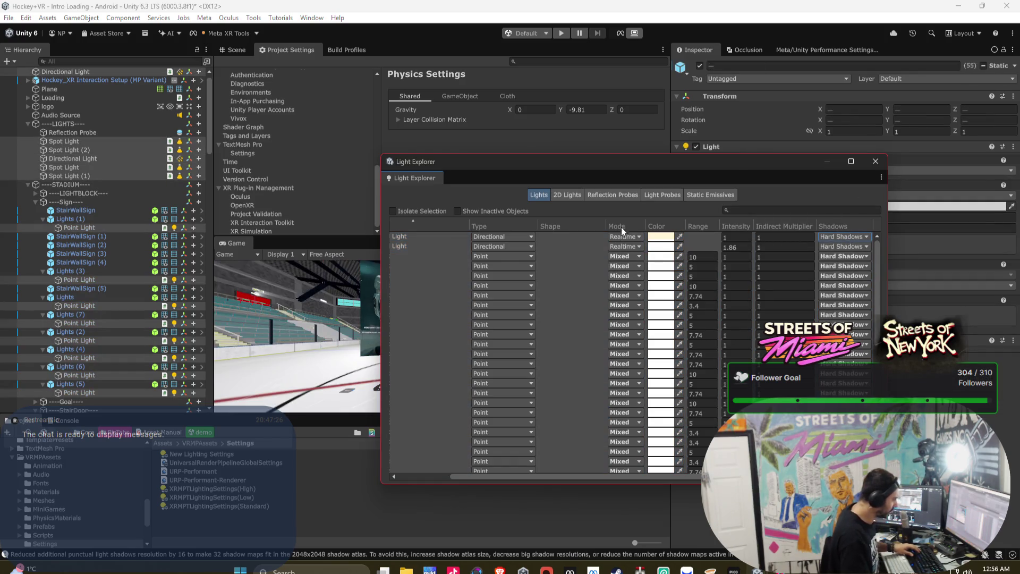
left_click(875, 161)
Reselect URP-Performant and enter 150 as the shadow Max Distance.
left_click(193, 471)
left_click(914, 343)
type("150")
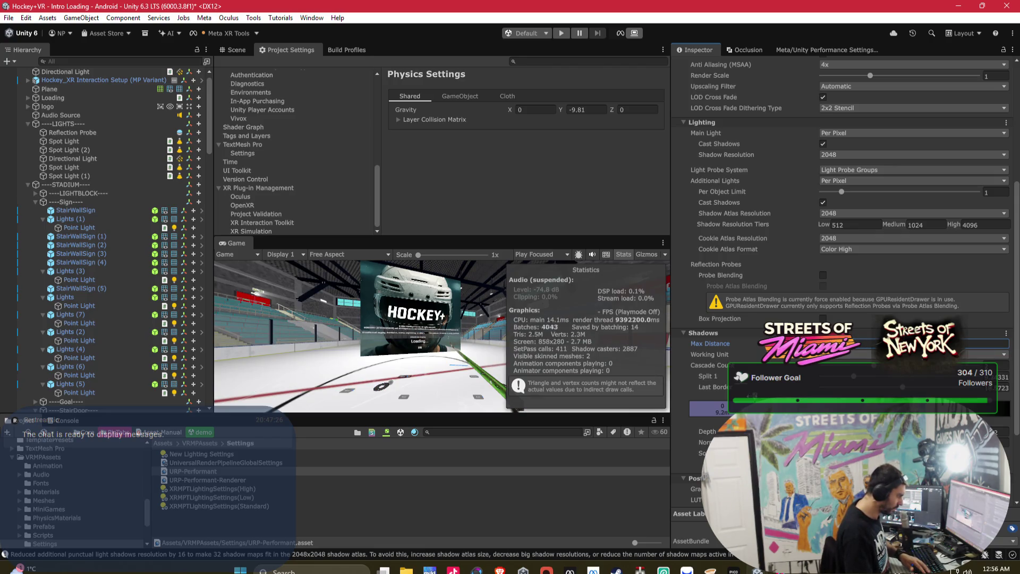
Set the shadow Max Distance to 20, after trying 150 and 15.
key("Return")
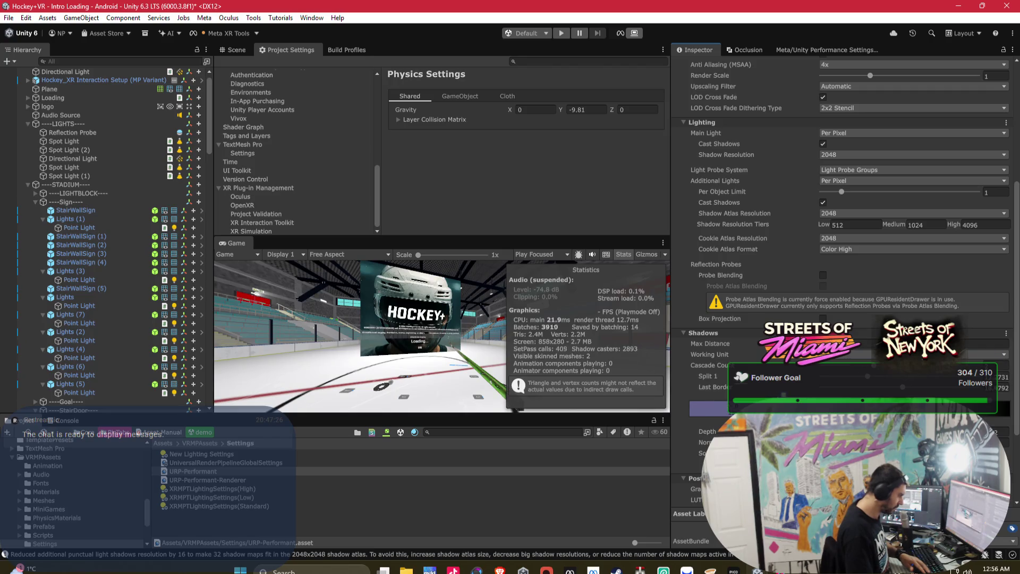
left_click(993, 362)
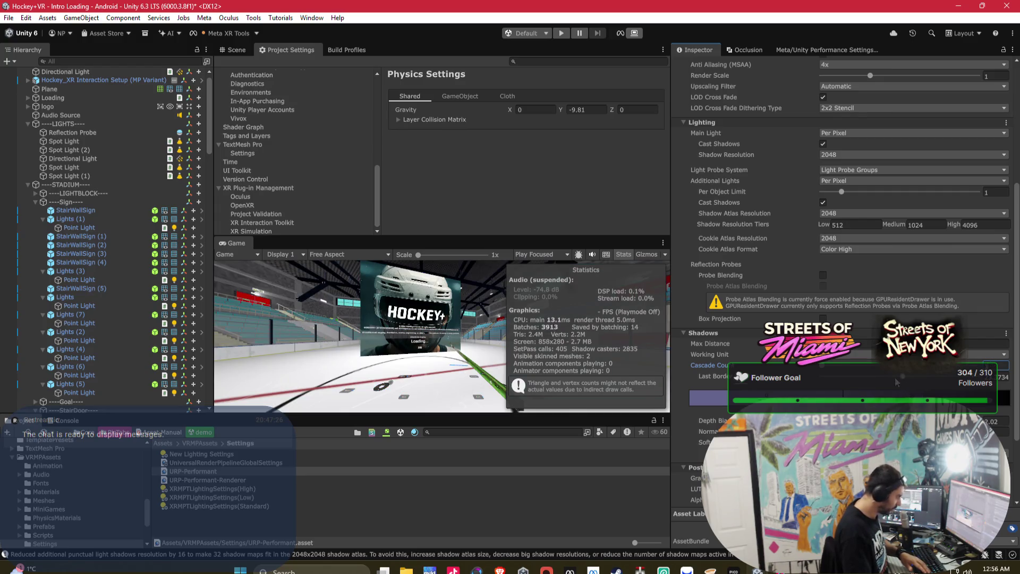
key("Return")
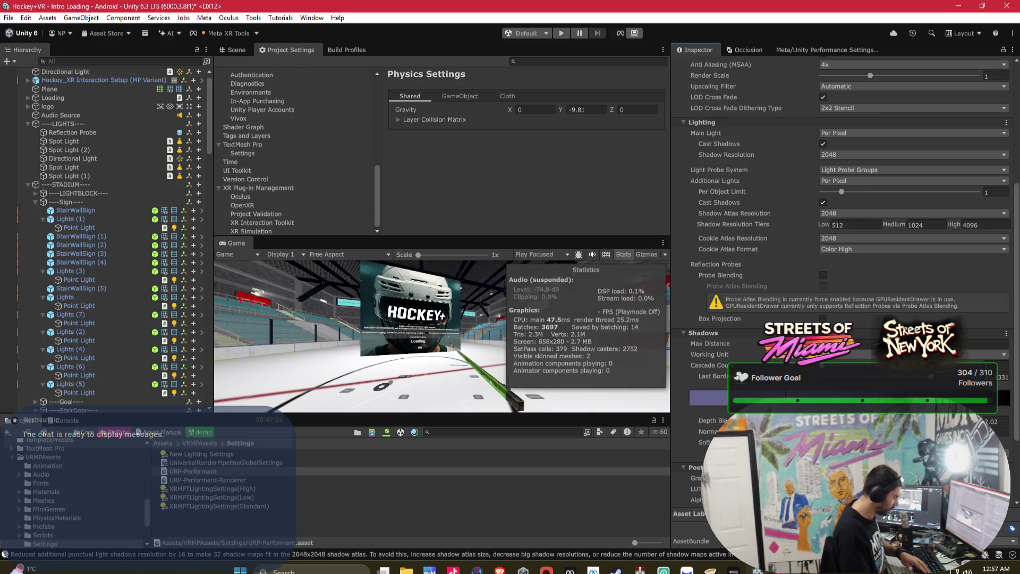
left_click(862, 345)
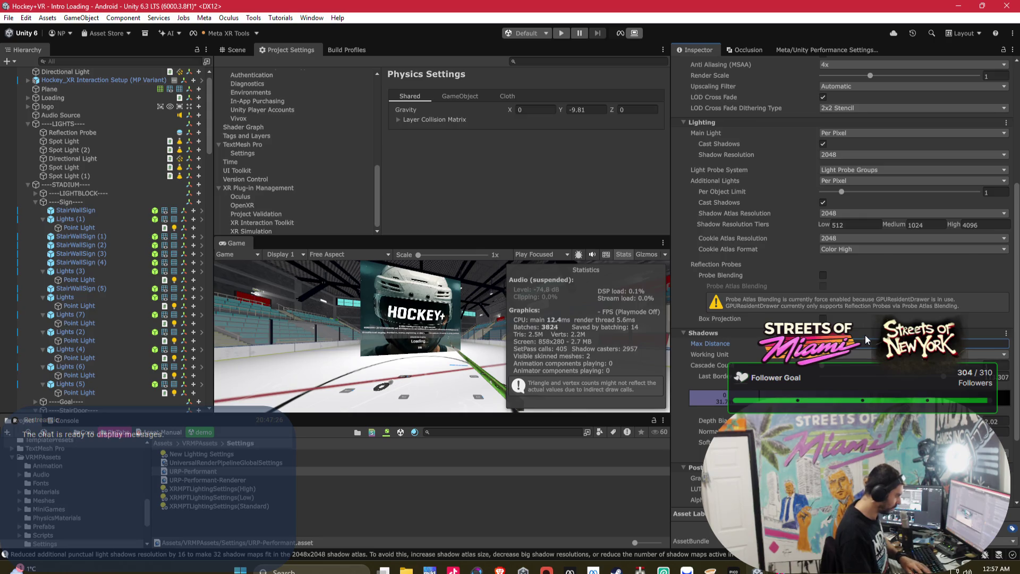
left_click(865, 335)
left_click(833, 361)
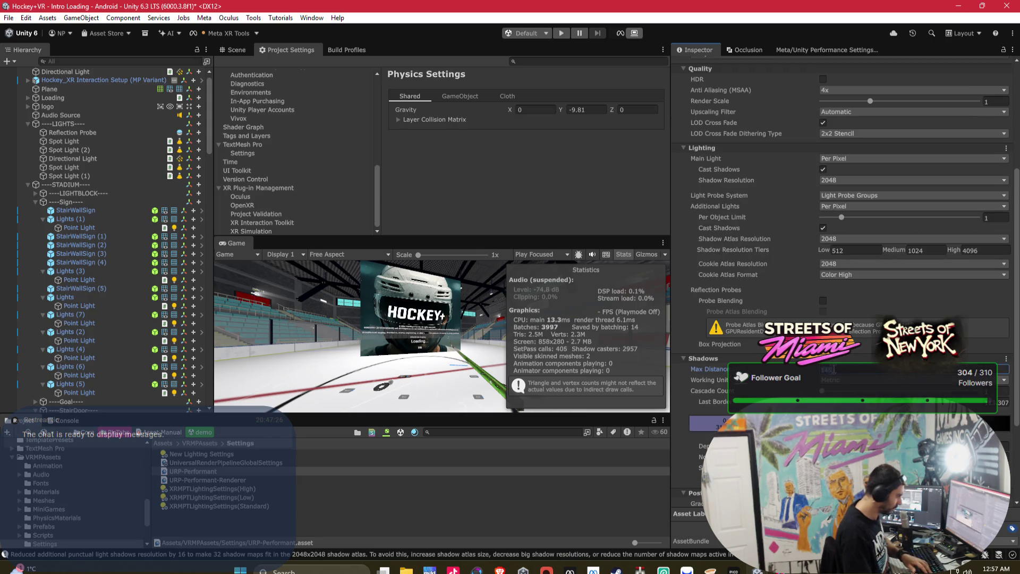
type("15")
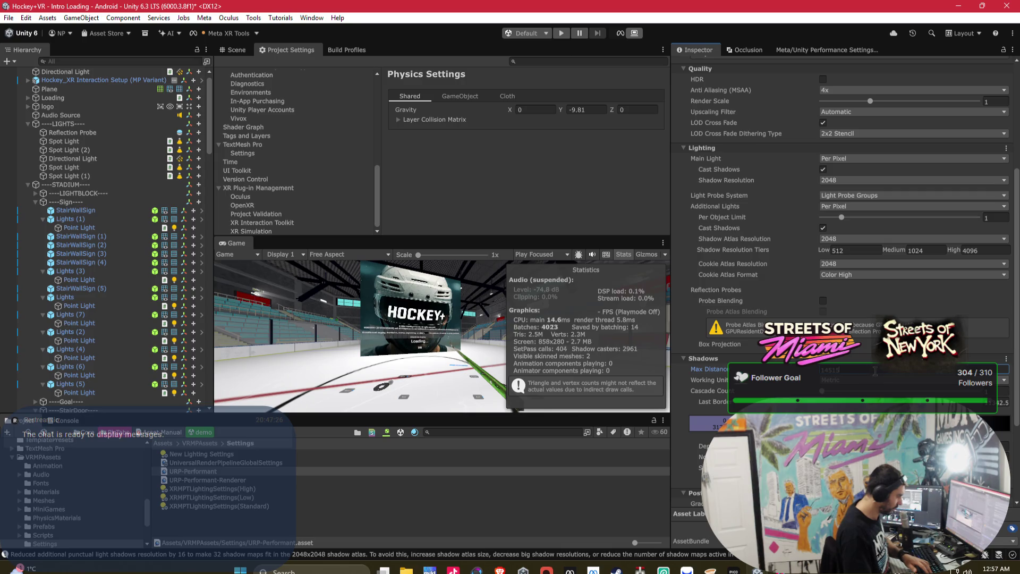
key("ctrl+a")
type("15")
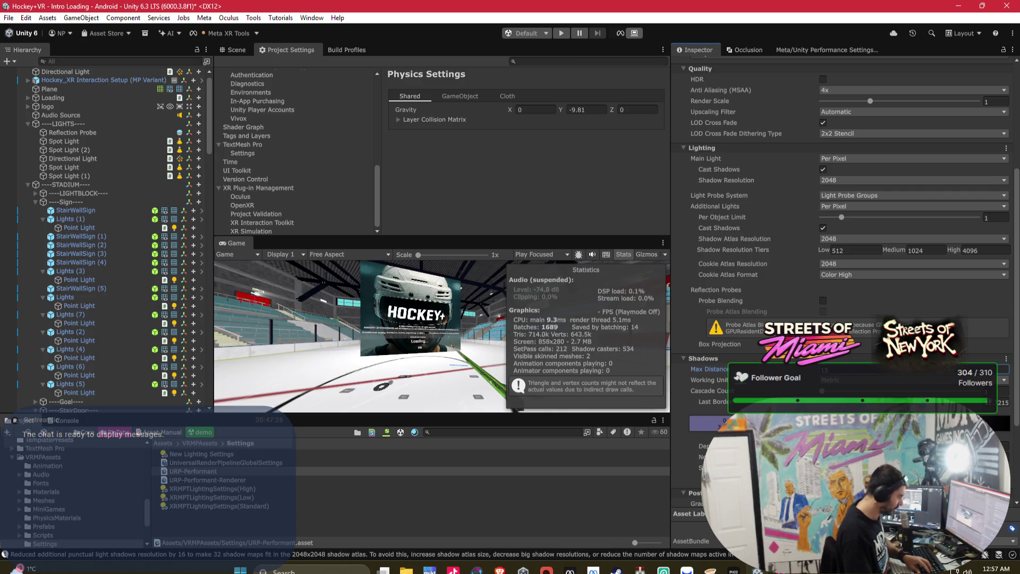
key("Return")
left_click(832, 369)
type("20")
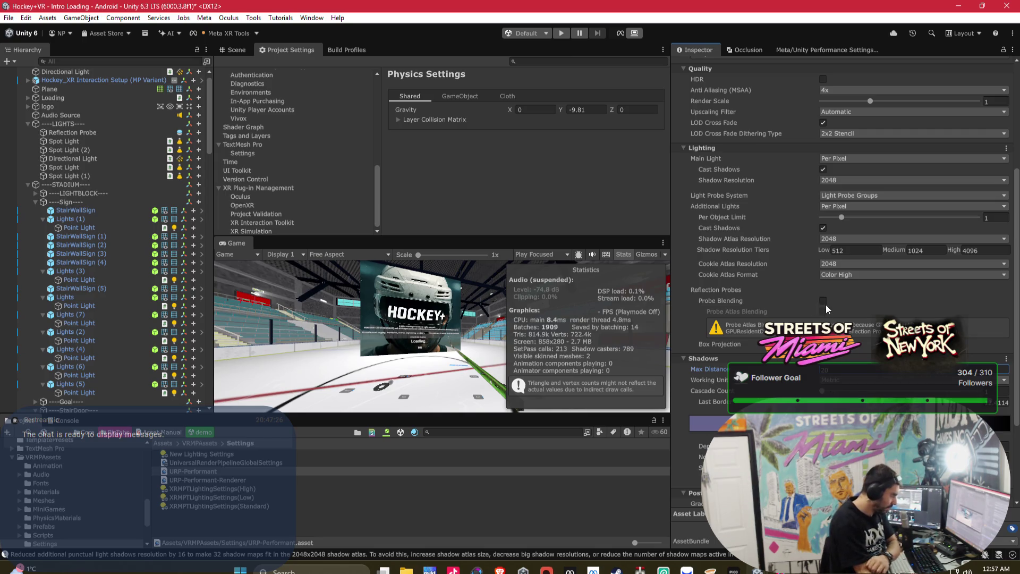
Turn off Additional Lights shadow casting, toggling main light shadows to compare.
left_click(823, 228)
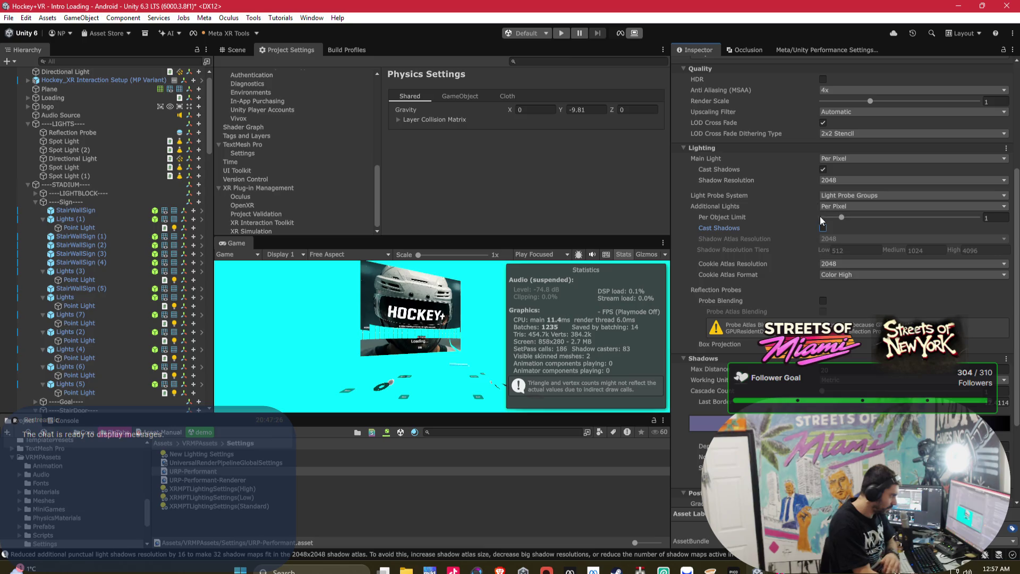
left_click(823, 170)
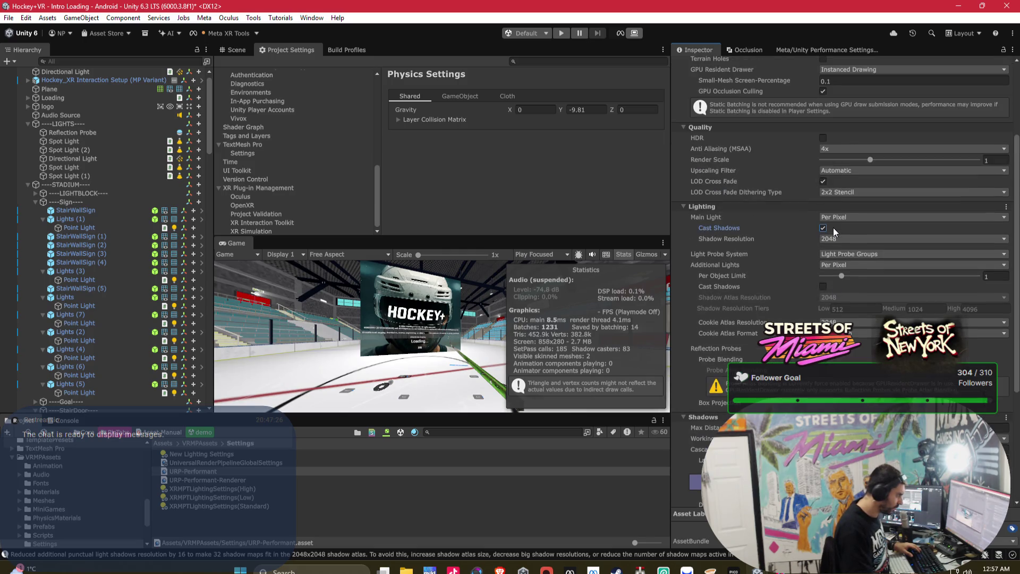
scroll(869, 309, "down", 5)
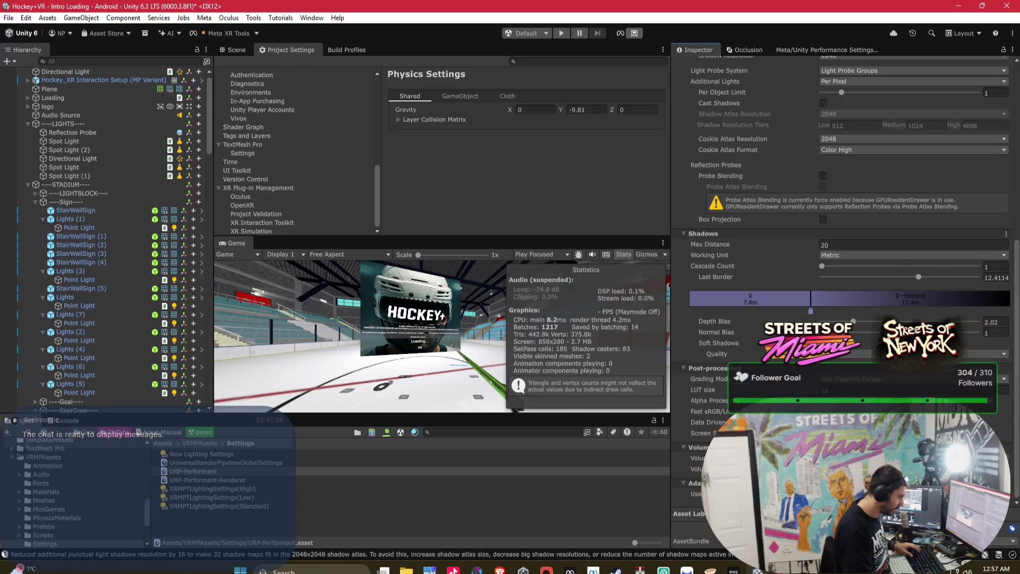
scroll(837, 270, "up", 7)
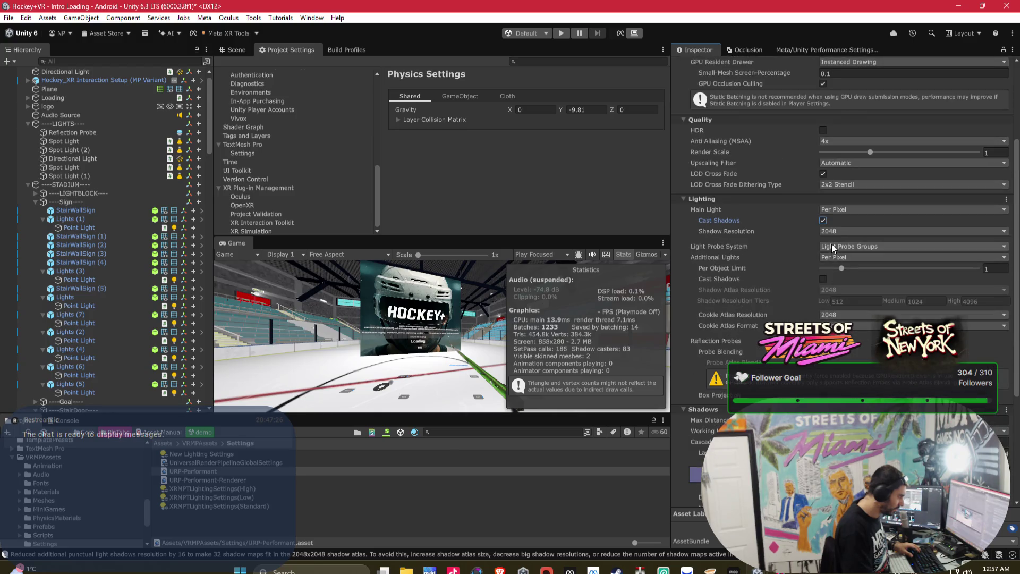
Set main light Shadow Resolution to 1024 and Per Object Limit to 0.
left_click(833, 232)
left_click(849, 256)
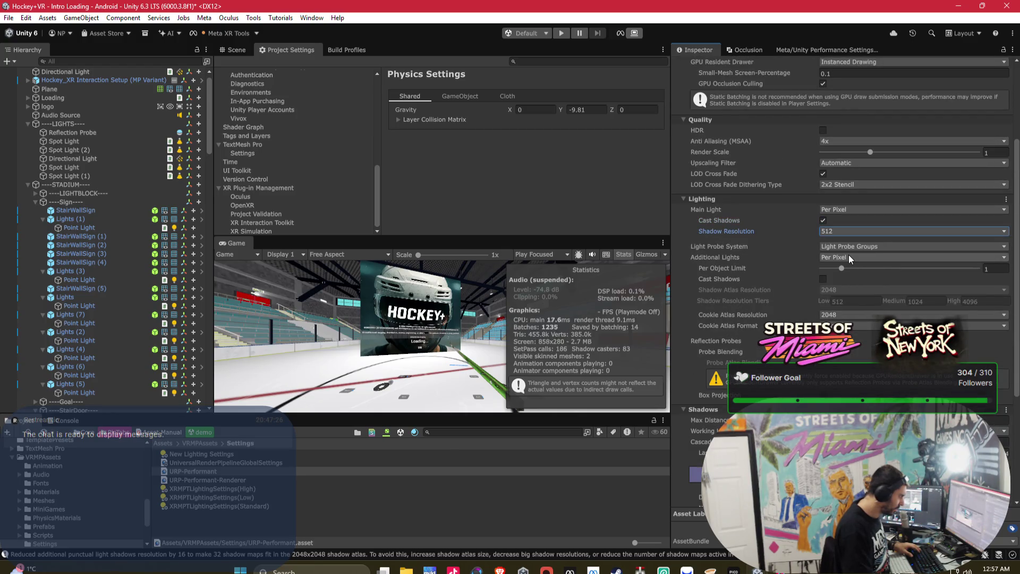
left_click(837, 229)
left_click(846, 267)
scroll(854, 270, "down", 3)
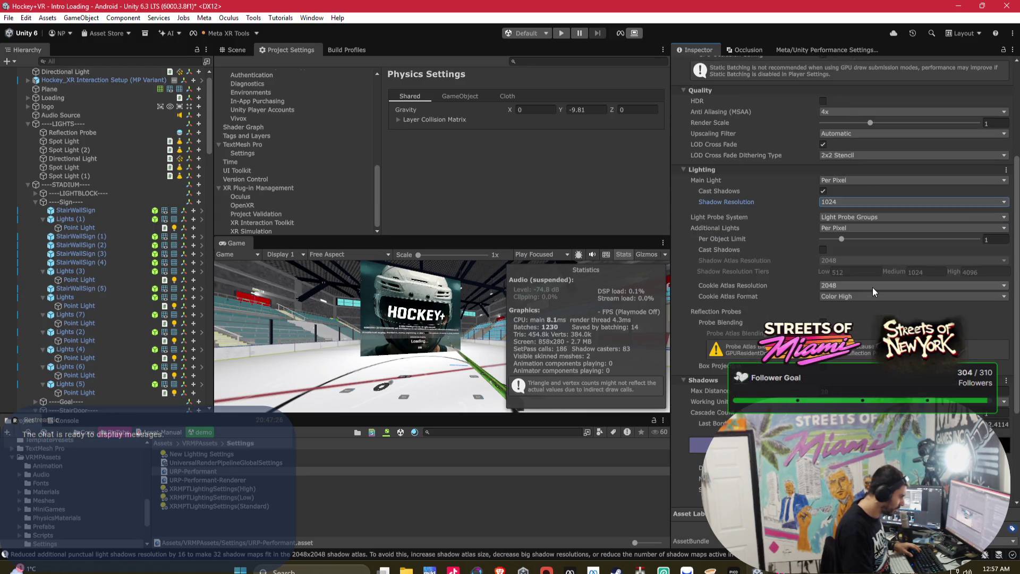
left_click_drag(841, 209, 824, 210)
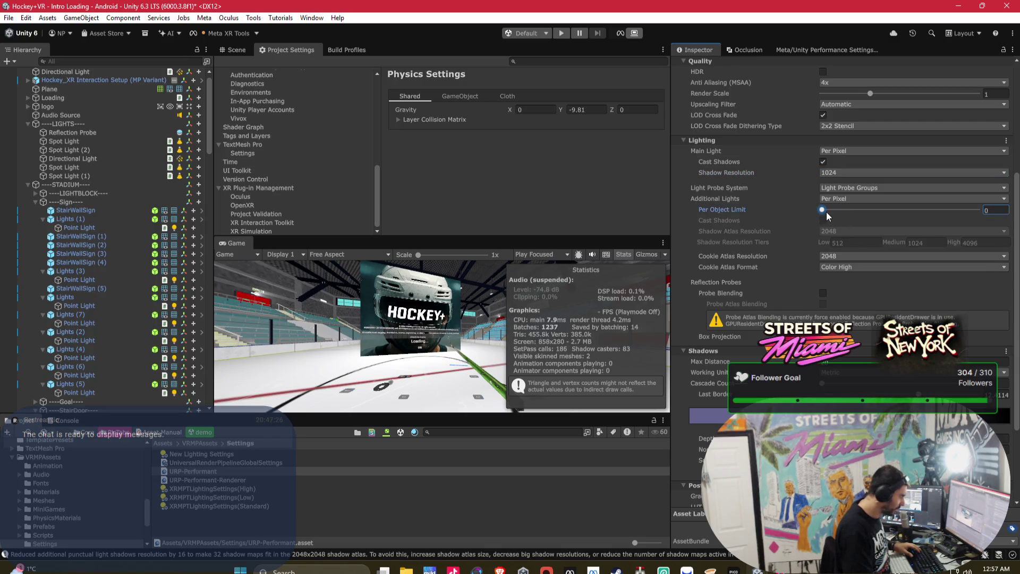
scroll(827, 212, "up", 2)
scroll(846, 206, "up", 1)
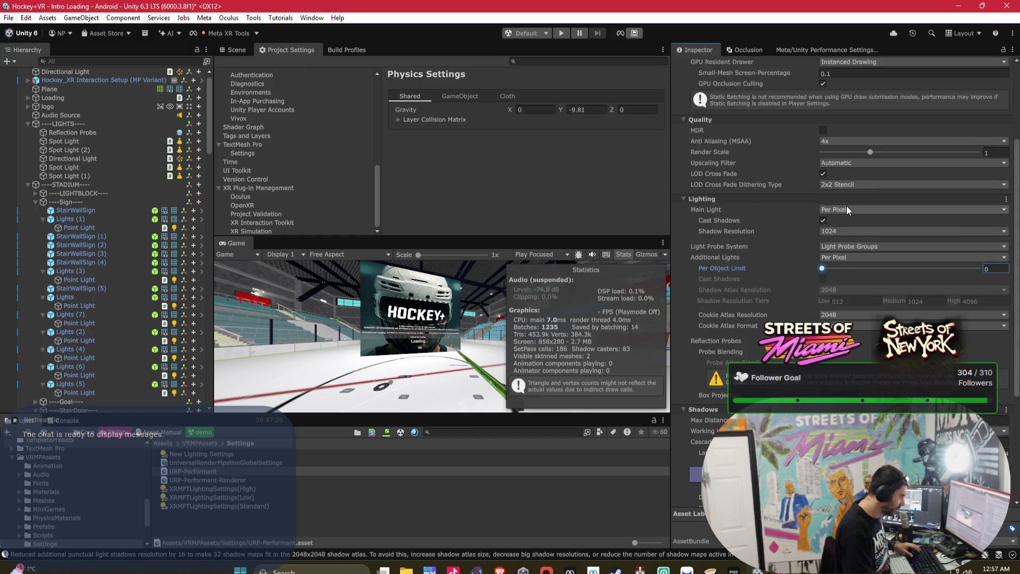
Toggle main light shadows off and back on to compare.
left_click(844, 231)
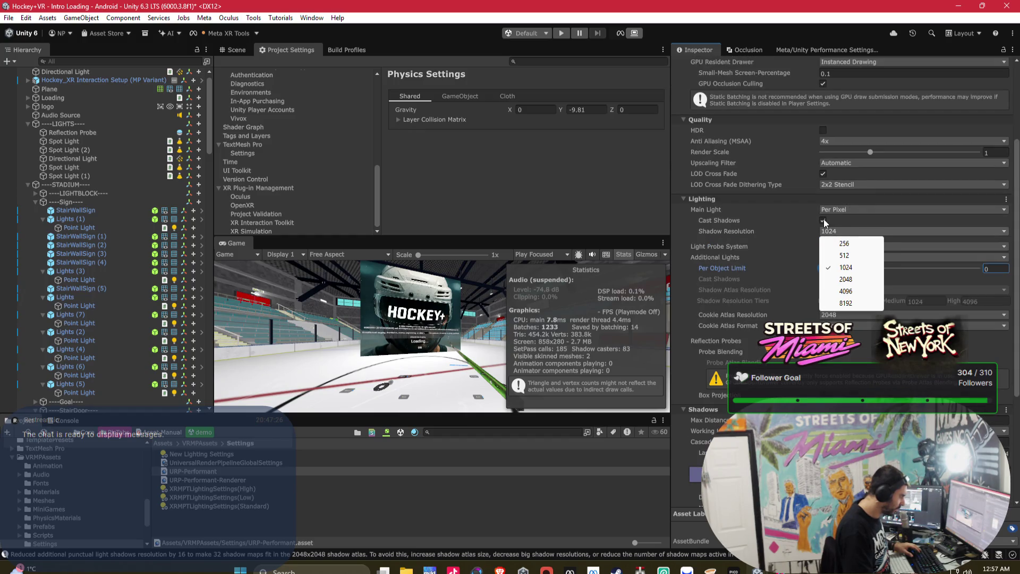
left_click(824, 220)
left_click(824, 220)
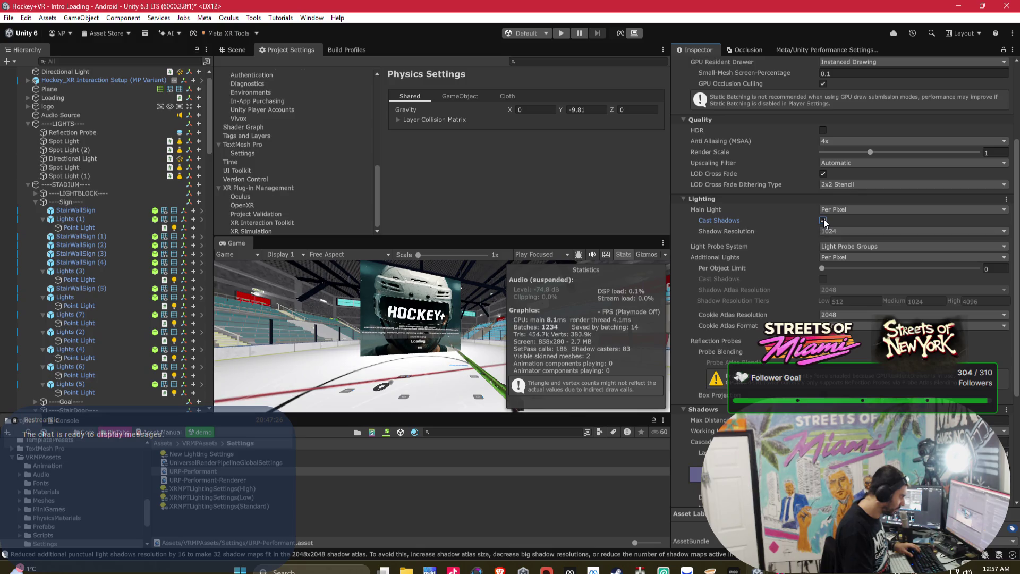
scroll(900, 222, "up", 2)
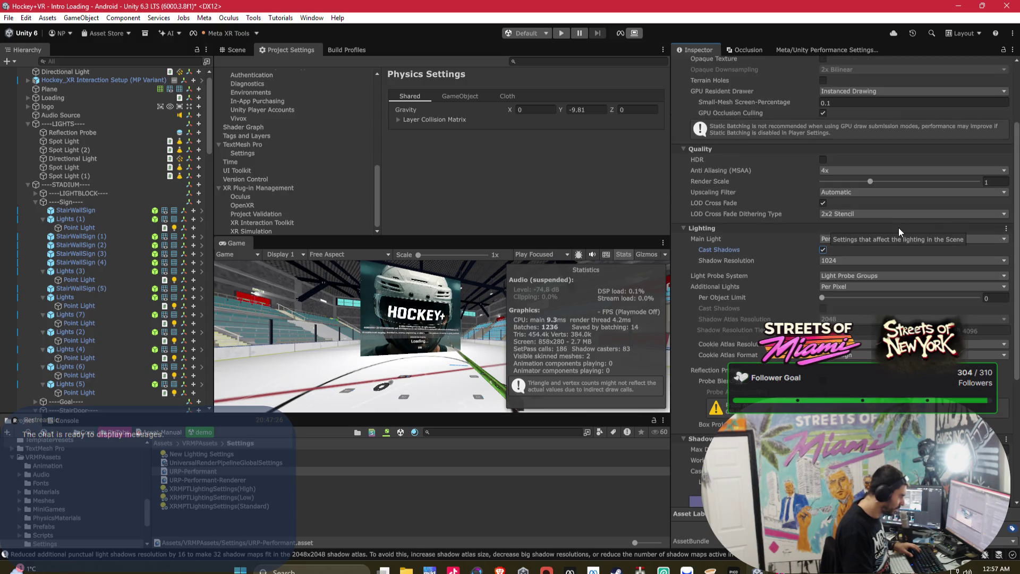
Keep MSAA at 4x after trying 2x, leaving LOD cross-fade dithering at 2x2 Stencil.
left_click(838, 202)
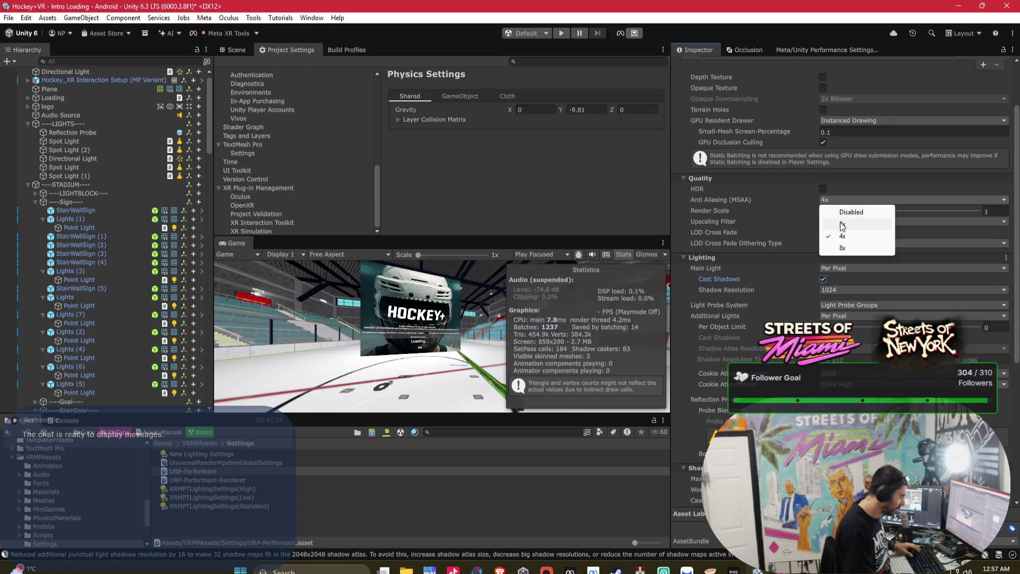
left_click(840, 222)
left_click(833, 201)
left_click(840, 234)
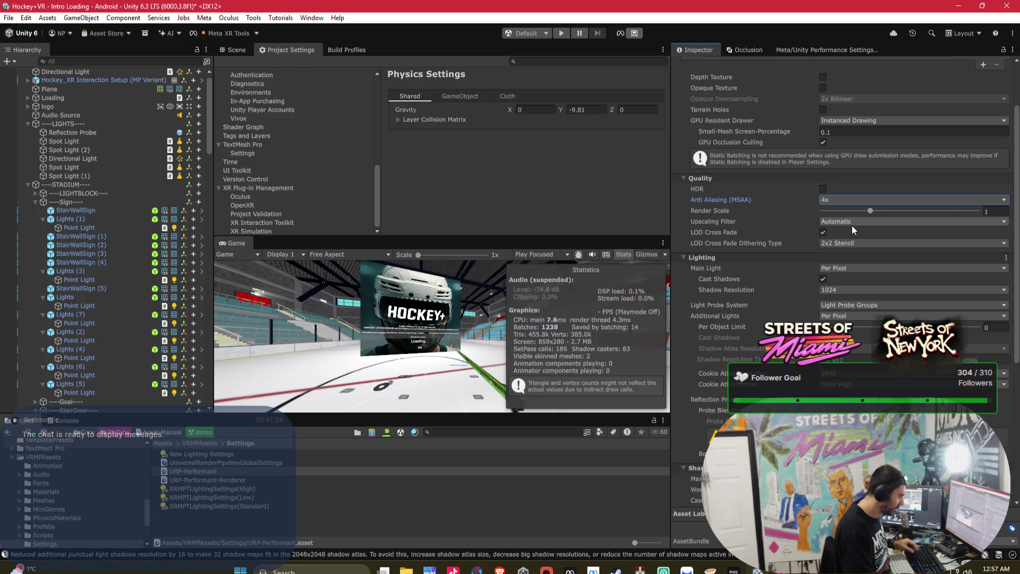
left_click(850, 243)
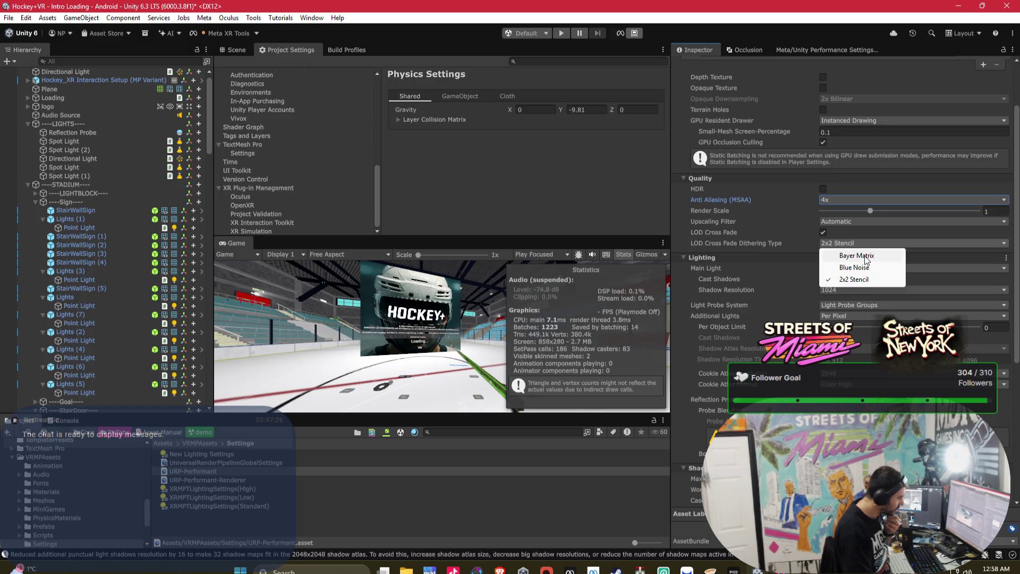
left_click(729, 179)
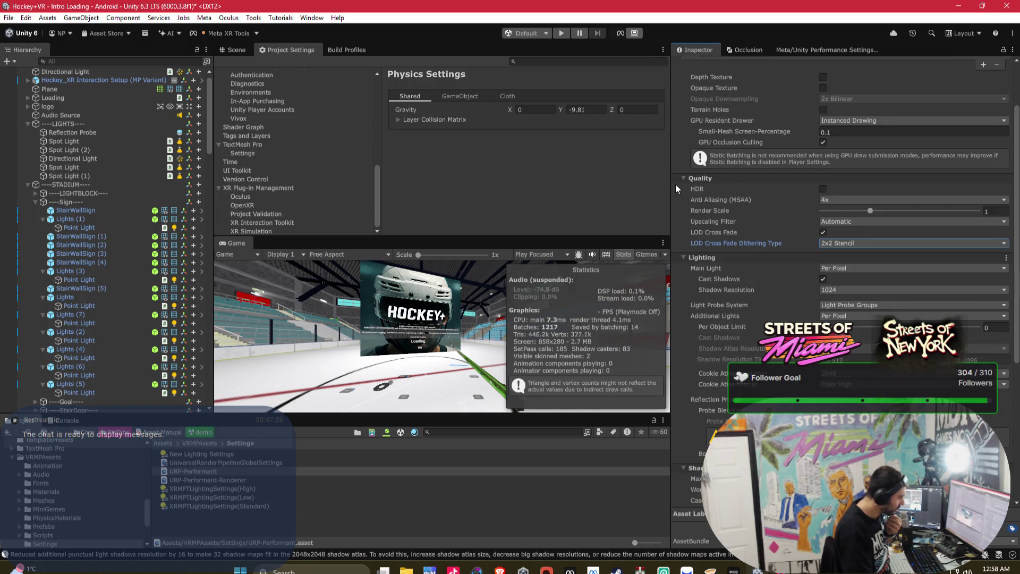
Enable Probe Atlas Blending in the URP-Performant asset.
scroll(751, 234, "down", 2)
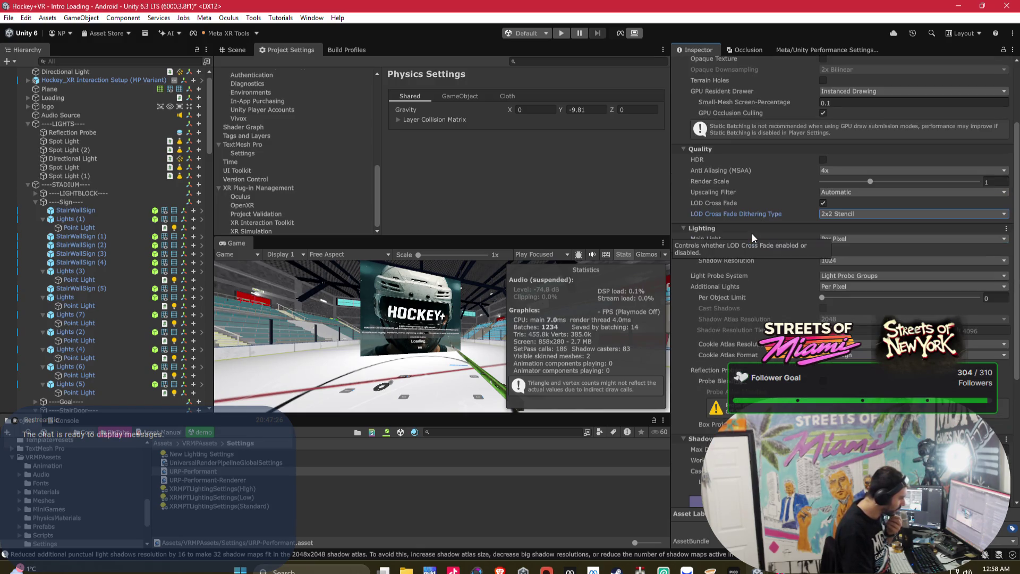
left_click(822, 391)
scroll(869, 395, "down", 2)
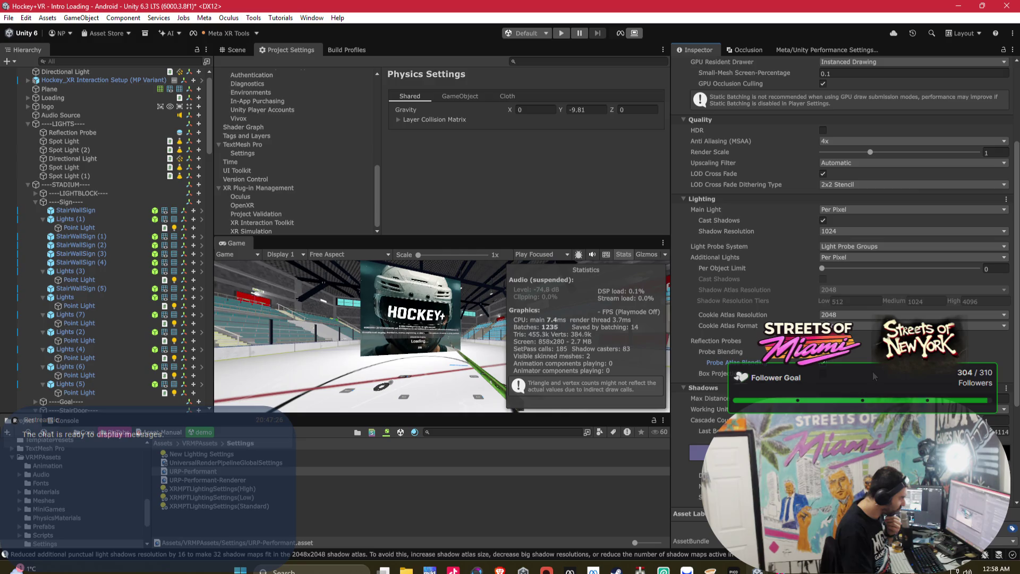
scroll(873, 371, "up", 8)
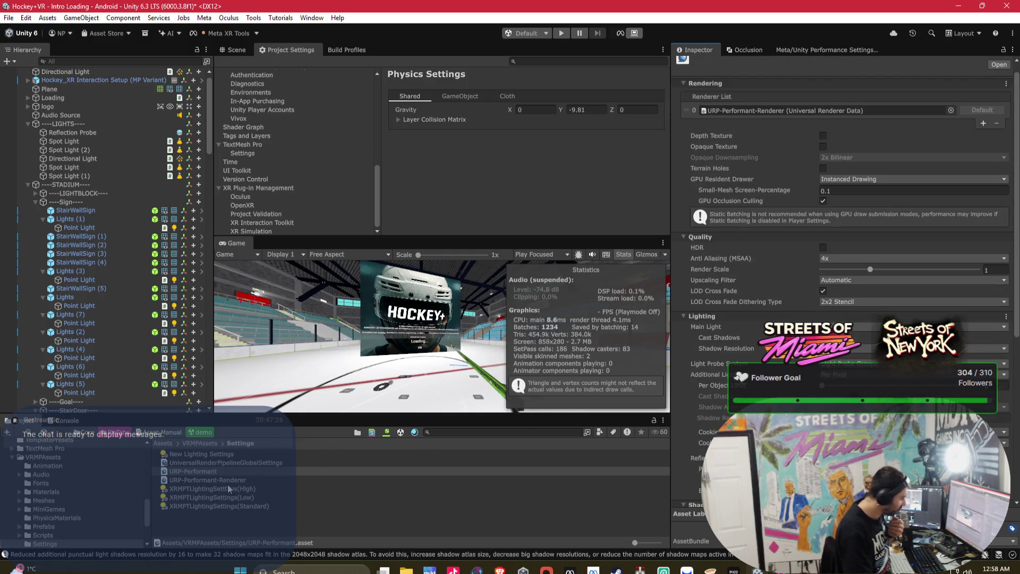
left_click(223, 480)
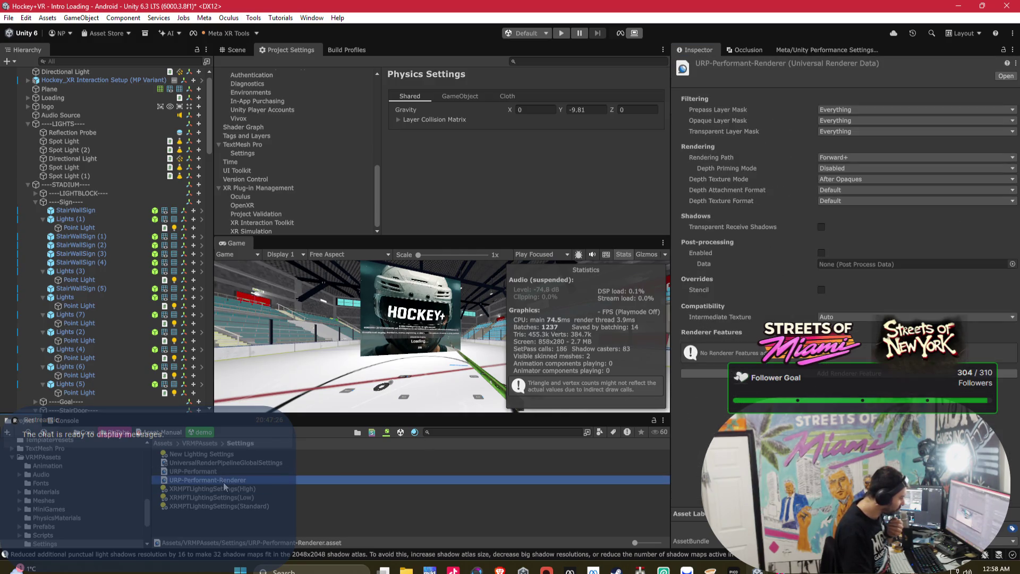
Enable post-processing on the URP-Performant renderer and locate its PostProcessData asset.
left_click(821, 253)
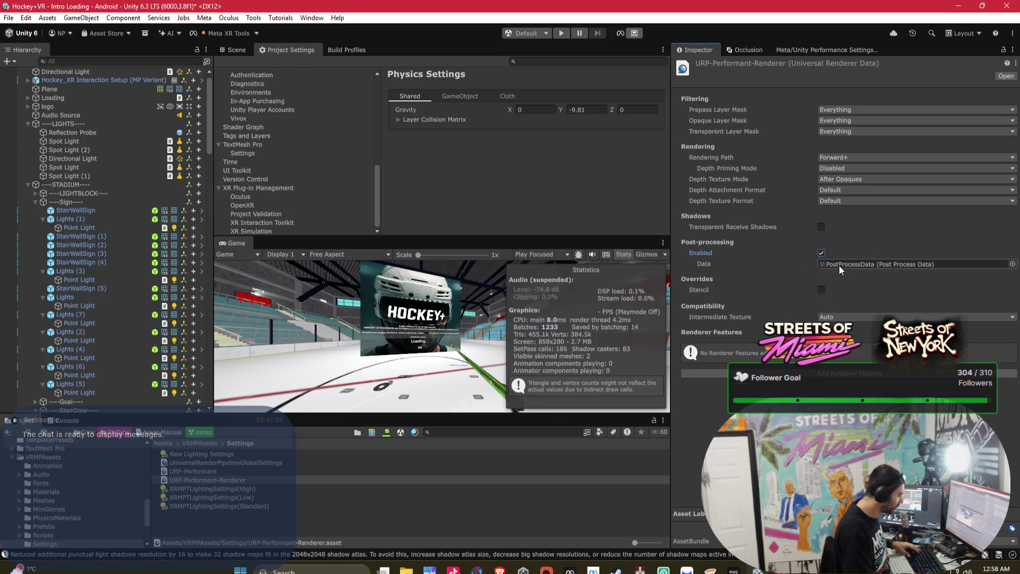
left_click(840, 266)
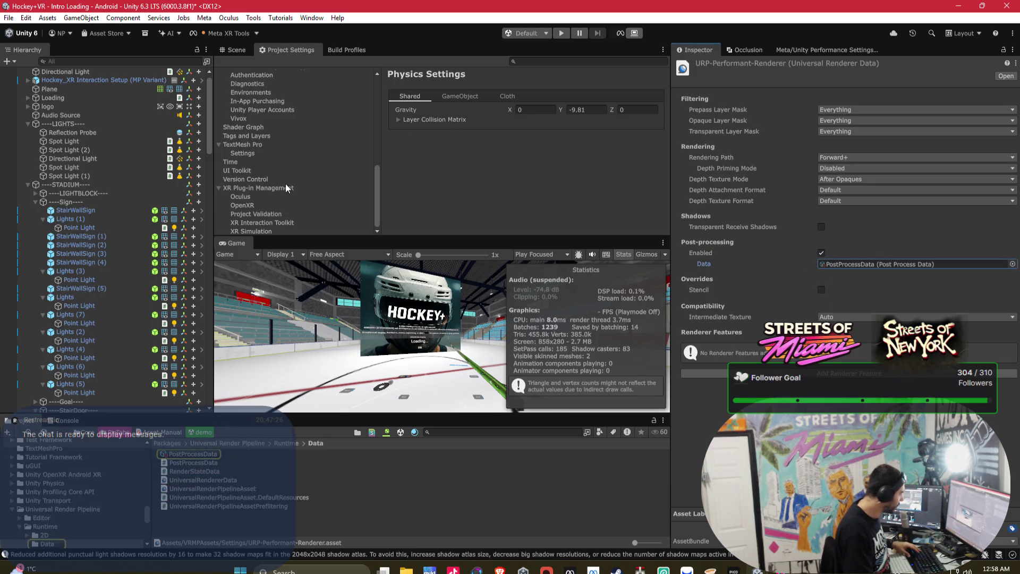
scroll(371, 132, "up", 3)
scroll(350, 158, "up", 6)
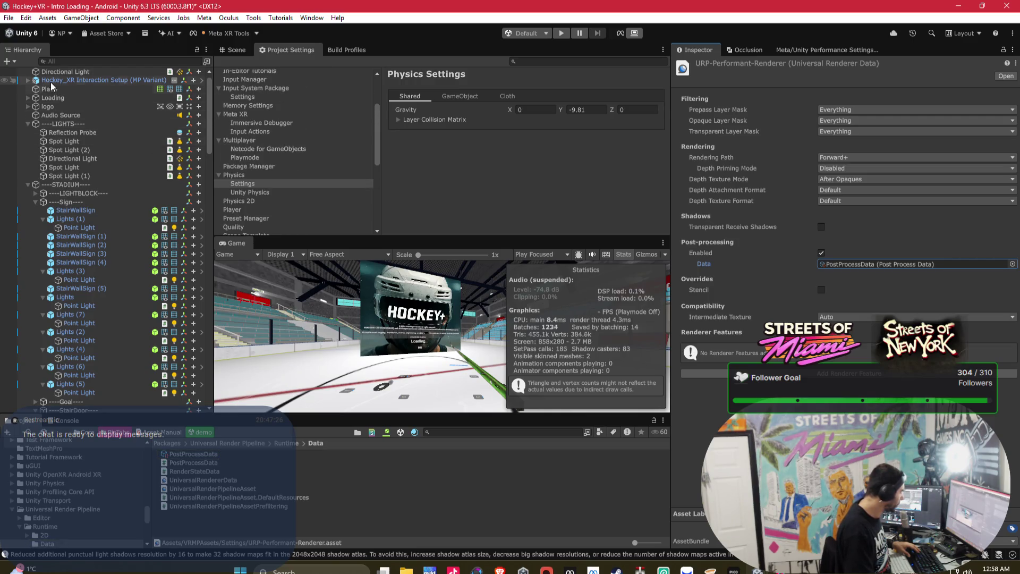
scroll(49, 79, "up", 1)
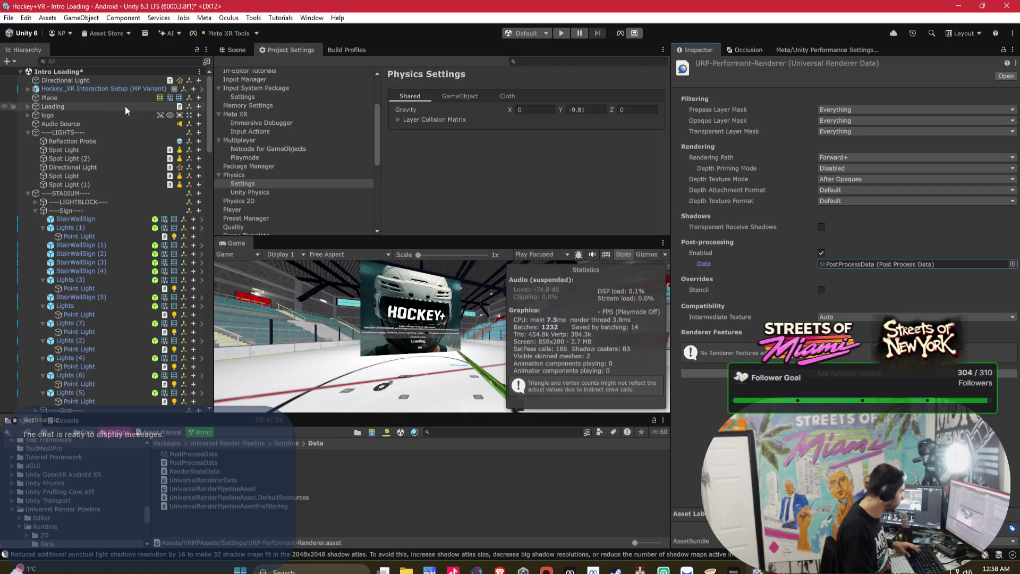
Select Main Camera under Hockey_XR Interaction Setup > Camera Offset and tick Post Processing.
left_click(29, 89)
left_click(36, 97)
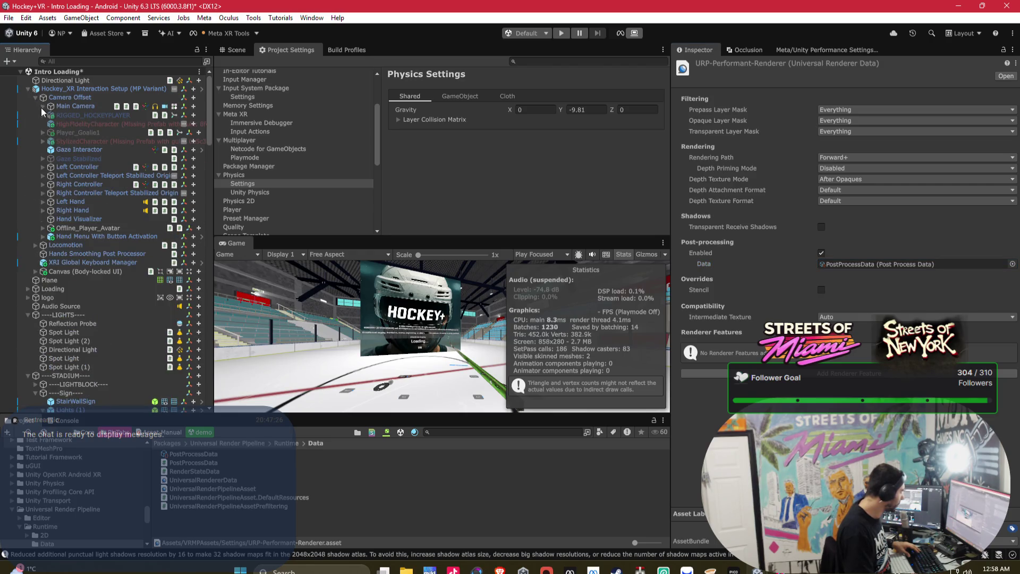
left_click(42, 106)
left_click(58, 107)
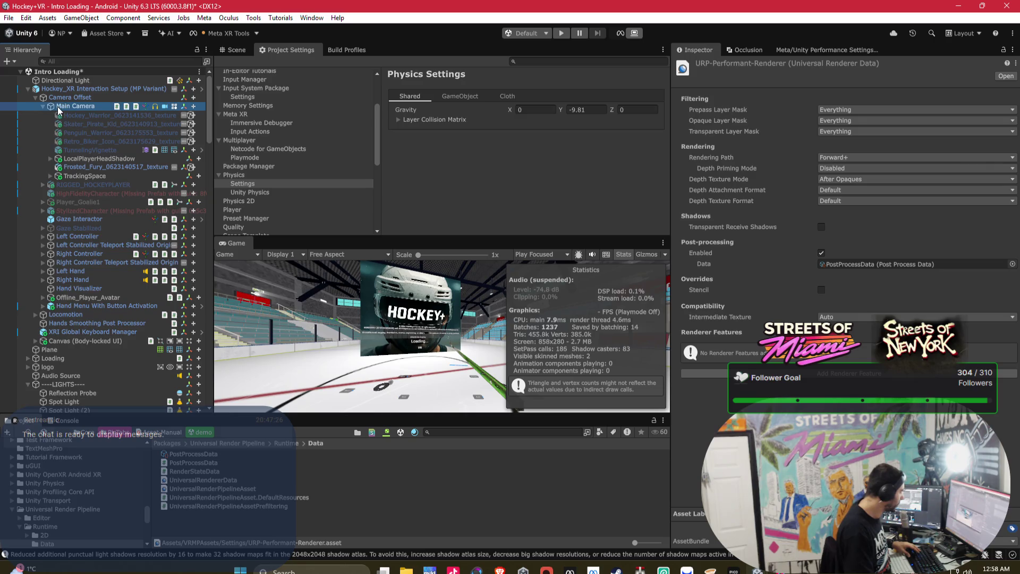
scroll(837, 265, "down", 3)
scroll(838, 278, "down", 3)
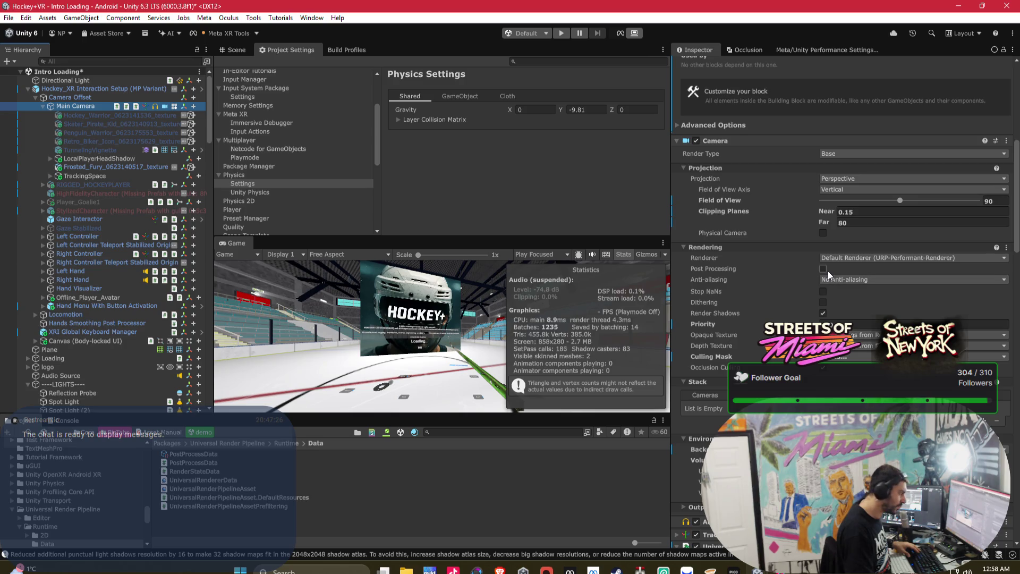
left_click(825, 269)
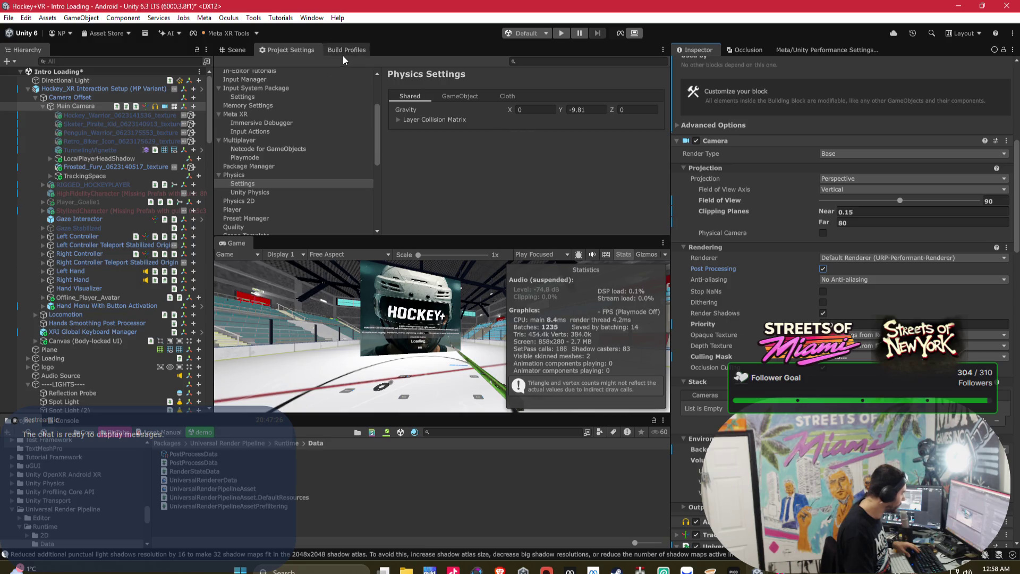
scroll(250, 132, "up", 3)
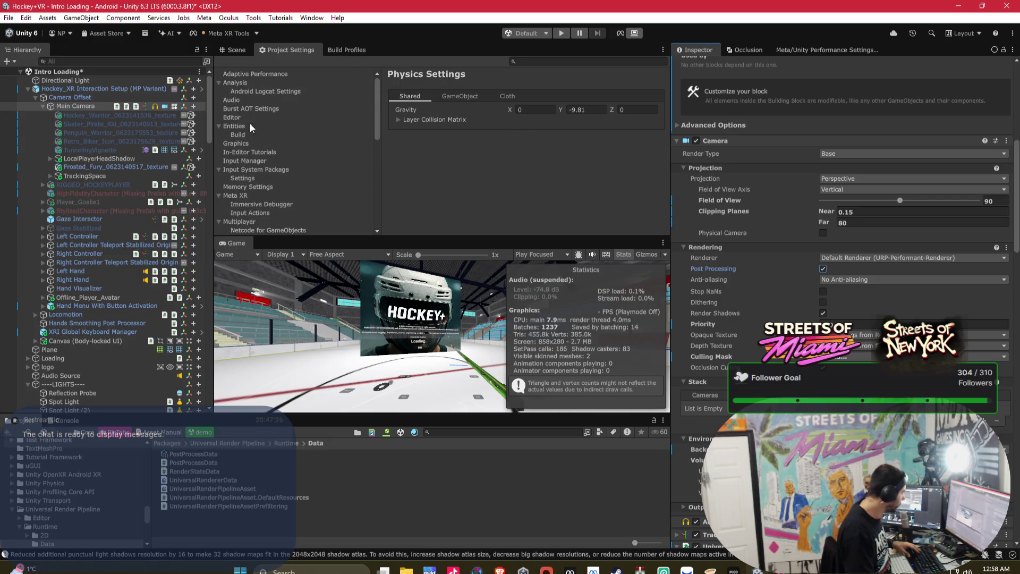
left_click(247, 144)
Set Scene_02_PPS as the URP default volume profile, cancelling a switch to another profile.
scroll(502, 156, "down", 5)
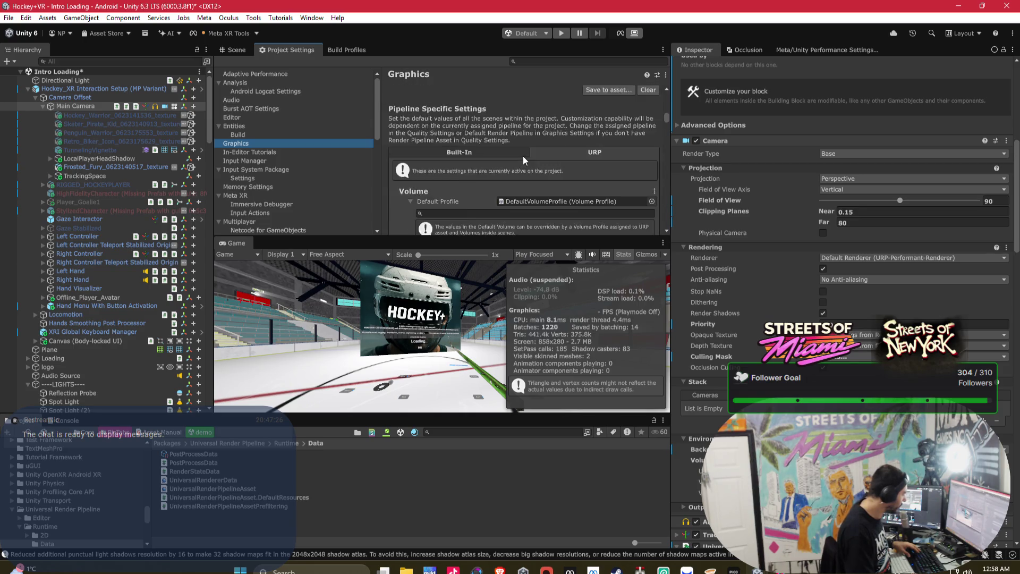
scroll(522, 155, "down", 1)
left_click(649, 173)
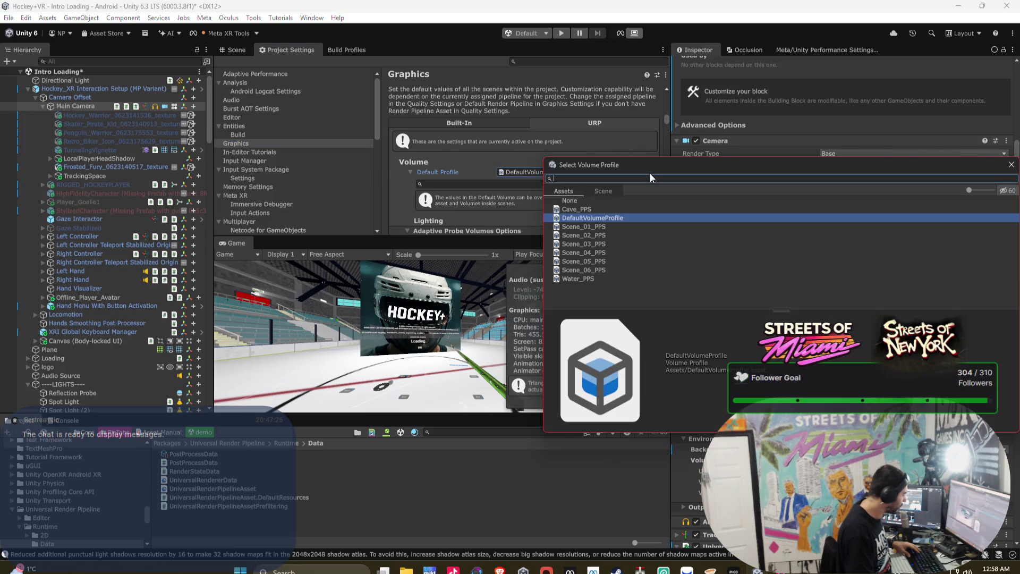
left_click(605, 233)
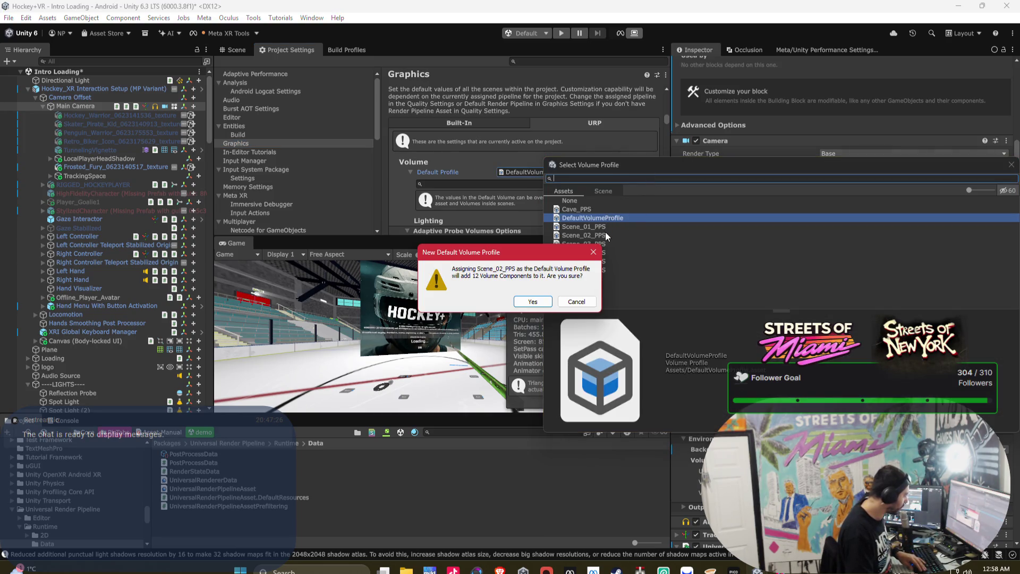
left_click(532, 302)
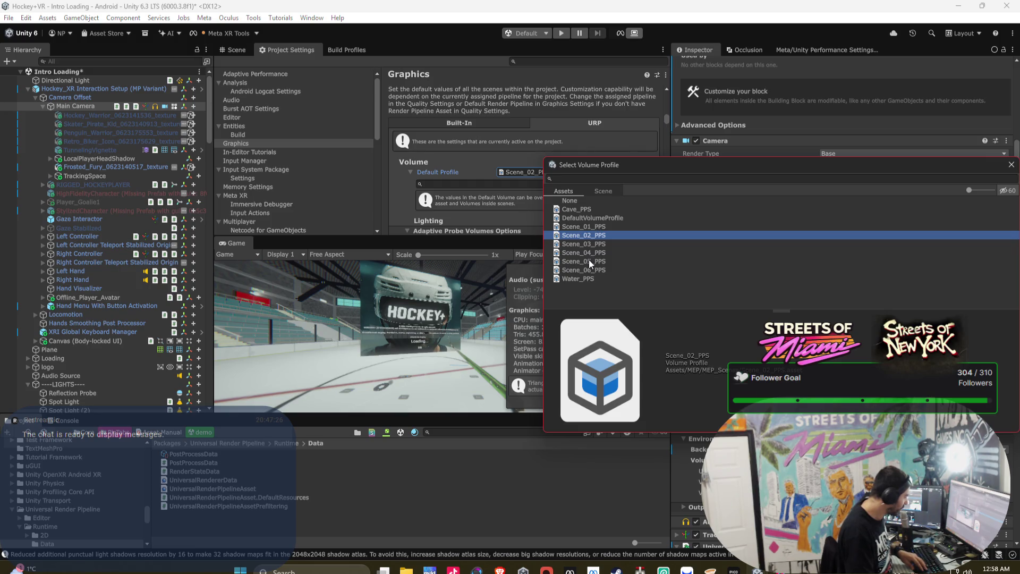
left_click(1011, 165)
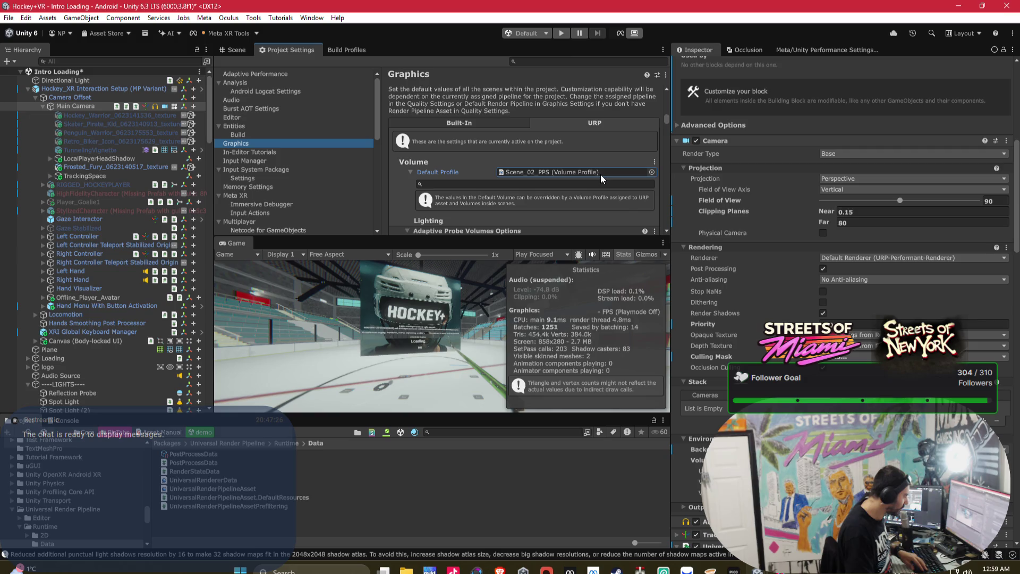
left_click(652, 172)
left_click(604, 208)
left_click(541, 302)
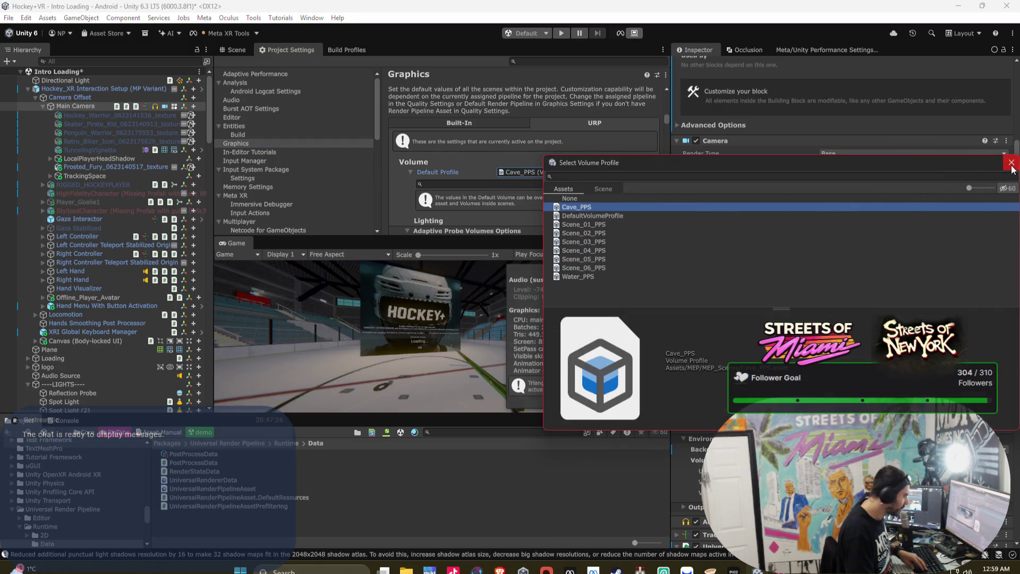
Try Cave_PPS, Scene_01_PPS, Scene_03_PPS and Scene_04_PPS as the default volume profile.
left_click(1011, 163)
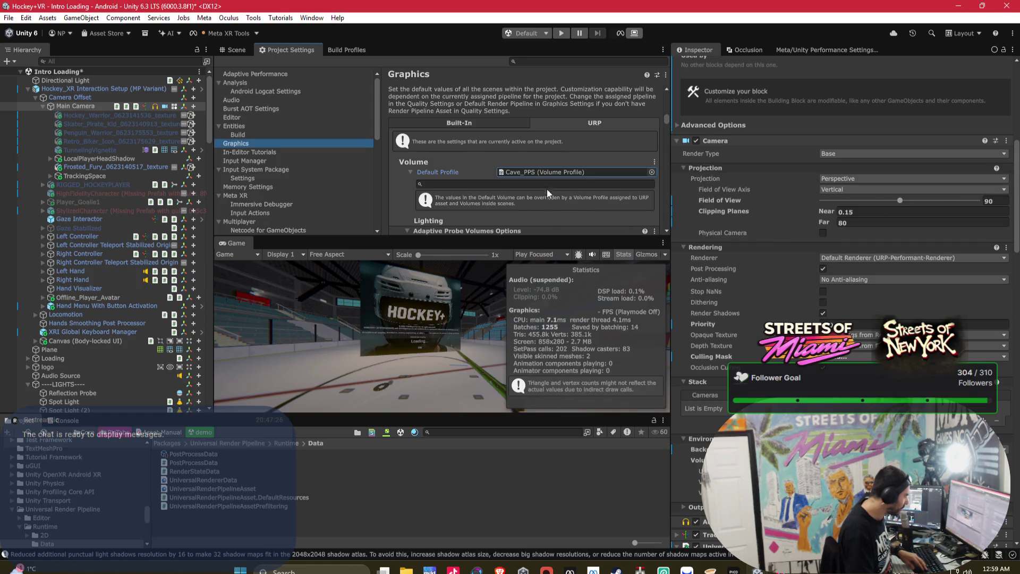
left_click(653, 172)
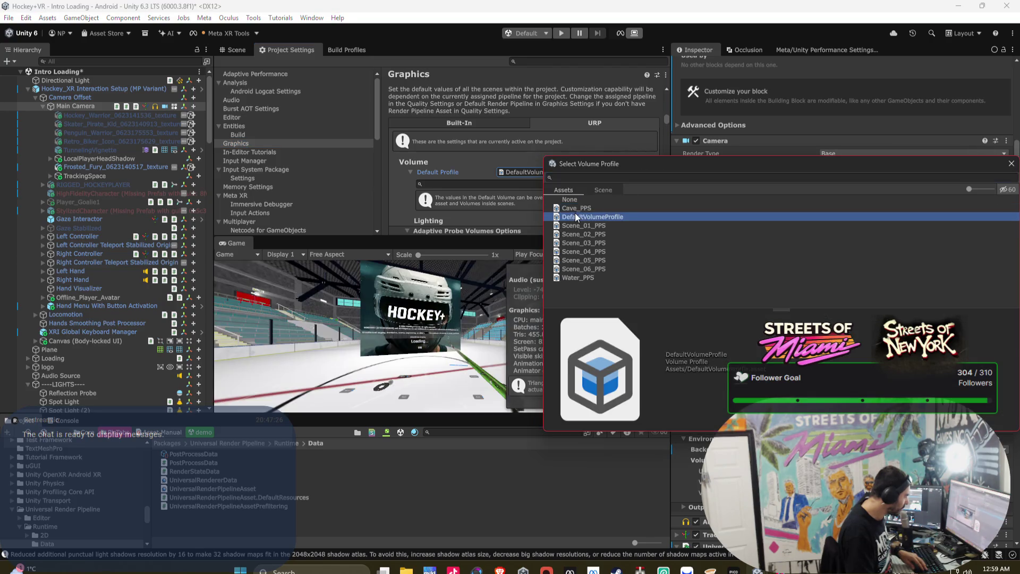
left_click(580, 226)
left_click(531, 300)
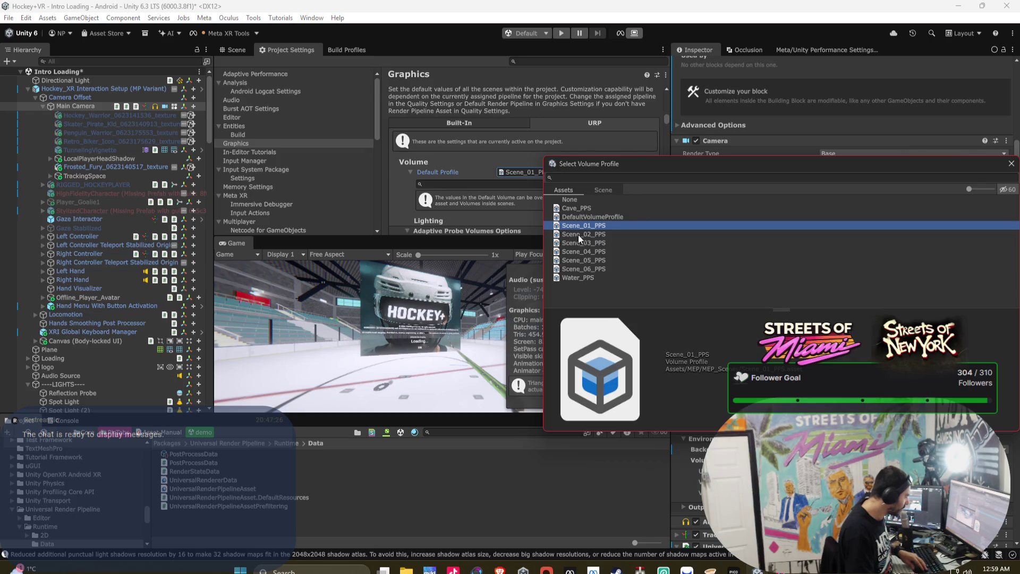
left_click(1011, 163)
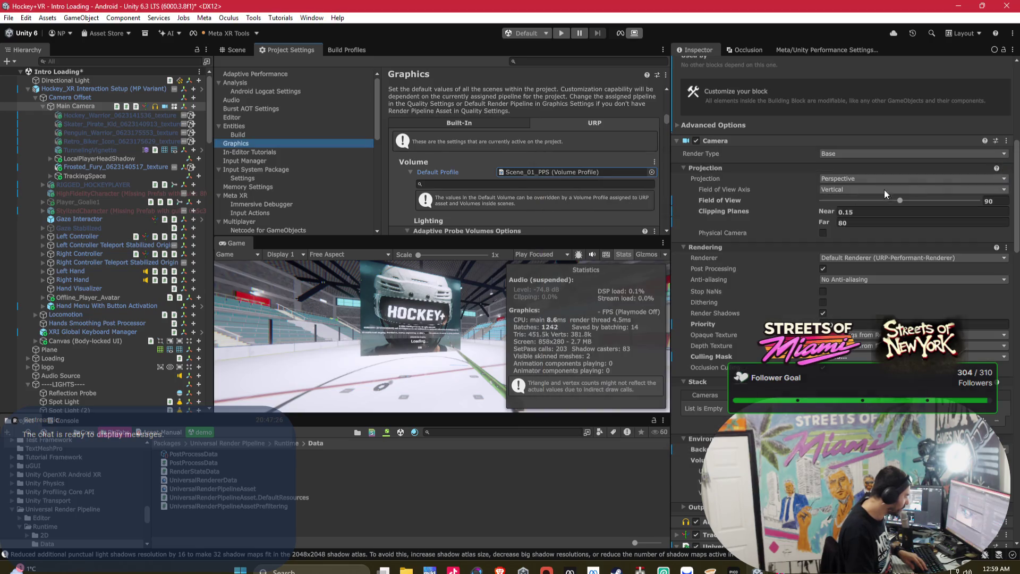
left_click(653, 172)
left_click(599, 238)
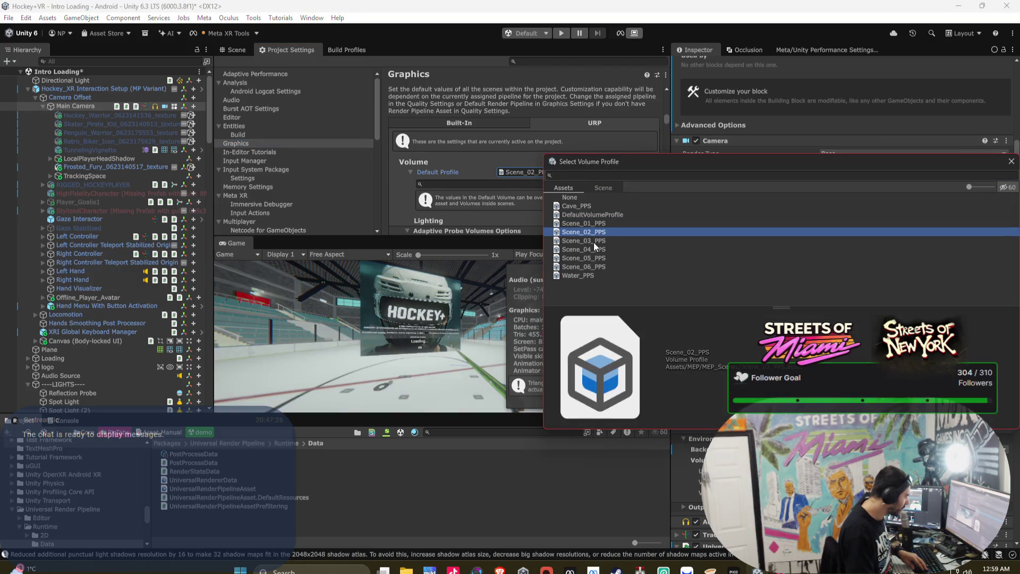
left_click(531, 301)
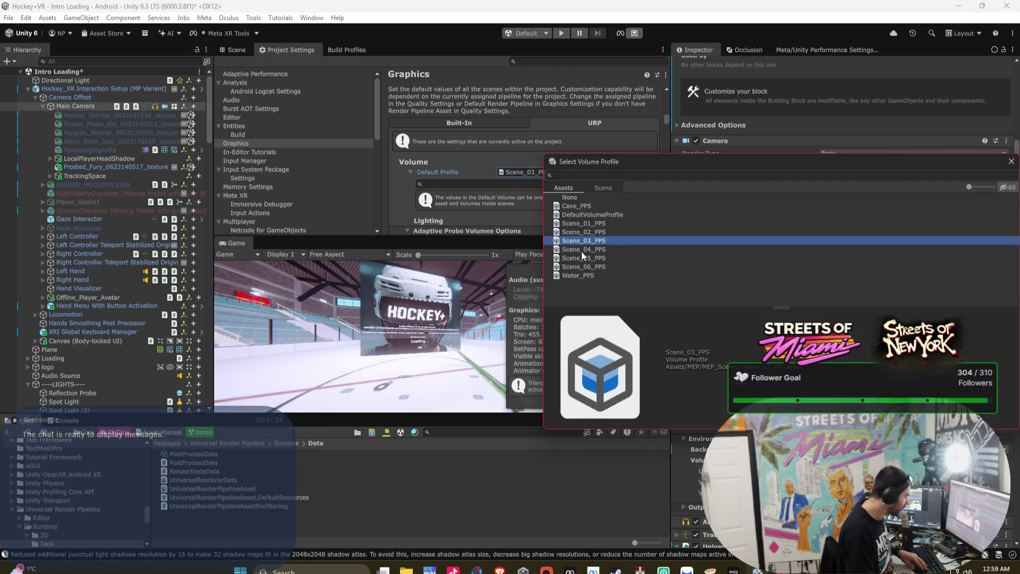
left_click(1011, 161)
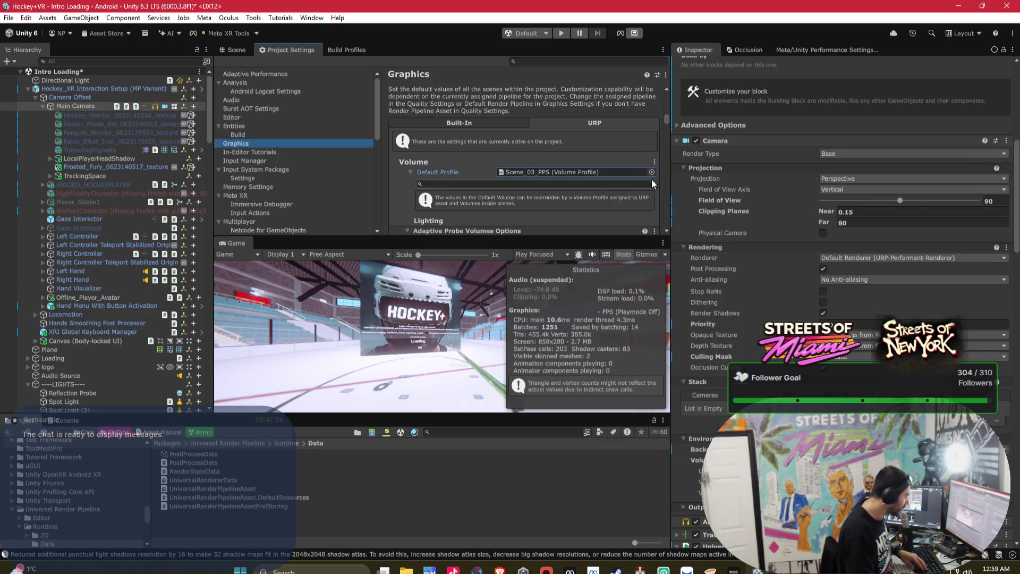
left_click(653, 172)
left_click(594, 252)
left_click(535, 302)
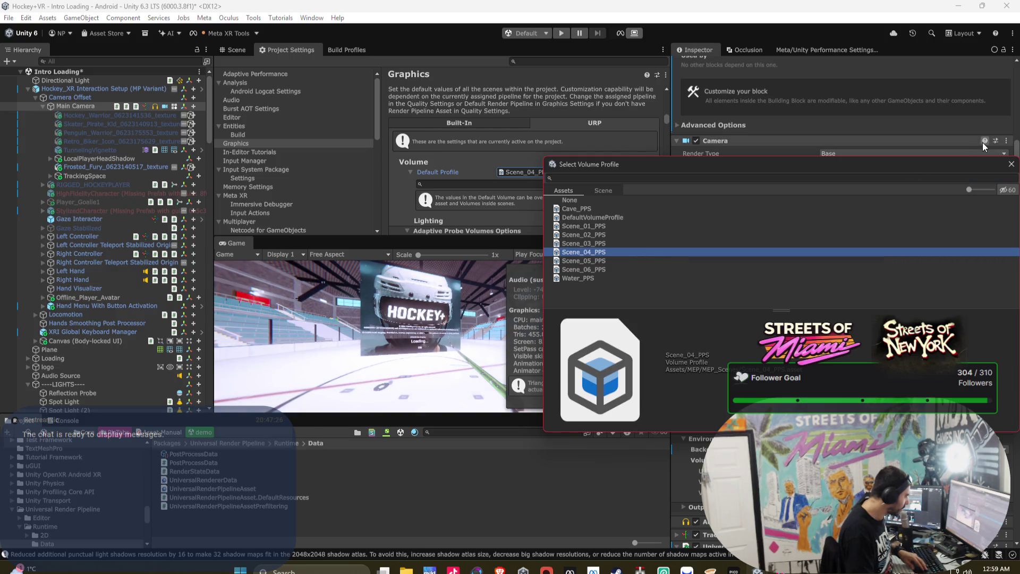
Try Scene_05_PPS, Scene_06_PPS and then Cave_PPS as the default volume profile.
left_click(651, 172)
left_click(600, 262)
left_click(538, 301)
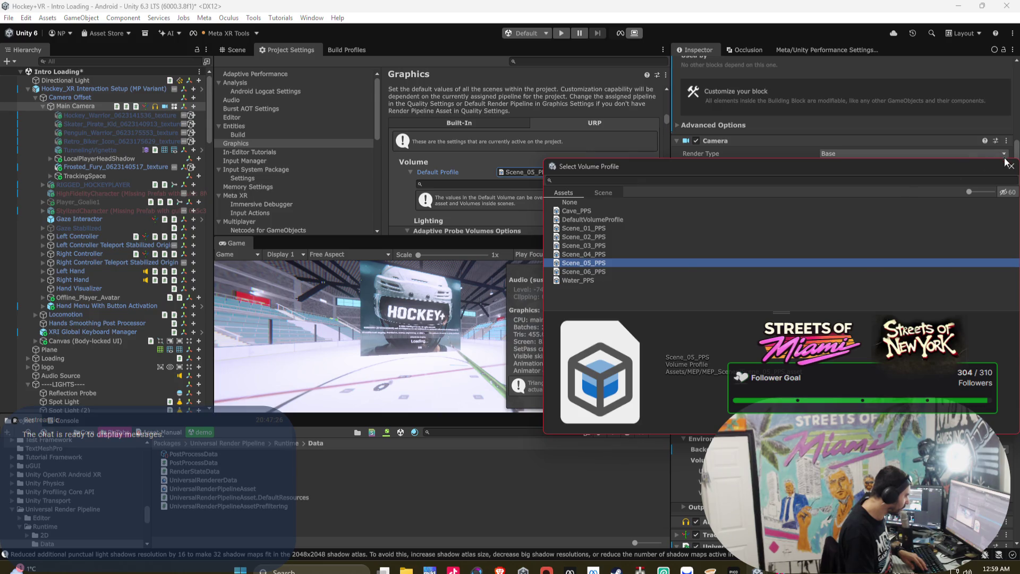
left_click(650, 173)
left_click(594, 271)
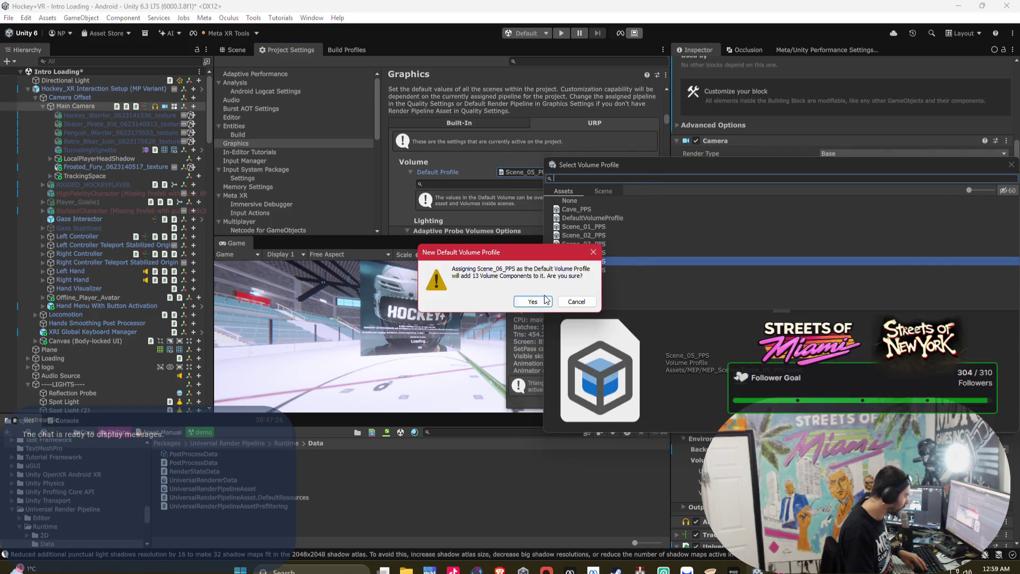
left_click(538, 300)
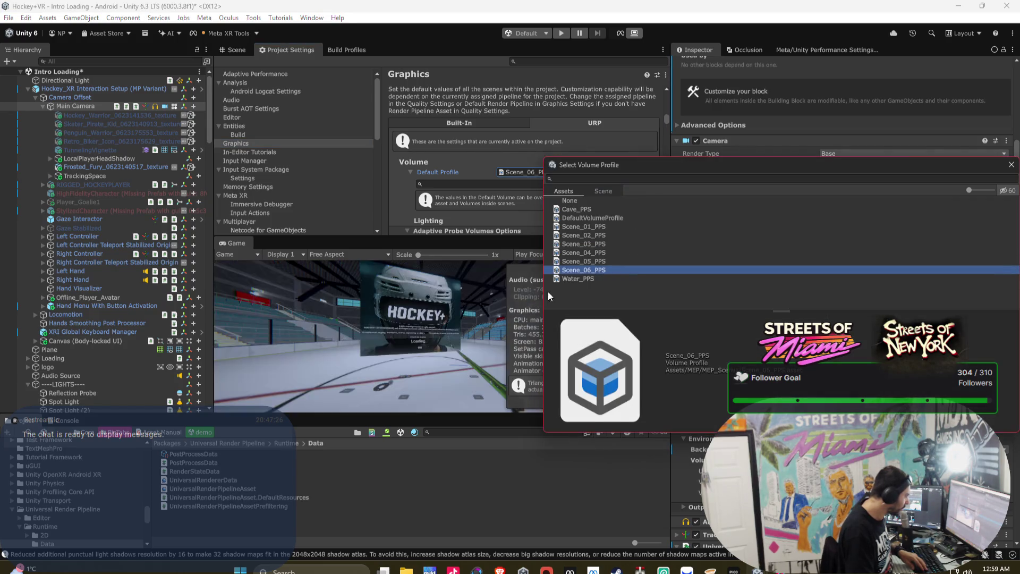
left_click(1011, 165)
left_click(654, 172)
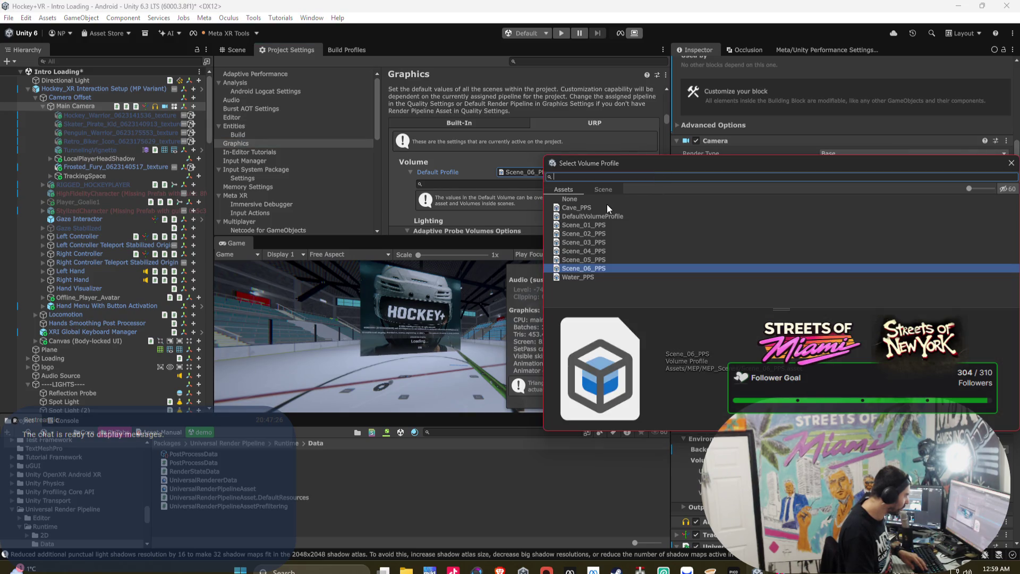
left_click(606, 205)
double_click(605, 205)
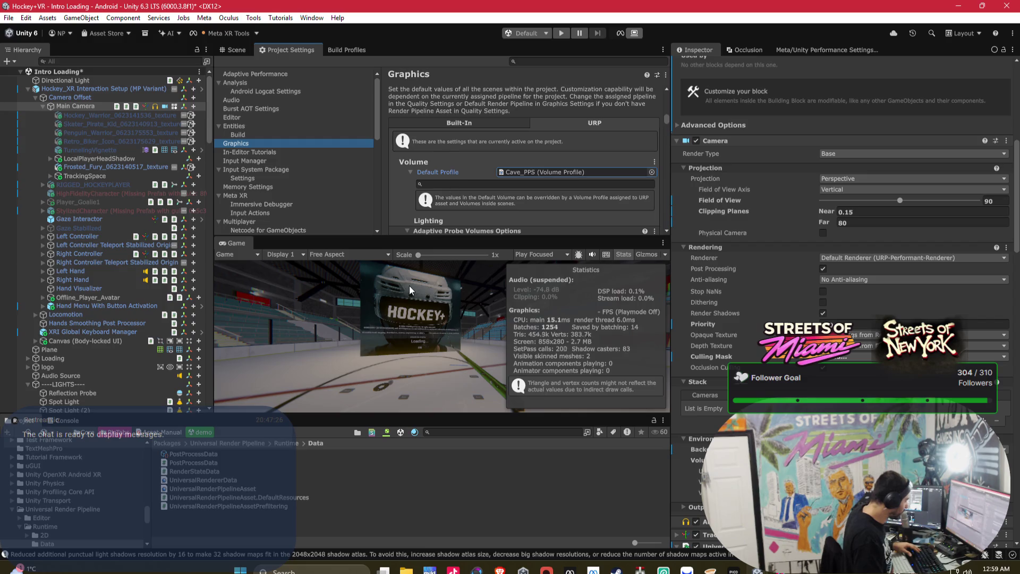
Orbit the scene view to face the HOCKEY+ panel, then return to Graphics settings.
left_click(237, 51)
mouse_move(359, 158)
left_mouse_down()
mouse_move(375, 143)
mouse_move(504, 160)
mouse_move(488, 171)
left_mouse_up()
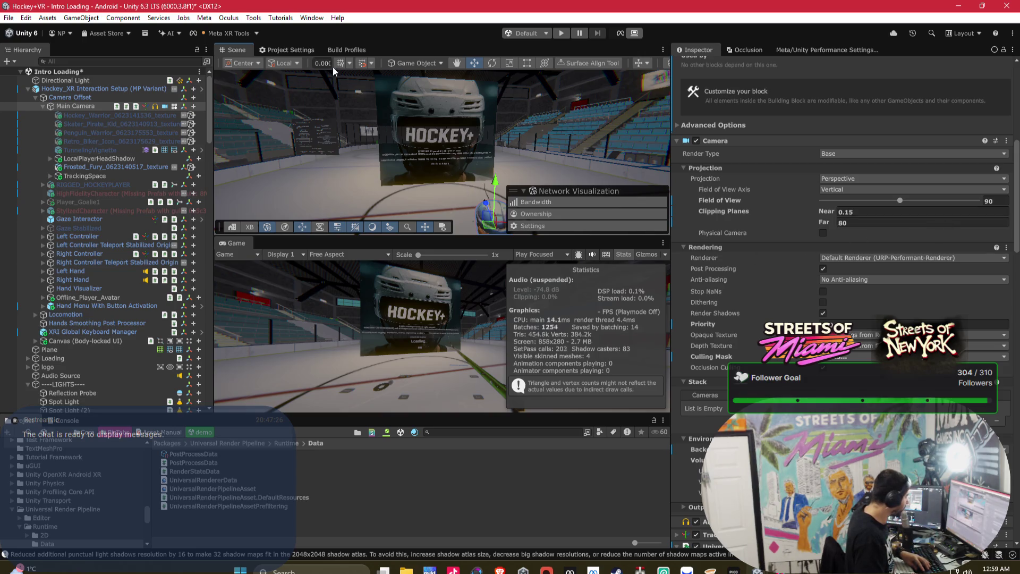
left_click(302, 54)
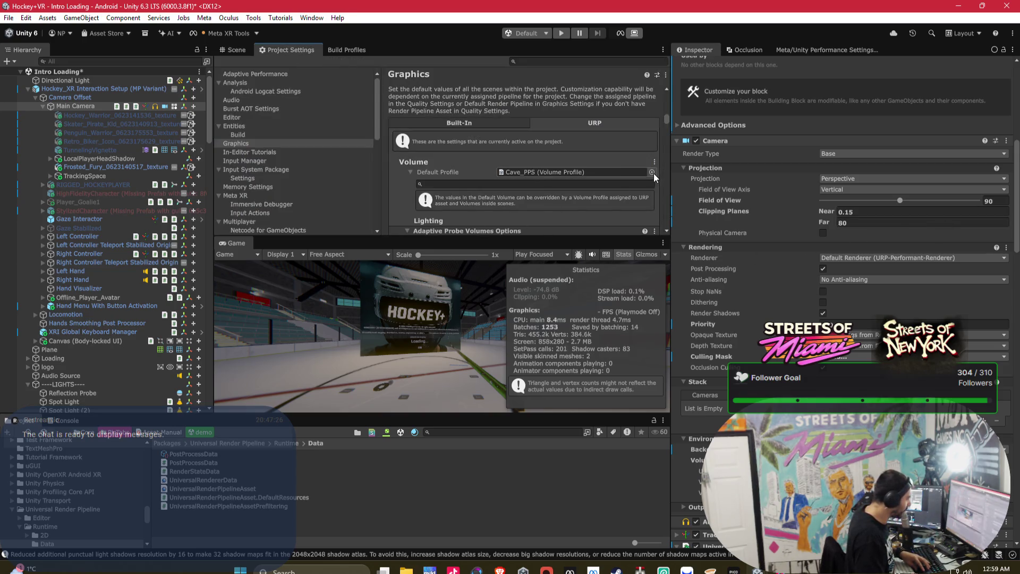
Compare the Scene_01 to Scene_05 profiles and settle on Scene_04_PPS as the default.
left_click(652, 173)
left_click(607, 262)
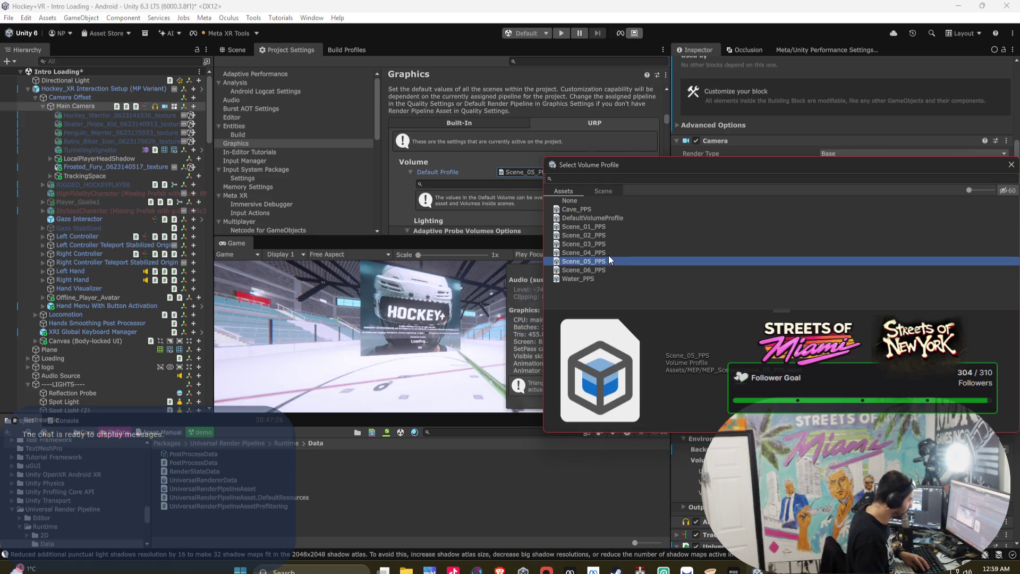
left_click(609, 255)
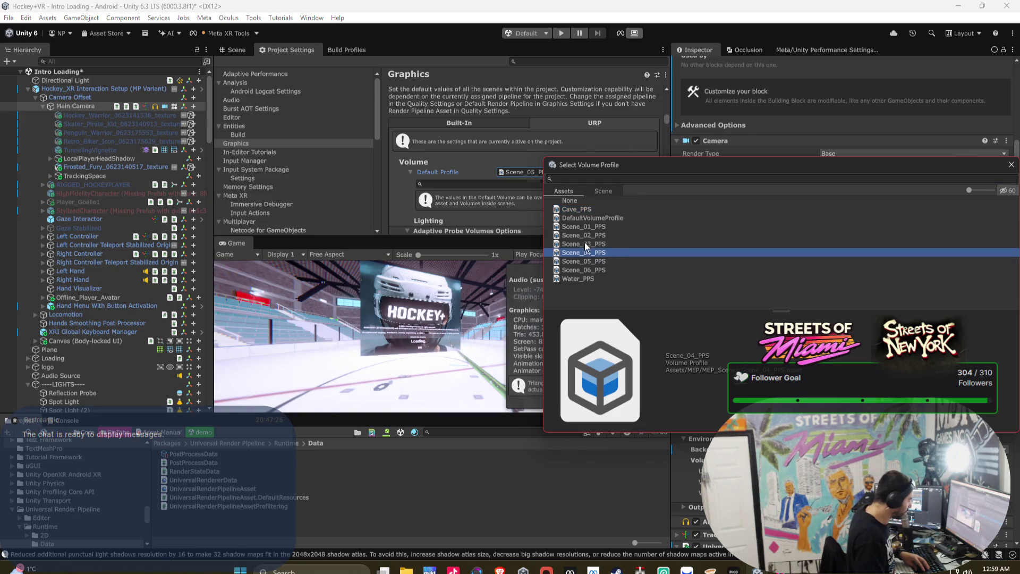
left_click(585, 243)
key("Up")
key("Up")
key("Down")
key("Down")
key("Down")
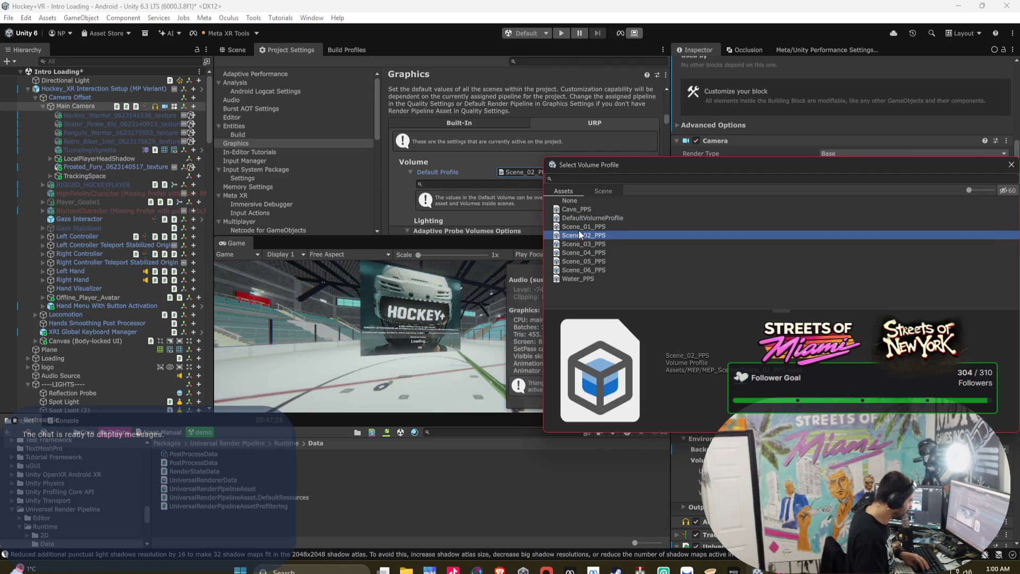
key("Down")
key("Up")
key("Up")
key("Down")
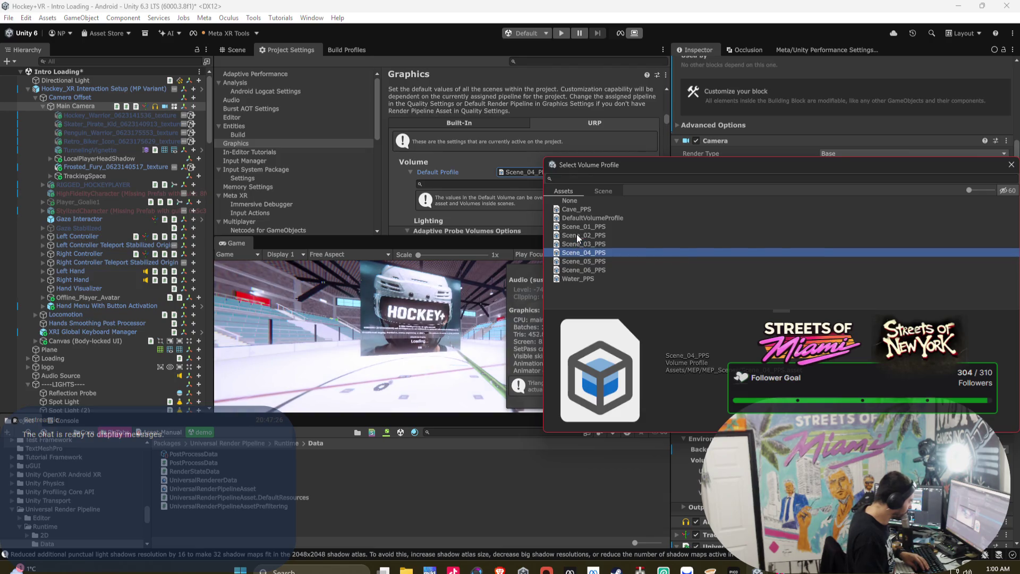
key("Up")
key("Up")
key("Down")
key("Down")
key("Down")
key("Up")
key("Down")
key("Up")
key("Up")
key("Down")
key("Return")
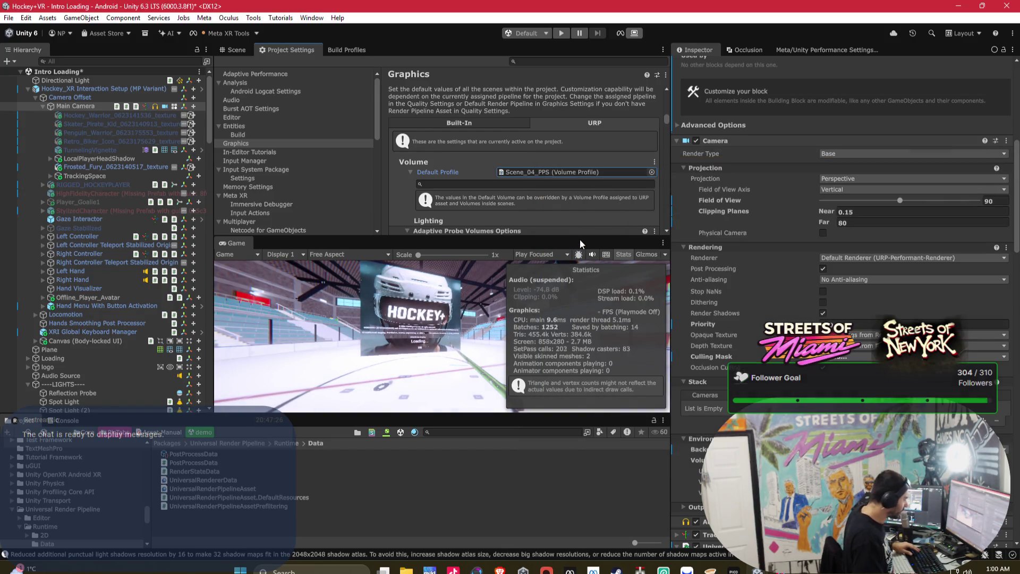
Enlarge the Graphics settings panel and lower the Lens Dirt intensity to 0.23.
left_click_drag(485, 235, 484, 292)
scroll(489, 252, "down", 5)
scroll(486, 238, "down", 2)
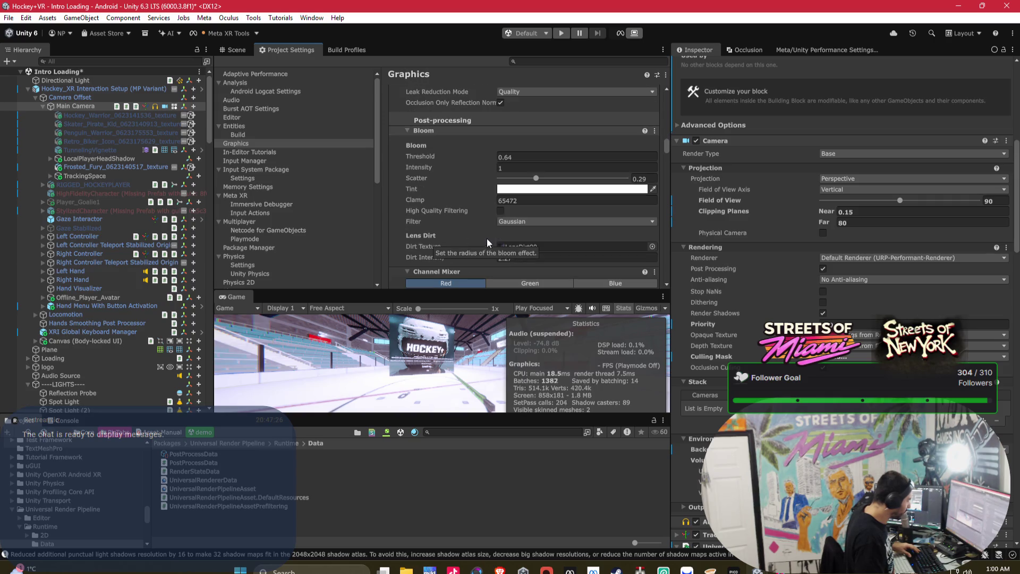
scroll(490, 234, "down", 1)
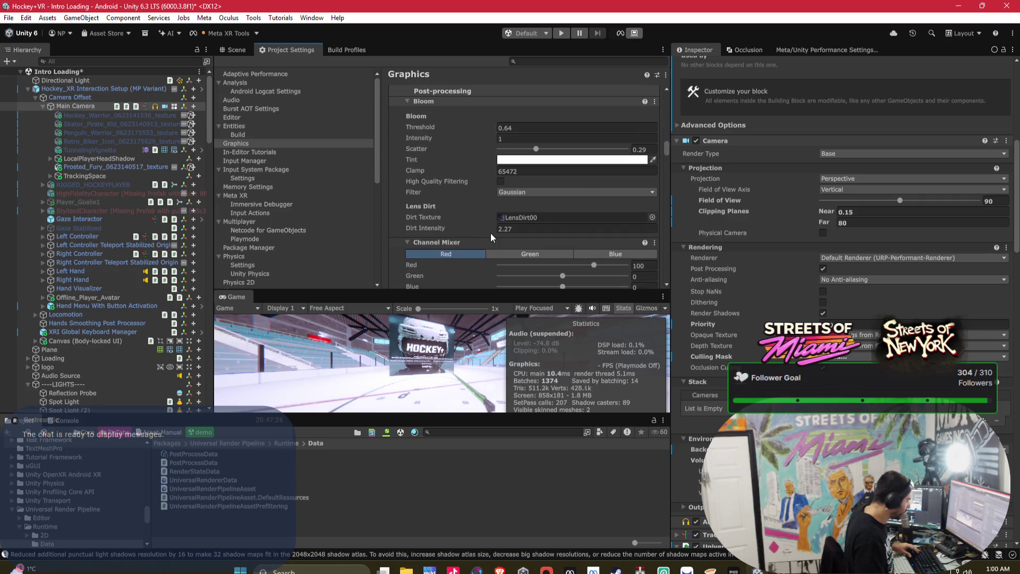
scroll(490, 233, "down", 1)
left_click(510, 199)
type("7.5")
key("Return")
left_click_drag(458, 209, 425, 202)
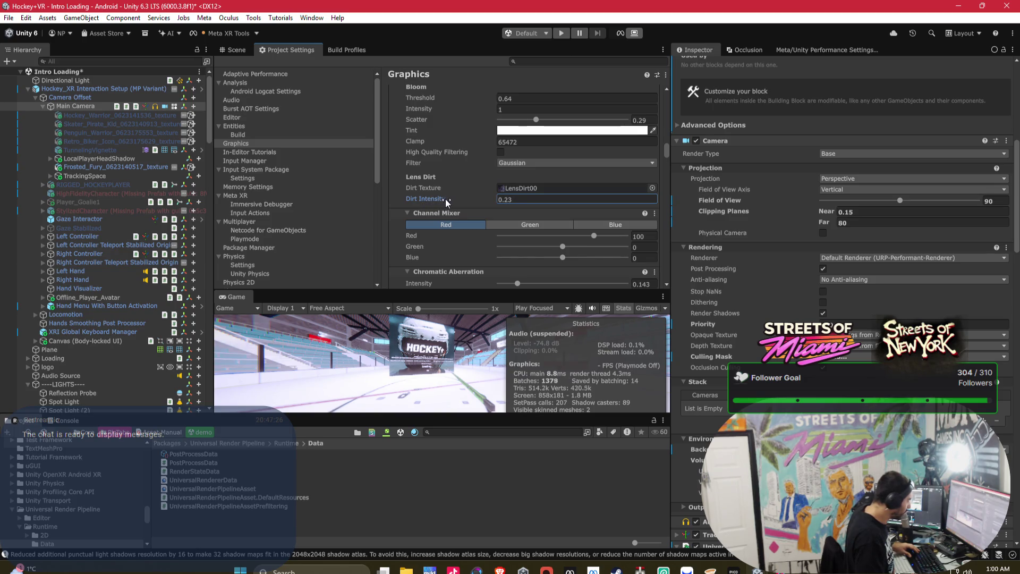
Review the remaining overrides, including Neutral tonemapping and 0.334 vignette intensity.
scroll(457, 200, "down", 3)
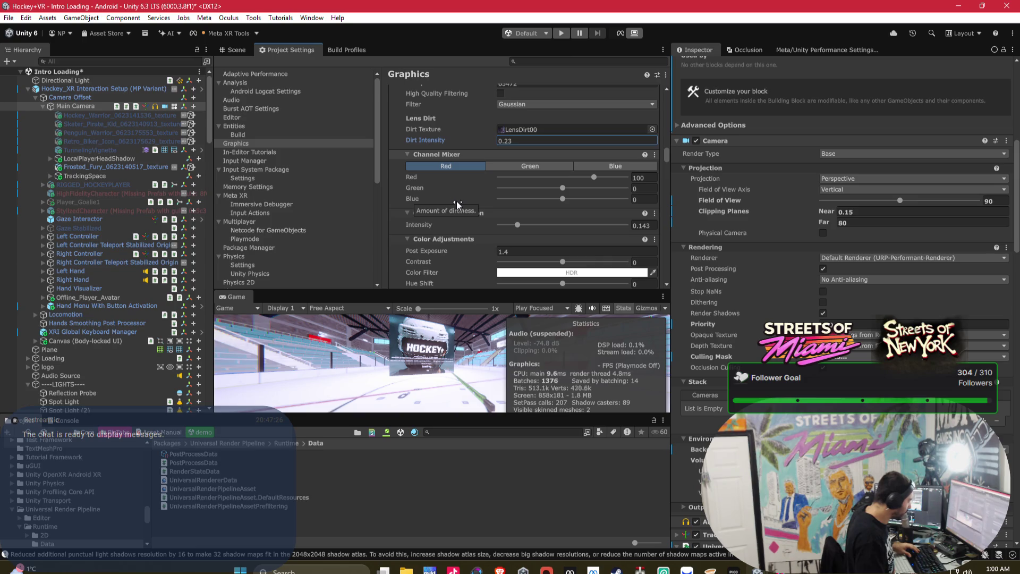
scroll(526, 189, "down", 2)
scroll(526, 187, "down", 10)
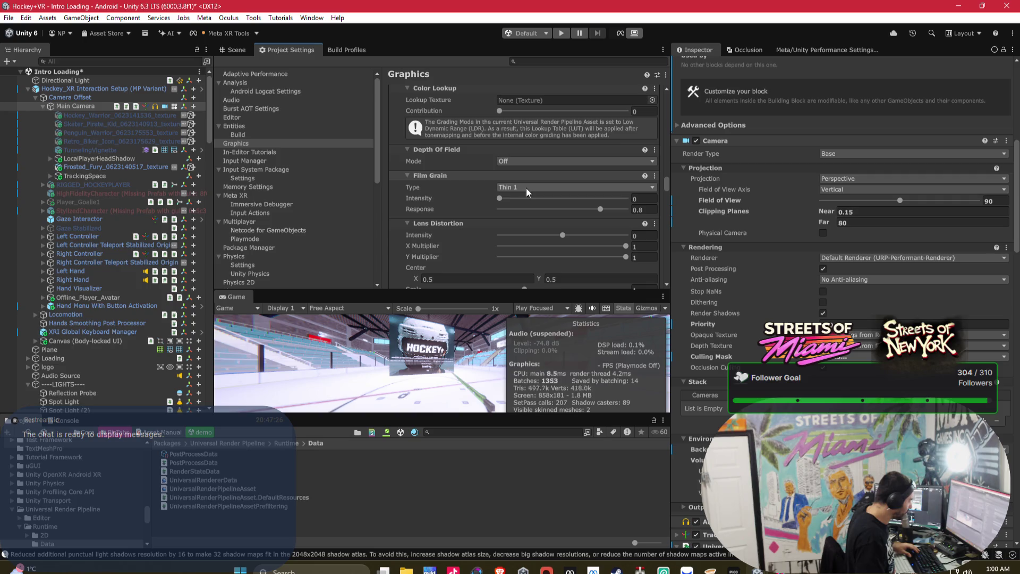
scroll(511, 175, "down", 1)
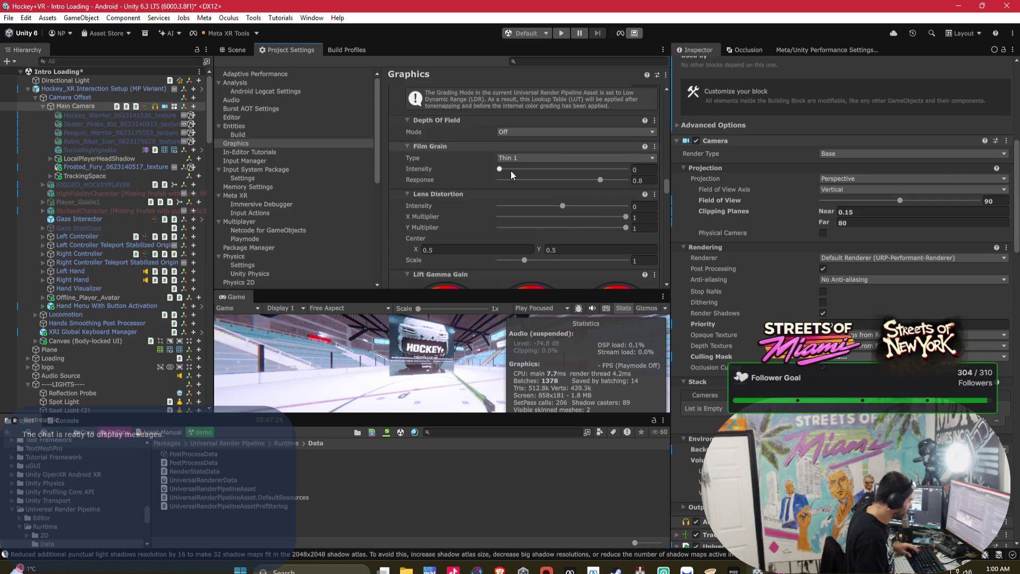
scroll(558, 168, "down", 5)
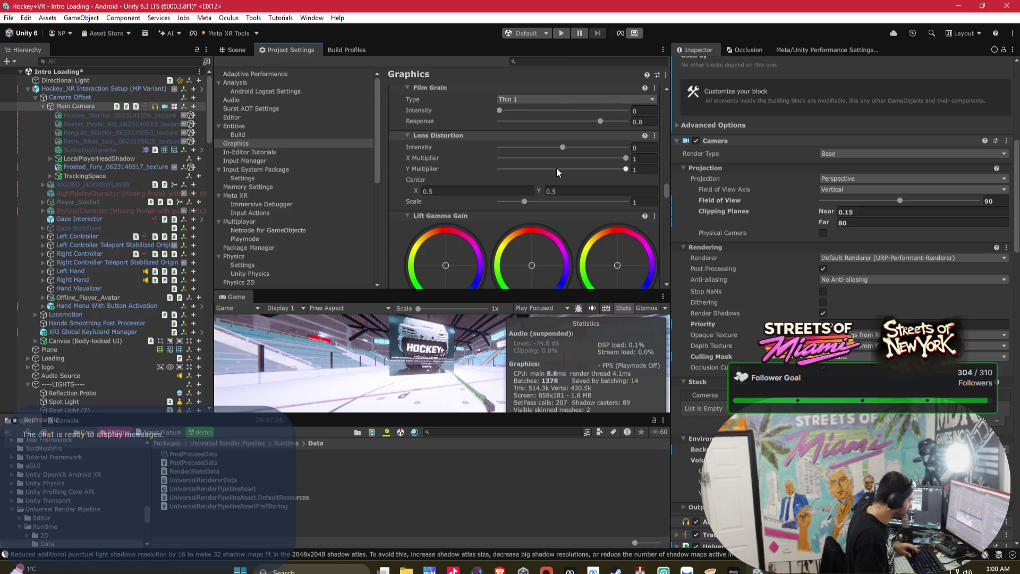
scroll(556, 168, "down", 4)
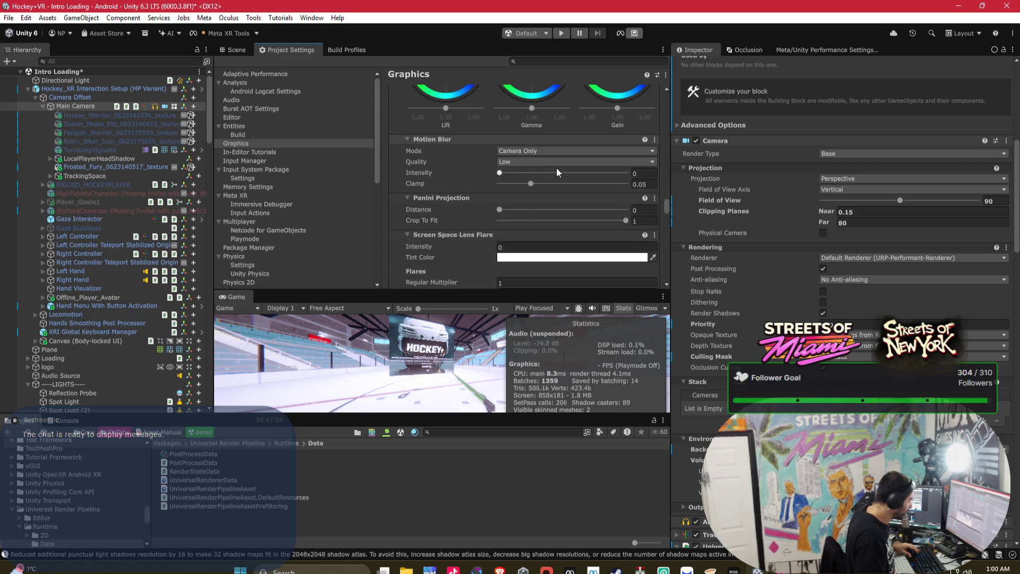
scroll(556, 168, "down", 2)
scroll(556, 168, "down", 10)
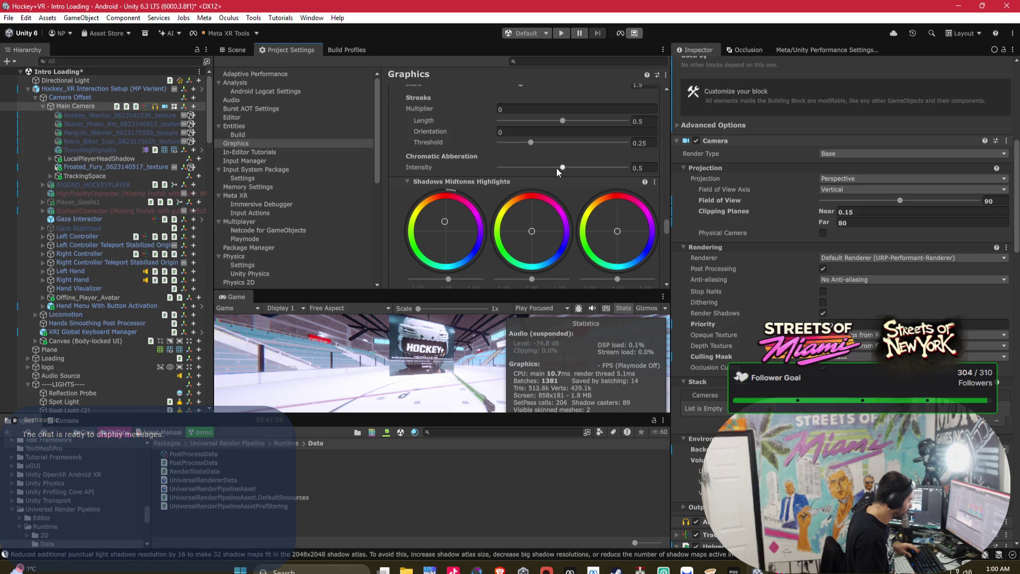
scroll(556, 167, "down", 10)
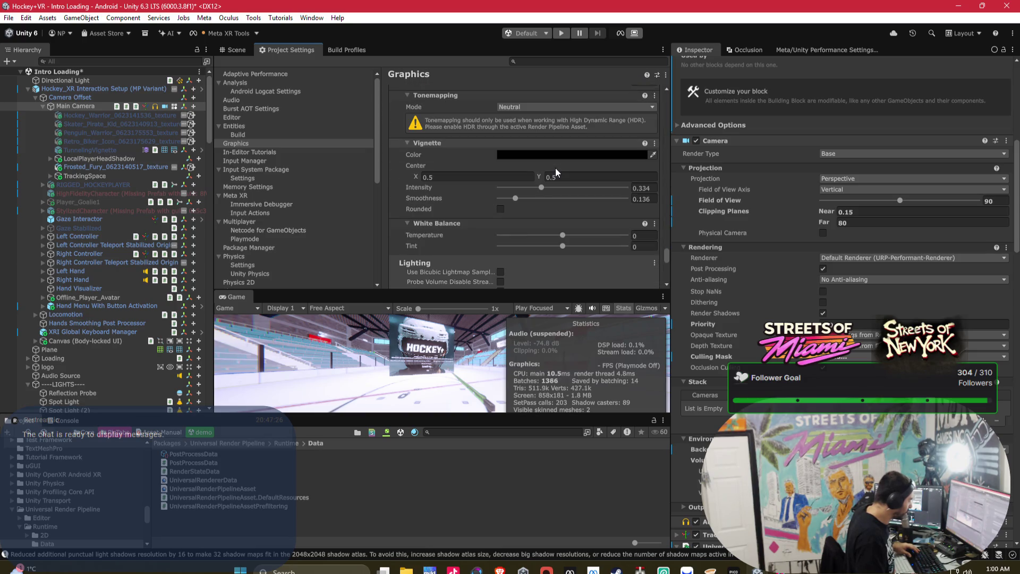
scroll(556, 169, "down", 3)
scroll(556, 169, "down", 1)
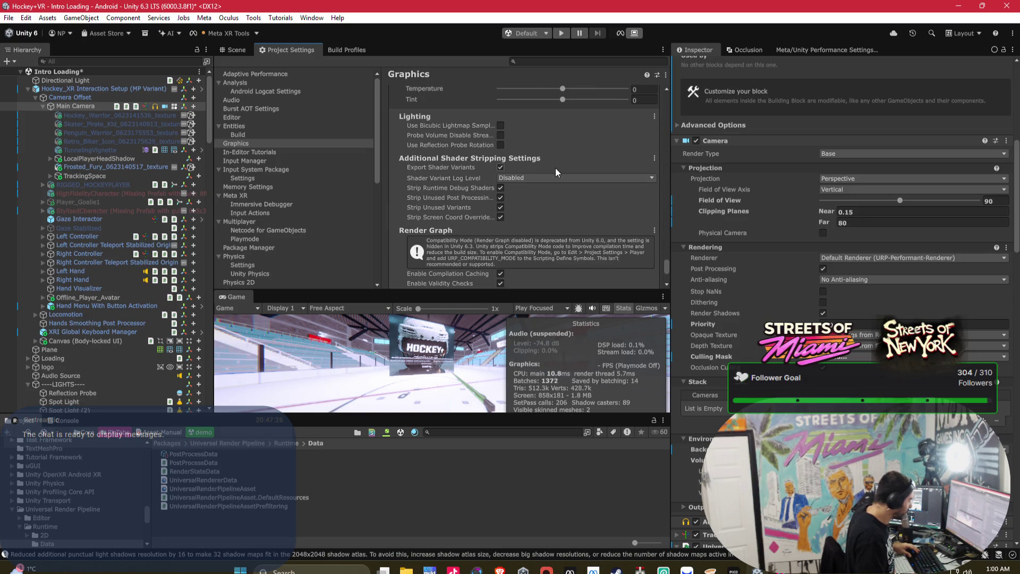
scroll(556, 171, "down", 3)
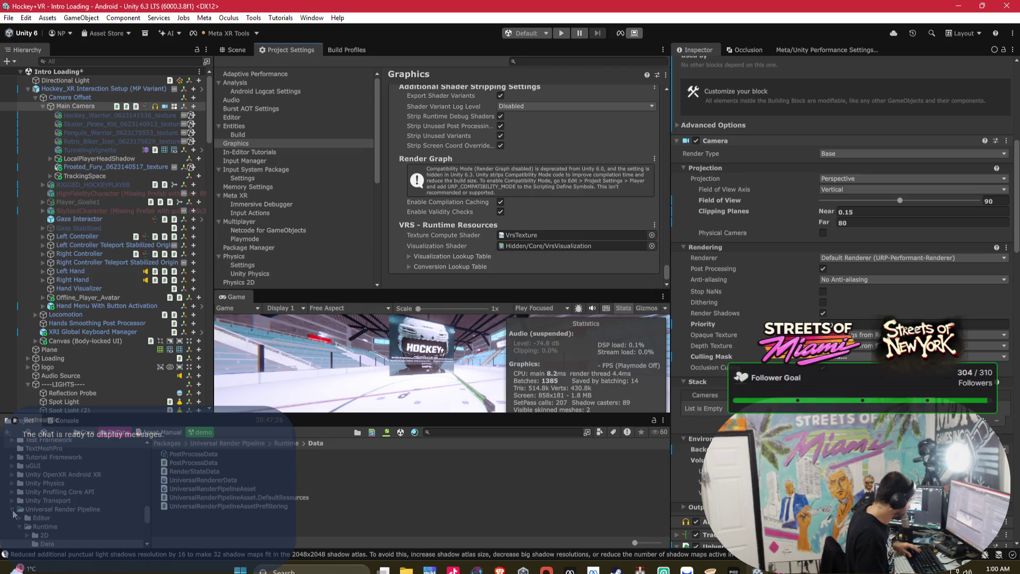
Open the HockeyLand_2026 scene asset from the Assets/Scenes folder.
left_click_drag(149, 524, 161, 470)
scroll(74, 489, "down", 4)
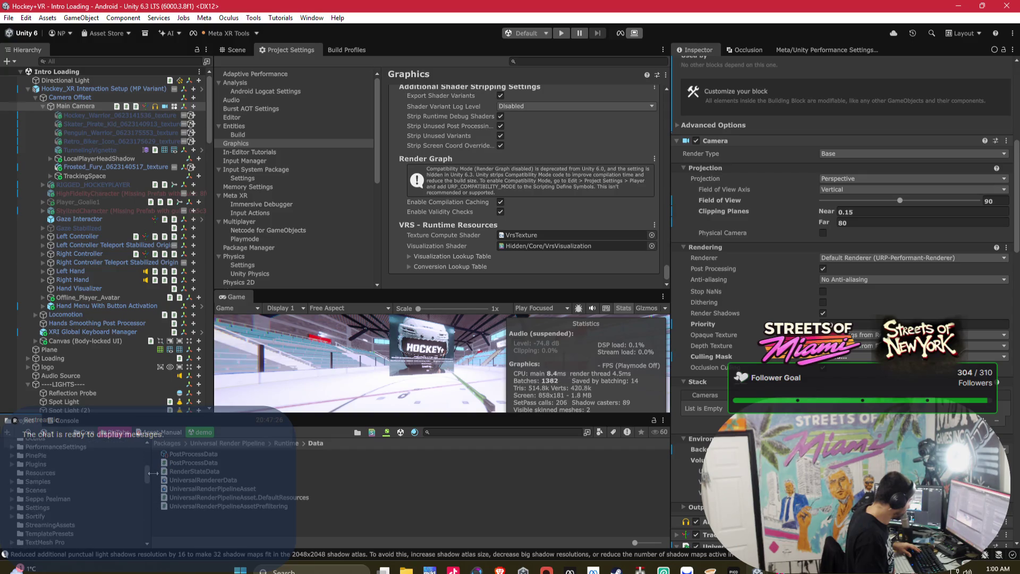
left_click(69, 490)
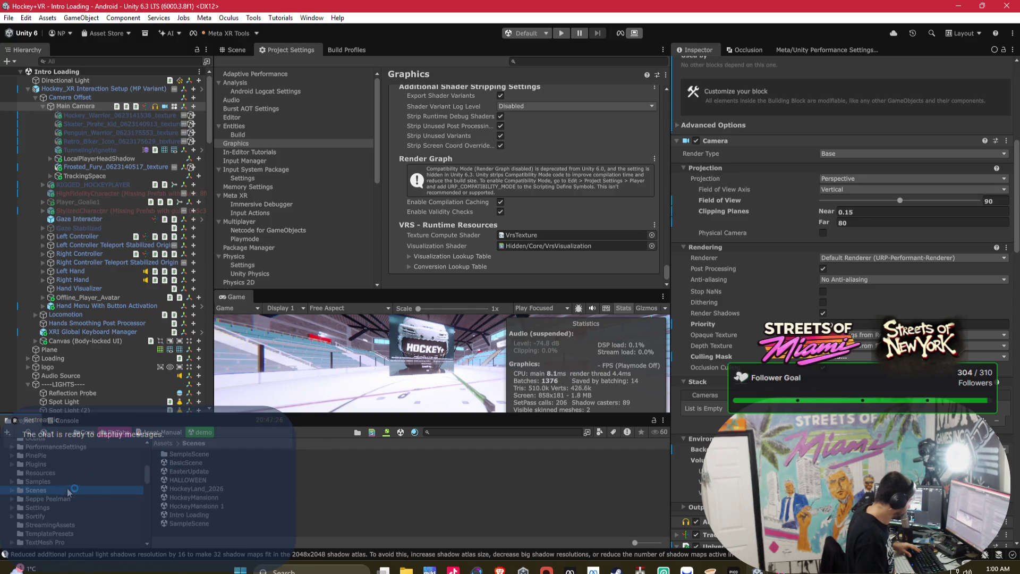
left_click(210, 489)
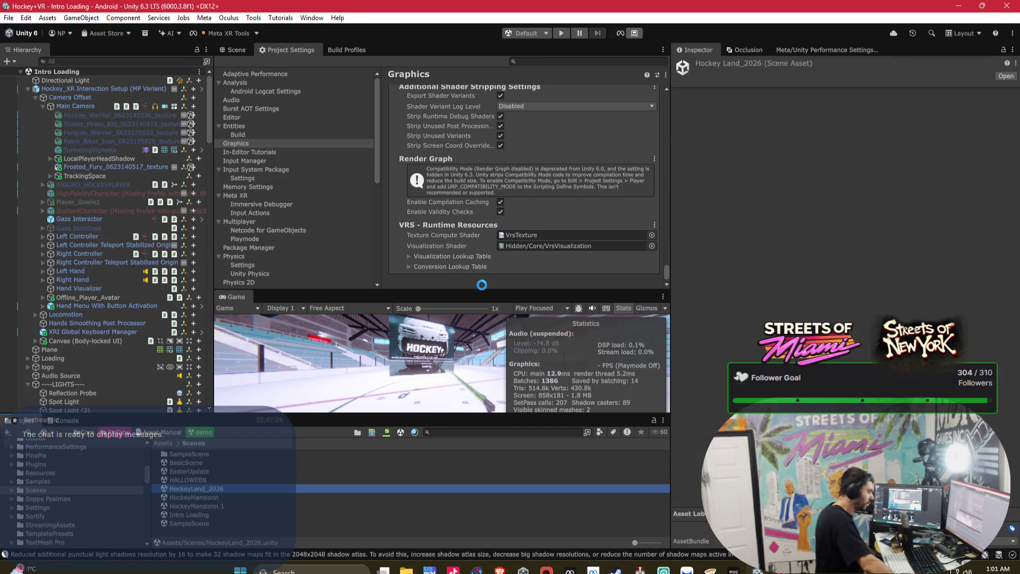
key("Return")
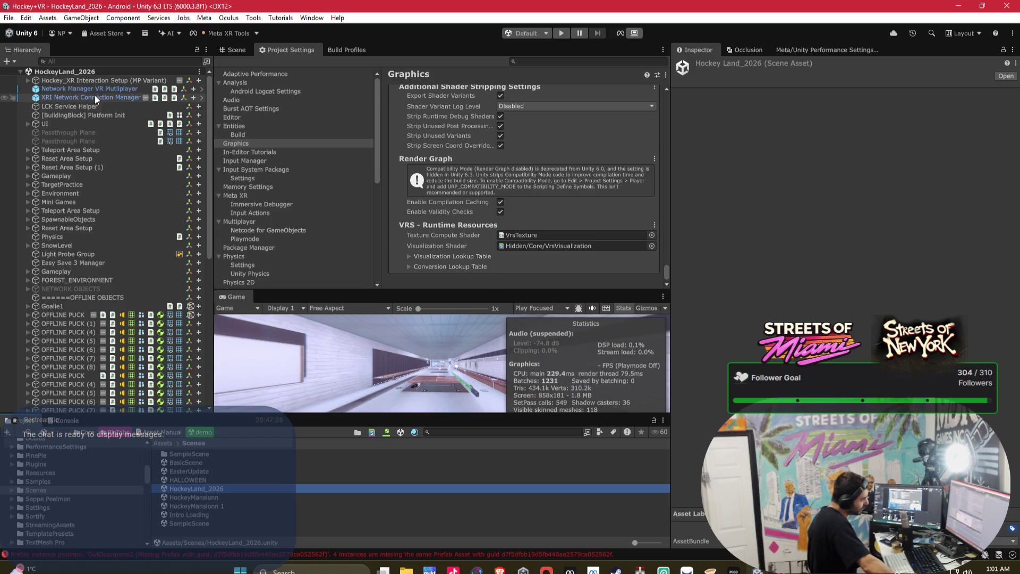
Expand Hockey_XR Interaction Setup > Camera Offset and select the Main Camera.
left_click(28, 80)
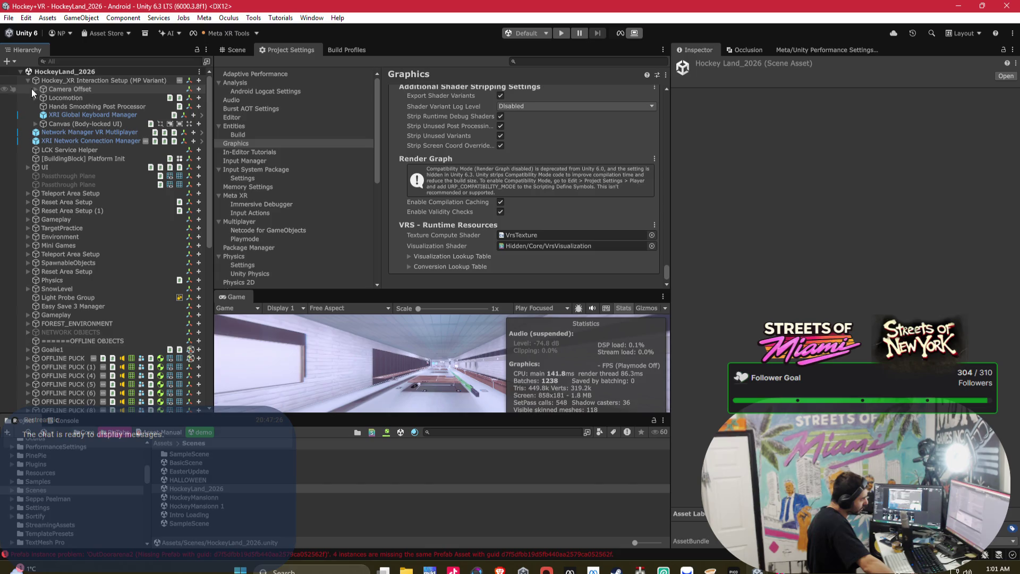
left_click(36, 88)
left_click(60, 108)
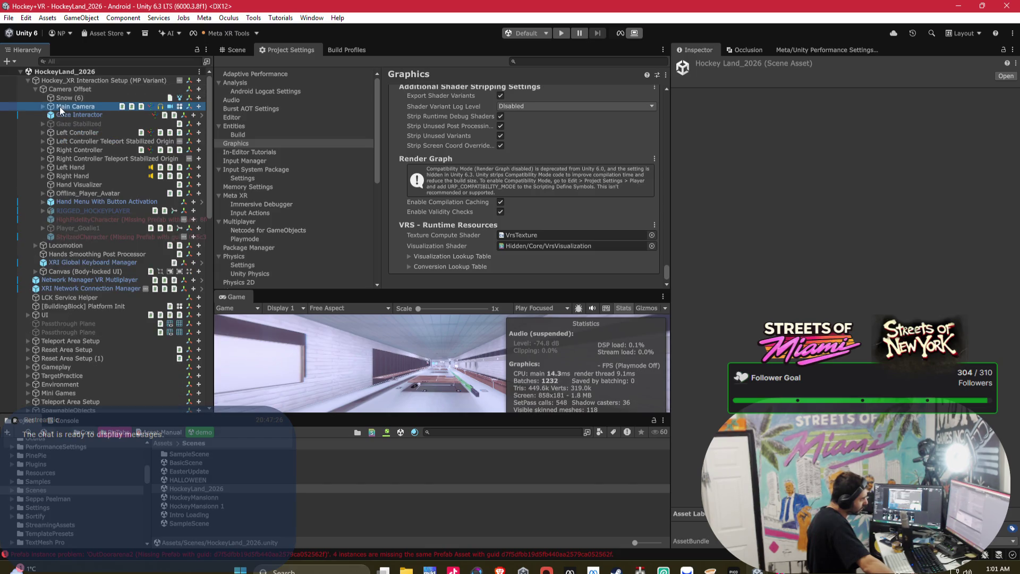
scroll(827, 276, "down", 5)
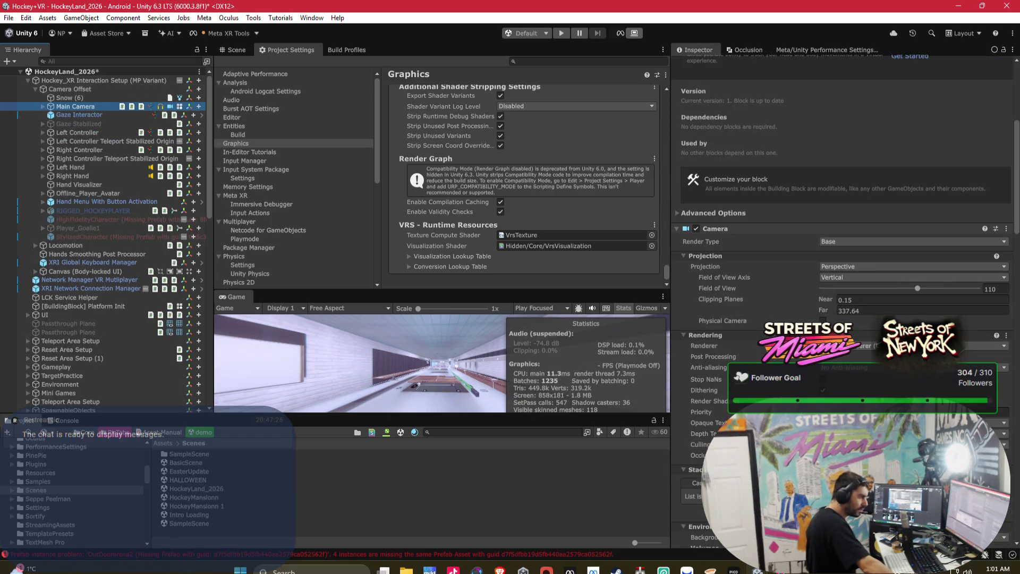
Try FXAA and TAA anti-aliasing on the camera, settling on SMAA.
left_click(850, 368)
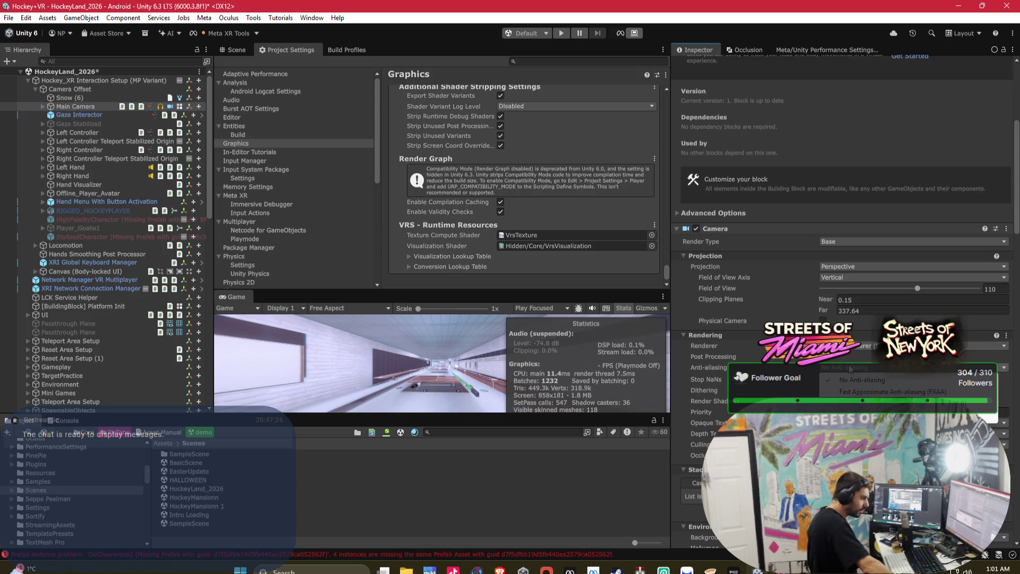
left_click(870, 392)
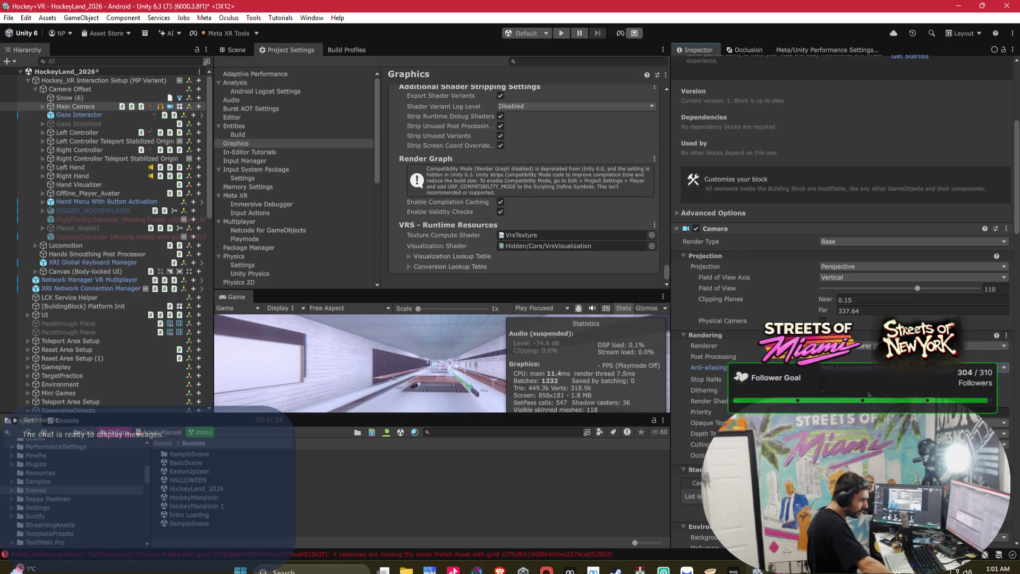
left_click(857, 368)
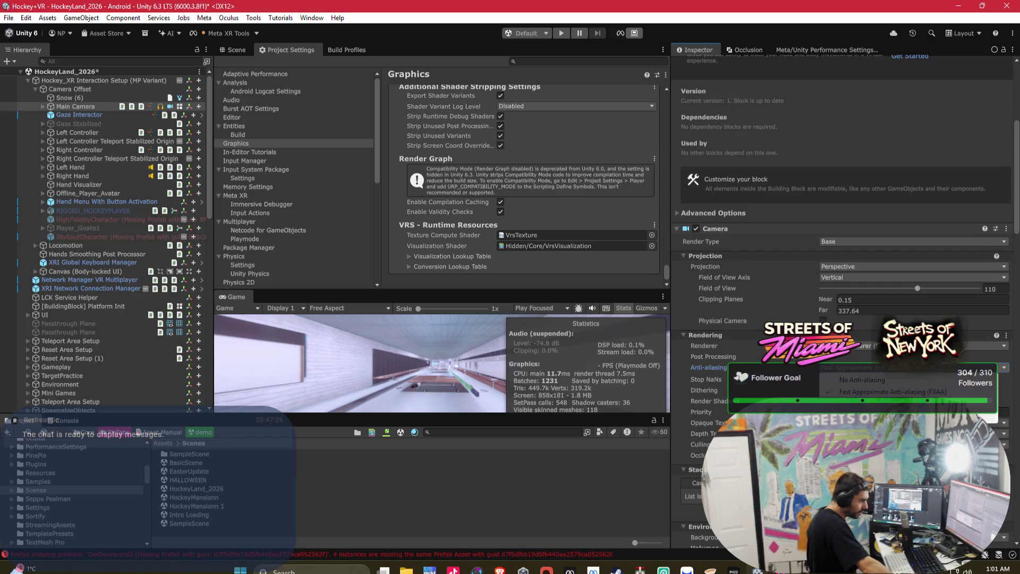
left_click(882, 415)
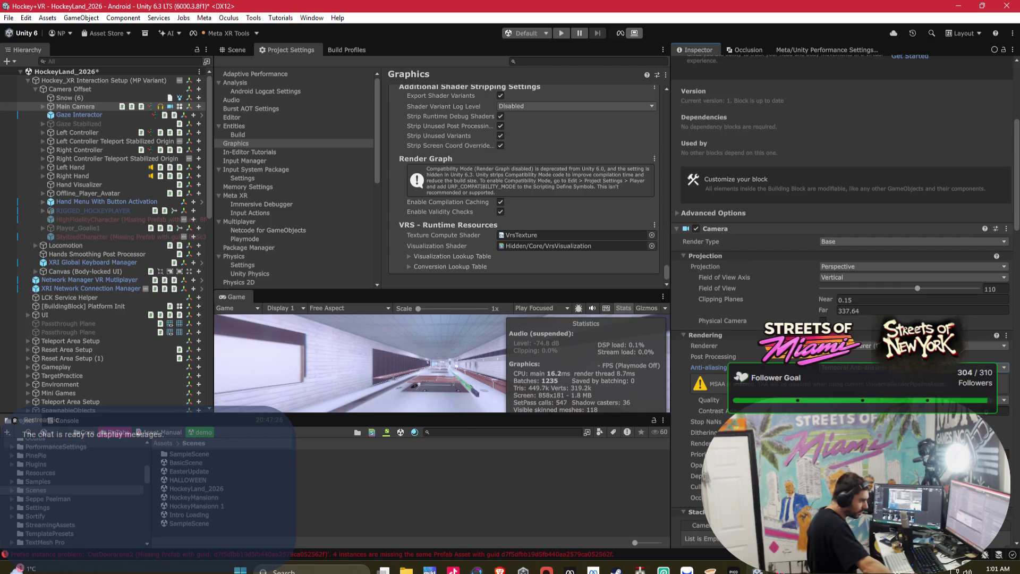
left_click(842, 367)
left_click(845, 403)
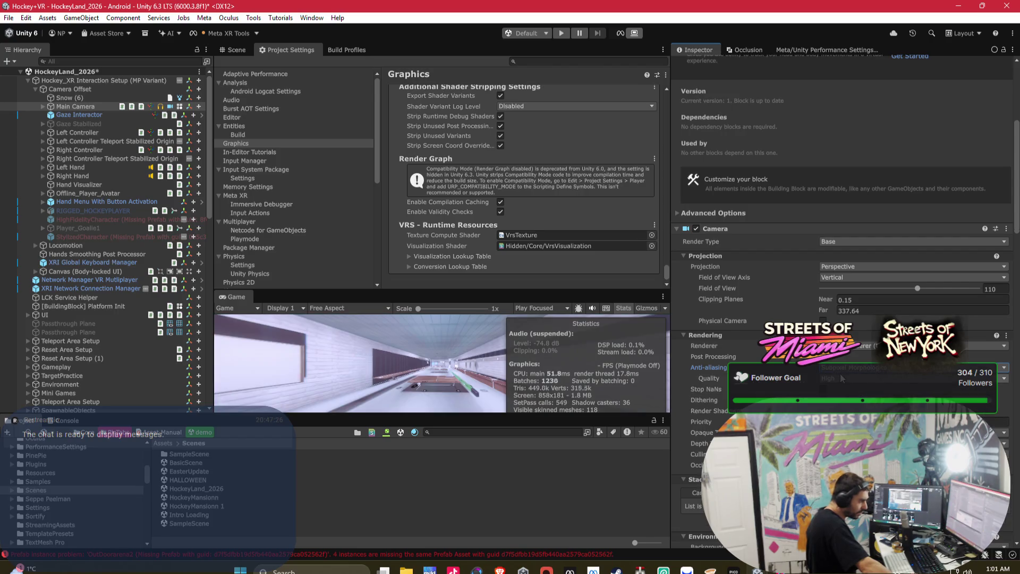
left_click(842, 367)
left_click(849, 394)
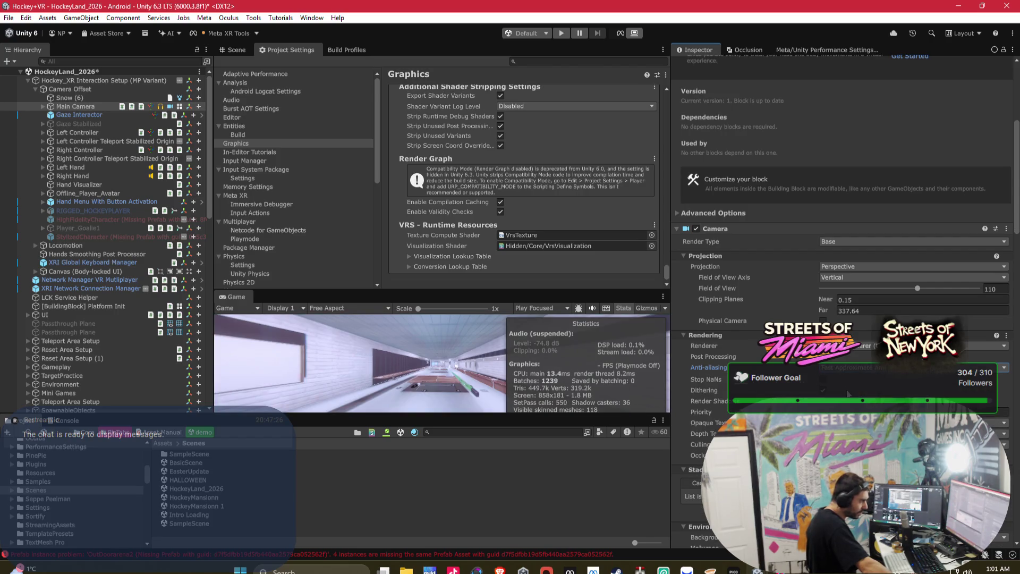
left_click(842, 367)
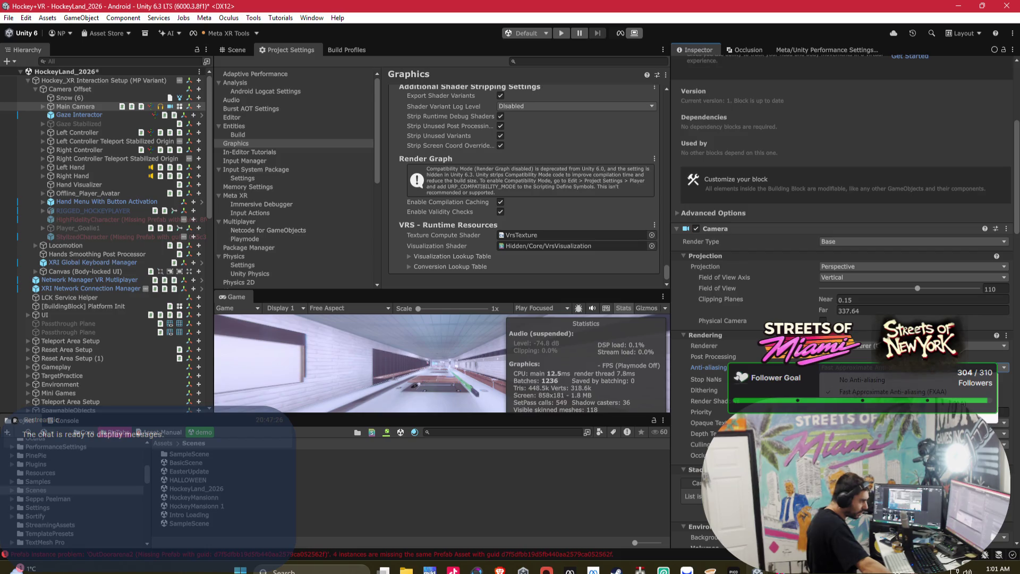
left_click(845, 402)
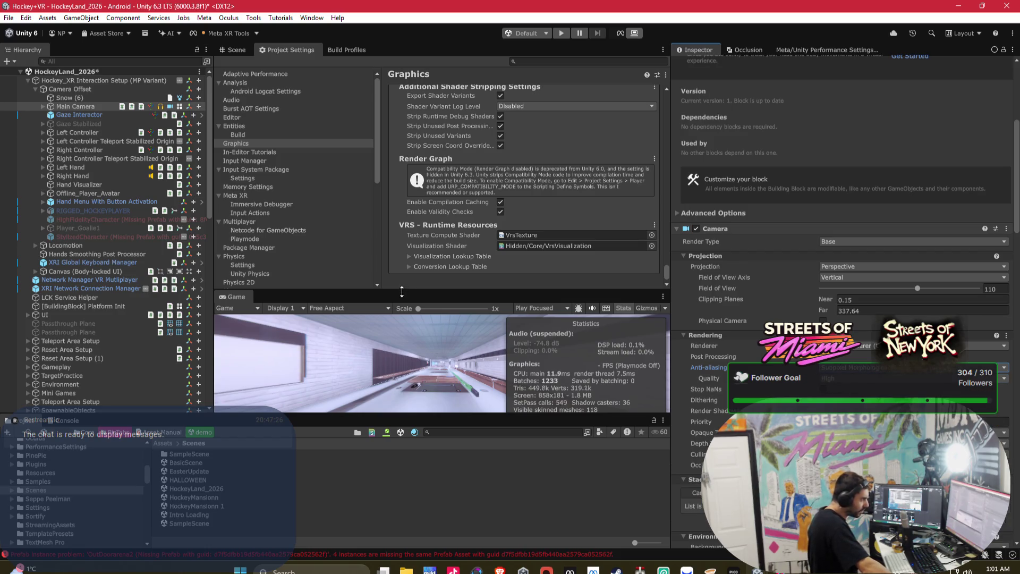
Enlarge the game view, compare FXAA with SMAA, keep FXAA, and save HockeyLand_2026.
left_click_drag(402, 291, 399, 77)
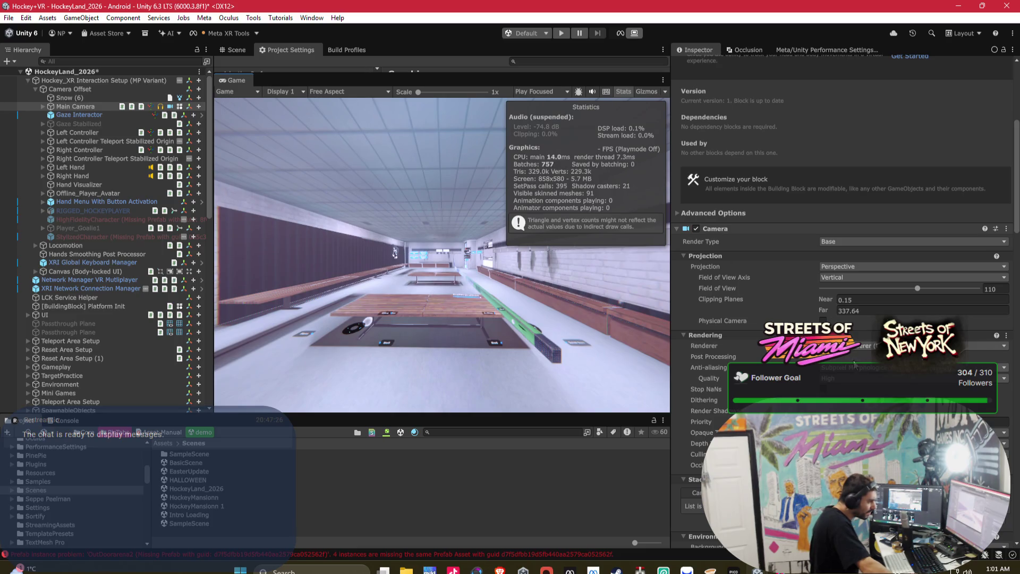
left_click(853, 369)
left_click(850, 392)
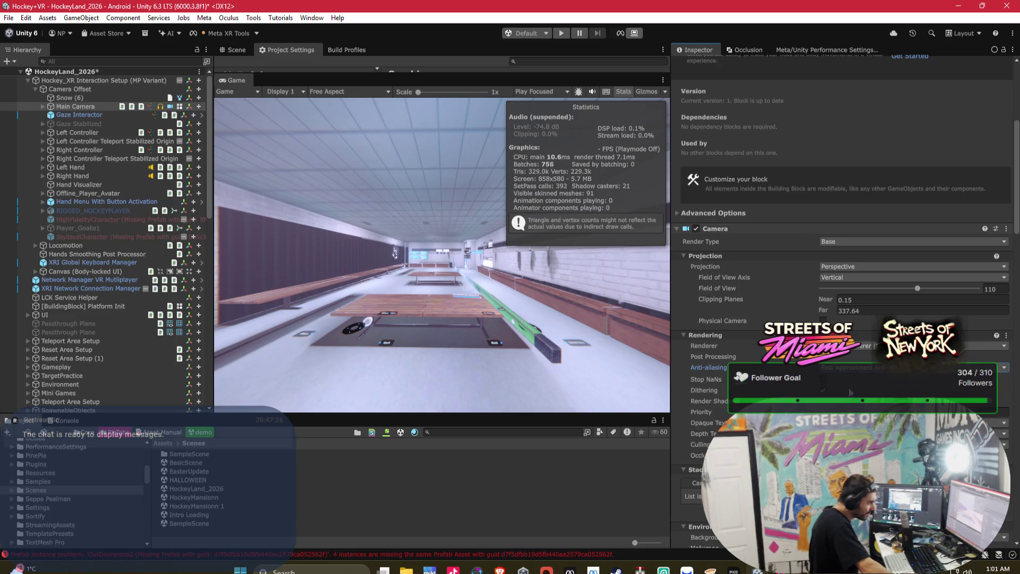
left_click(850, 370)
left_click(850, 404)
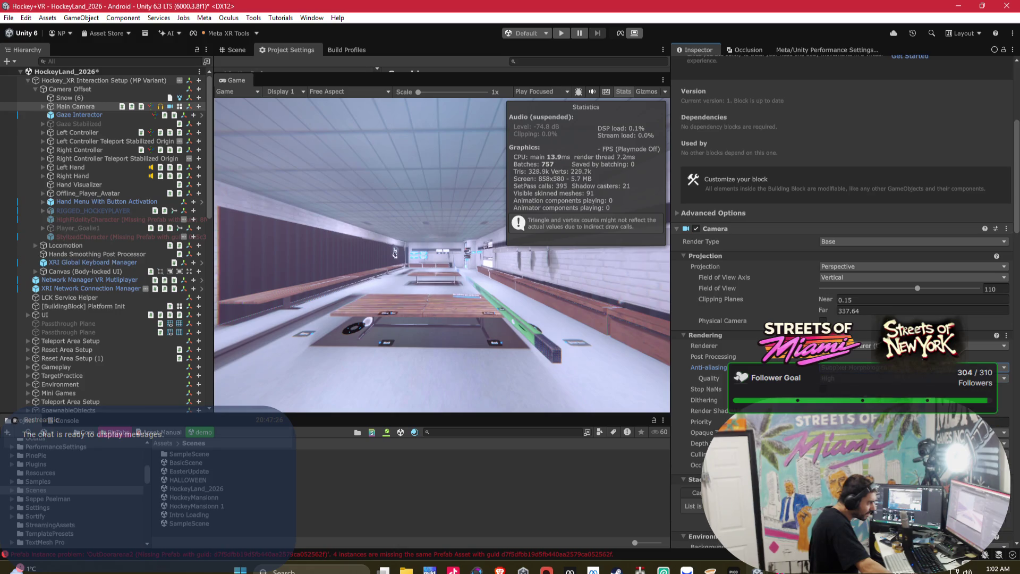
left_click(856, 370)
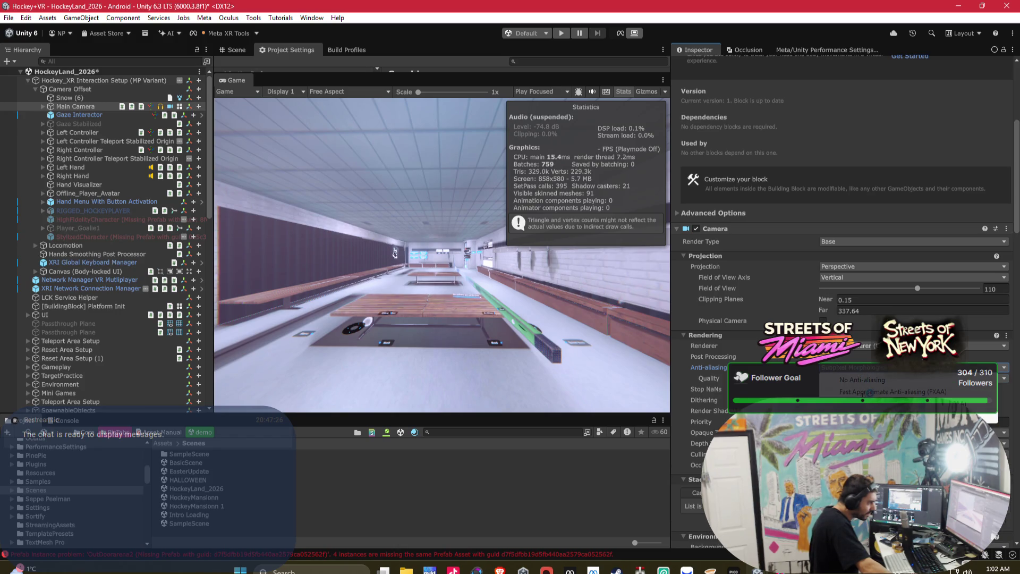
left_click(869, 392)
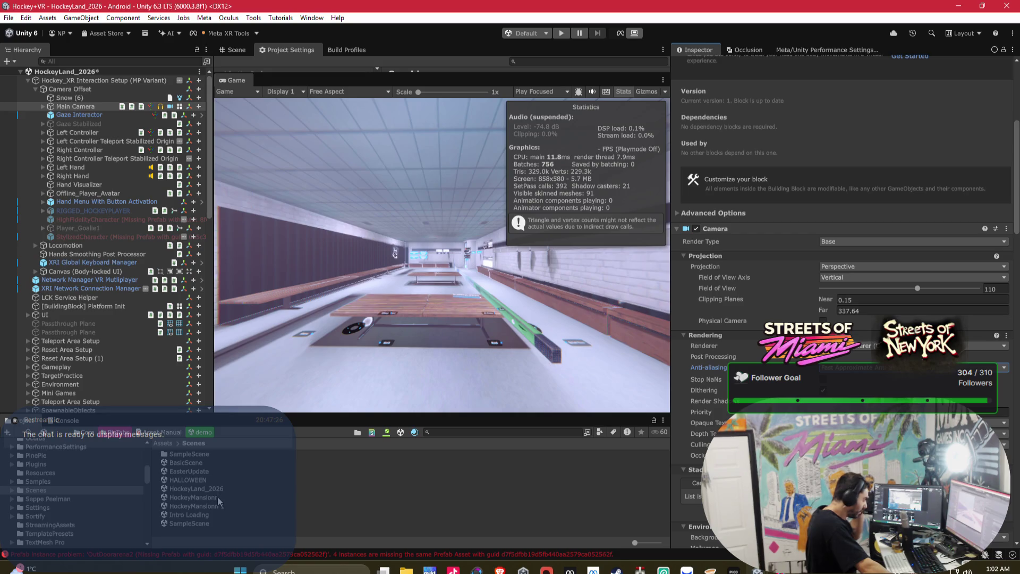
key("ctrl+s")
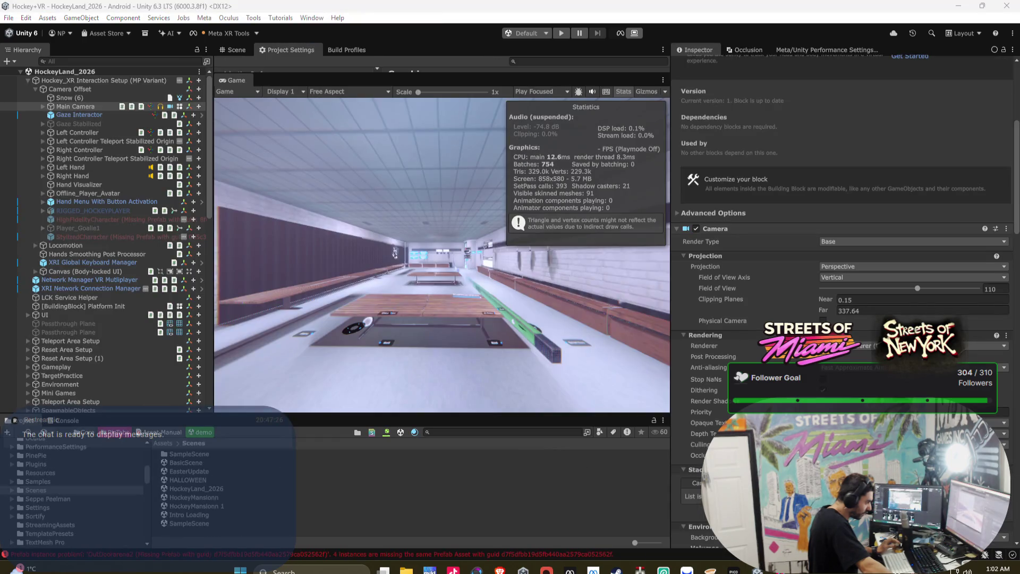
Set the HockeyLand_2026 main camera's far clipping plane to 250.
mouse_move(641, 572)
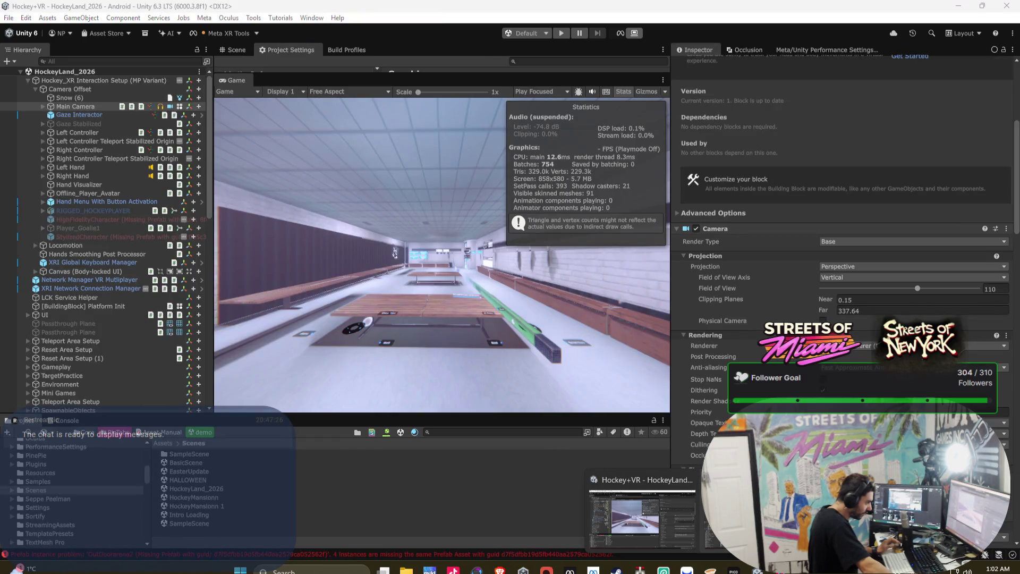
left_click(666, 531)
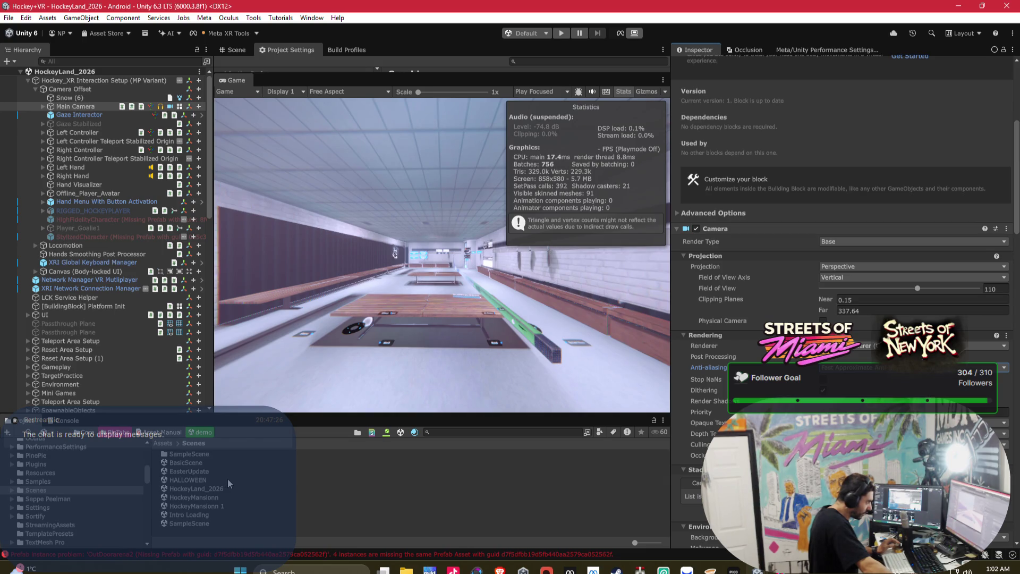
left_click(355, 47)
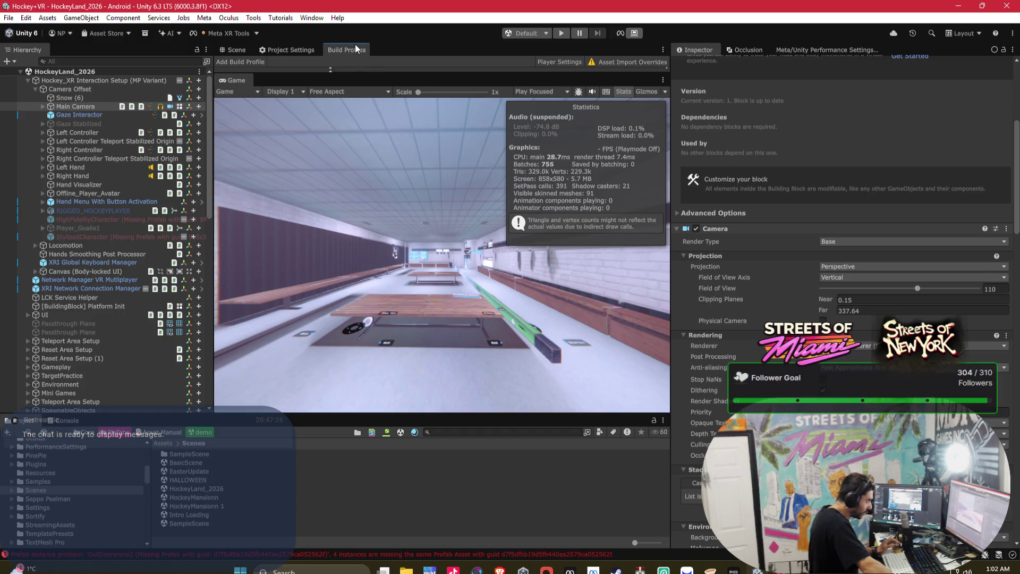
left_click(878, 310)
type("250")
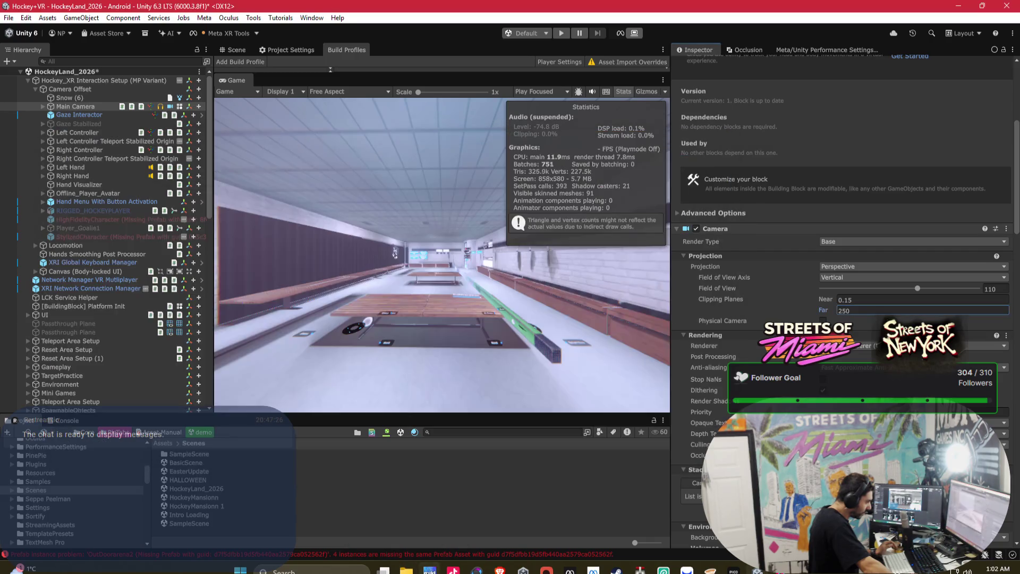
Switch to Streets of Miami and expand DEX_OPENXR_RIG, PlayerController and CameraRig.
mouse_move(757, 570)
mouse_move(754, 510)
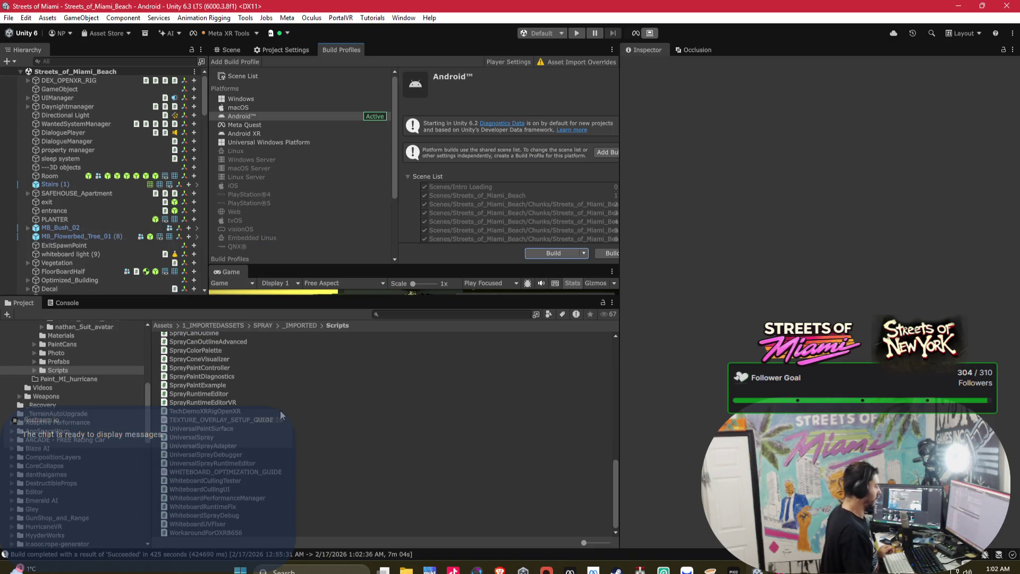
left_click(28, 80)
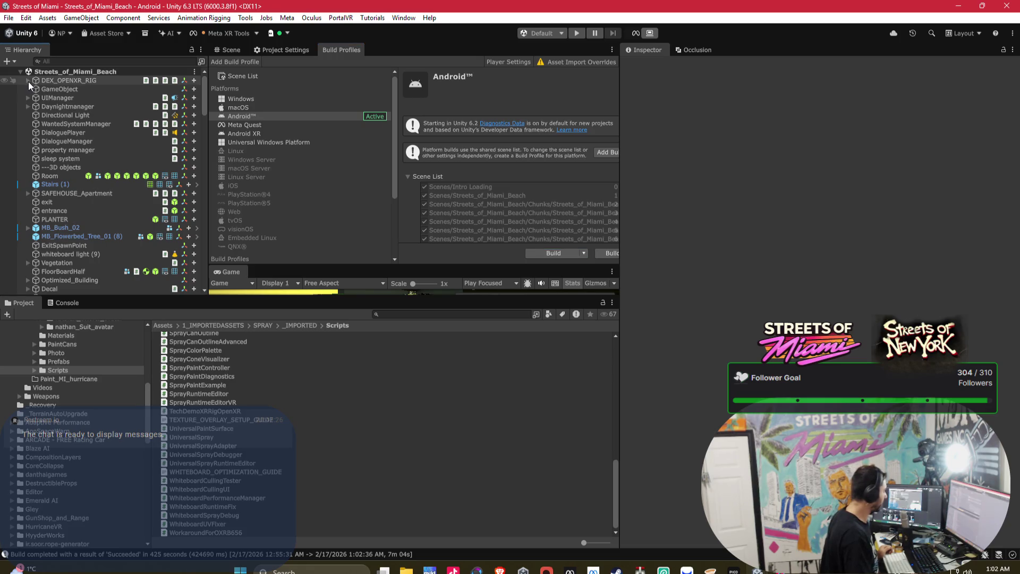
left_click(35, 90)
left_click(42, 97)
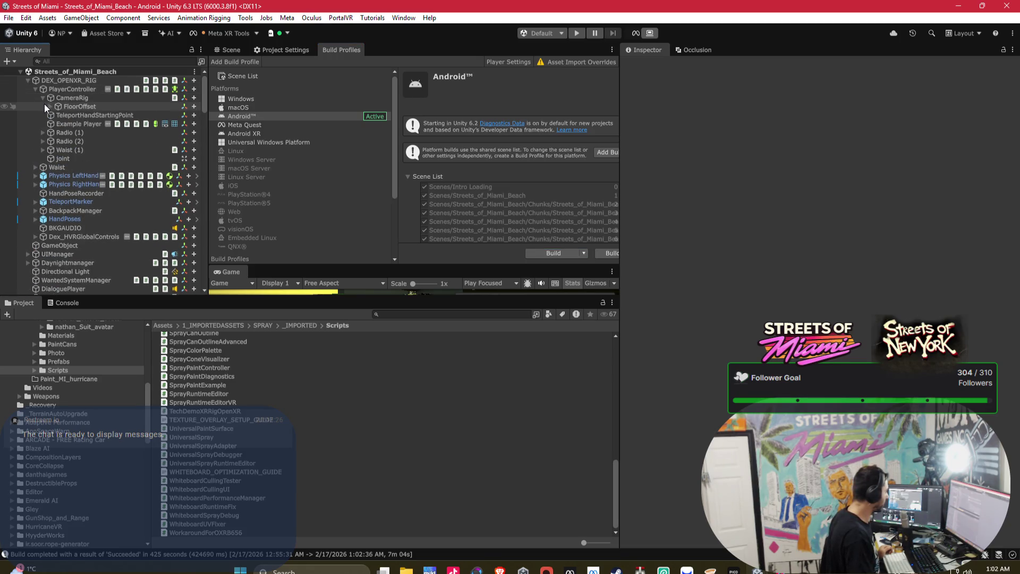
Expand FloorOffset > CameraScale > Camera, select the player Camera, and set SMAA anti-aliasing.
left_click(50, 106)
left_click(57, 114)
left_click(65, 123)
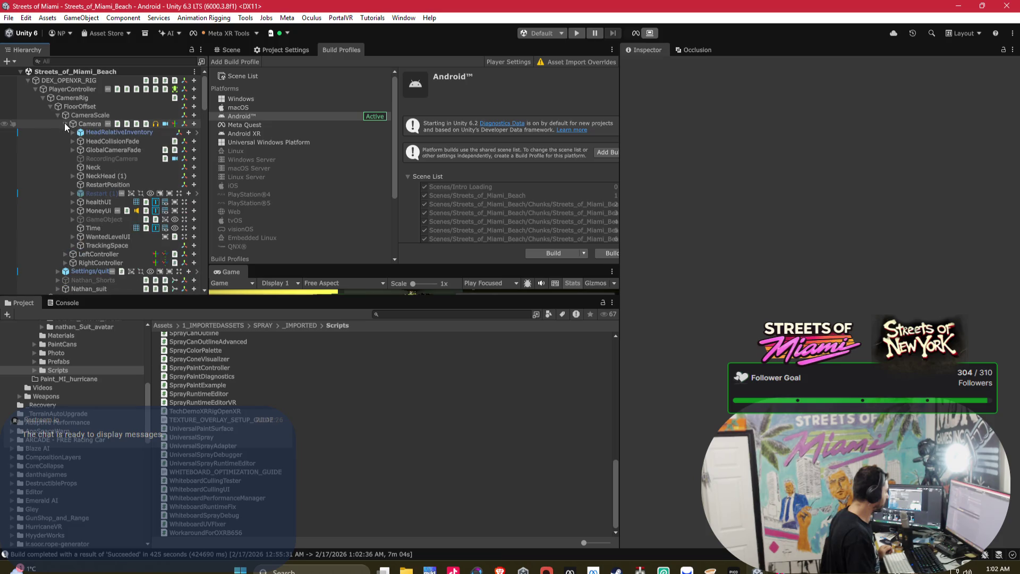
left_click(95, 125)
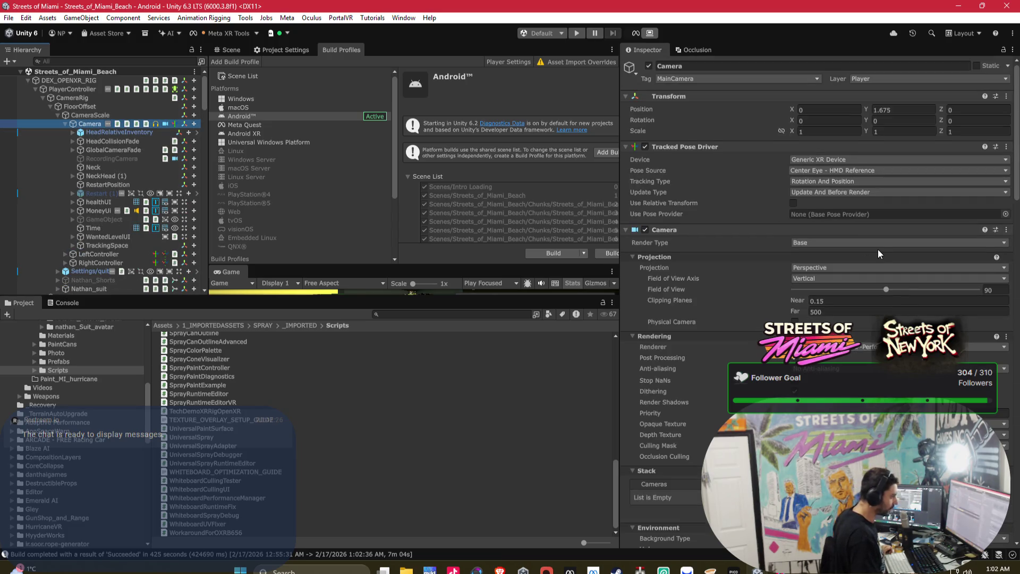
scroll(878, 250, "down", 3)
left_click(826, 309)
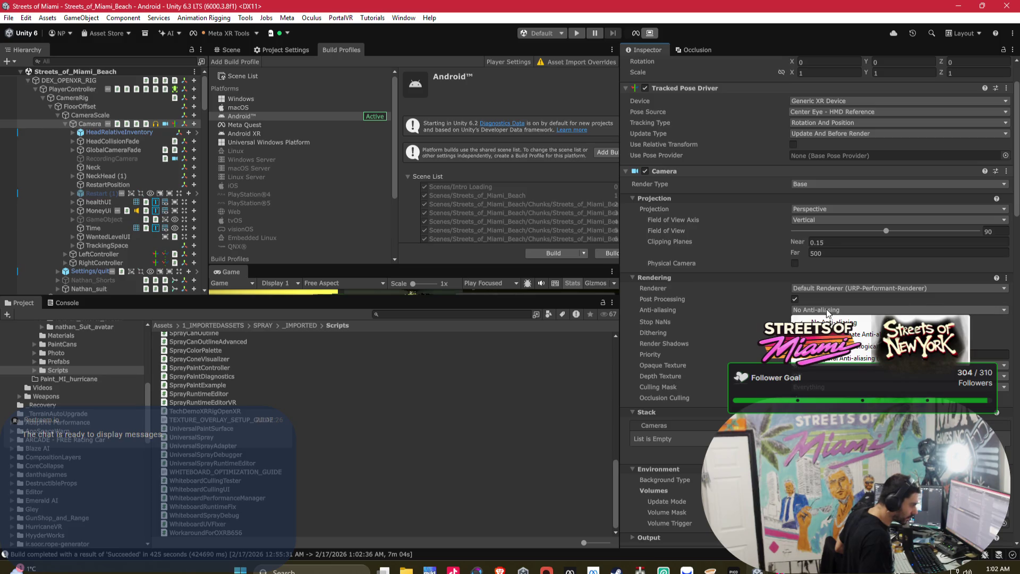
left_click(844, 346)
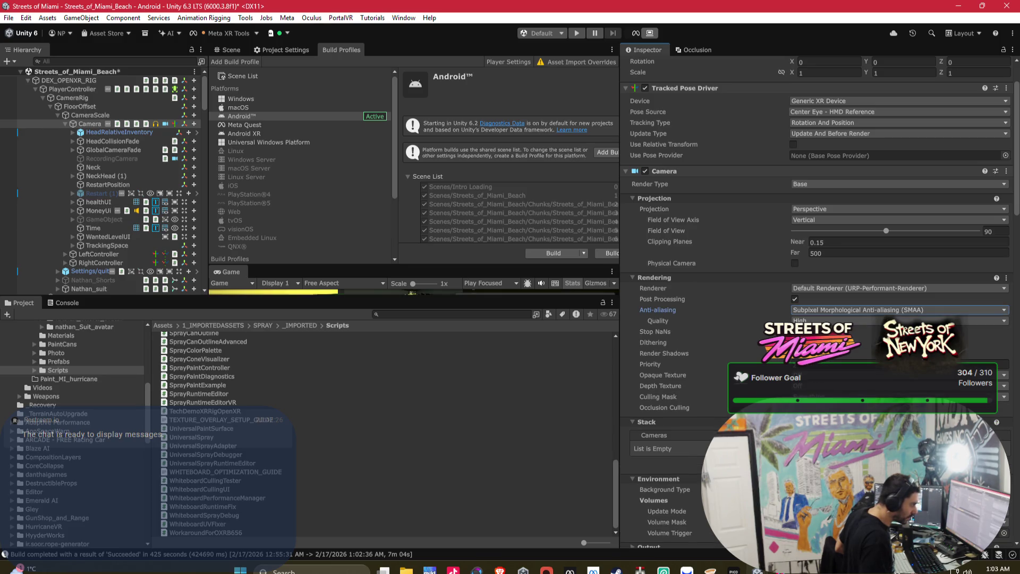
Enlarge the game view, compare SMAA and FXAA, leave FXAA, then select WantedSystemManager.
mouse_move(559, 298)
left_mouse_down()
mouse_move(521, 352)
mouse_move(484, 451)
mouse_move(458, 399)
mouse_move(473, 162)
left_mouse_up()
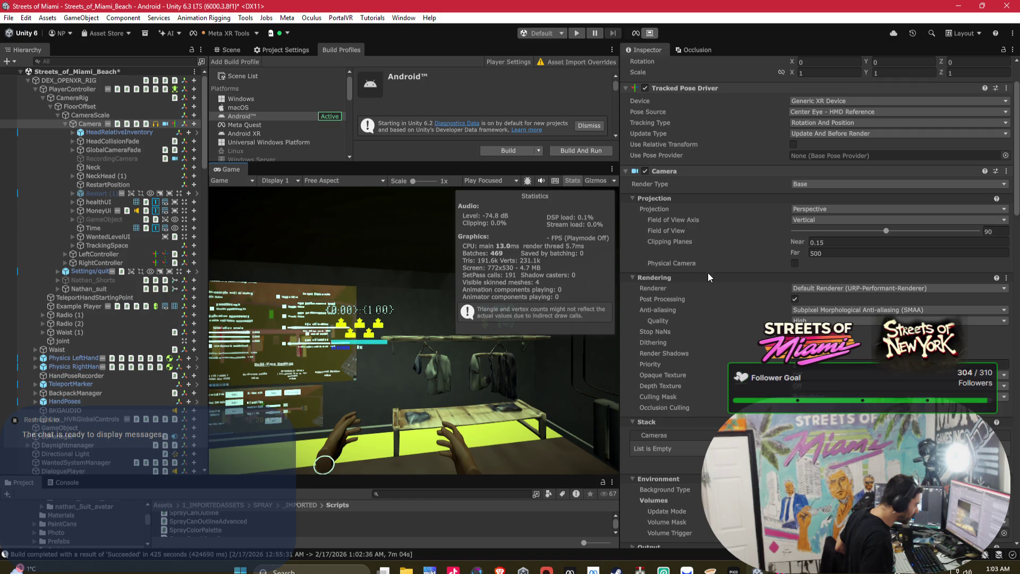
left_click(843, 308)
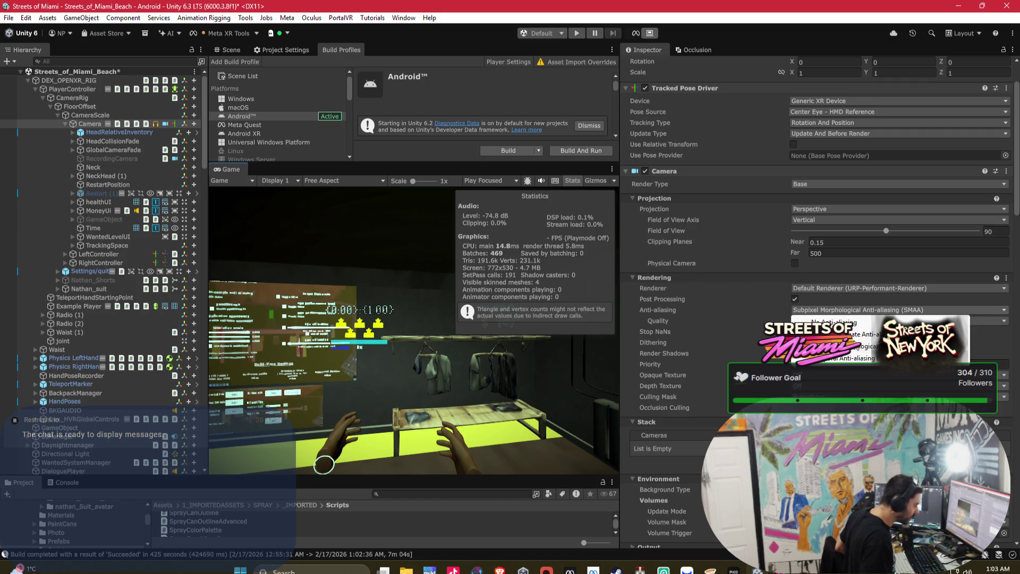
left_click(854, 336)
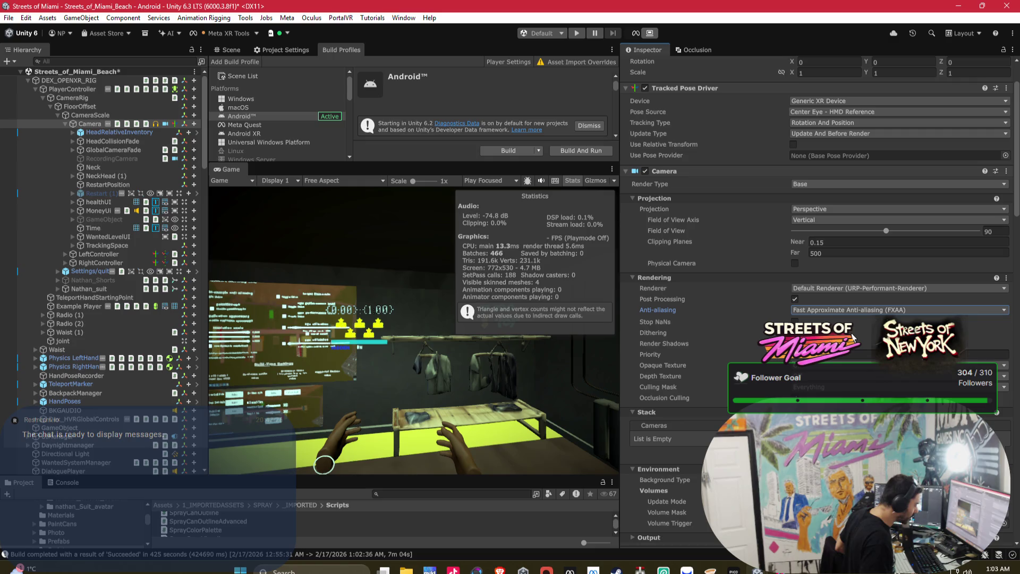
left_click(845, 310)
left_click(861, 334)
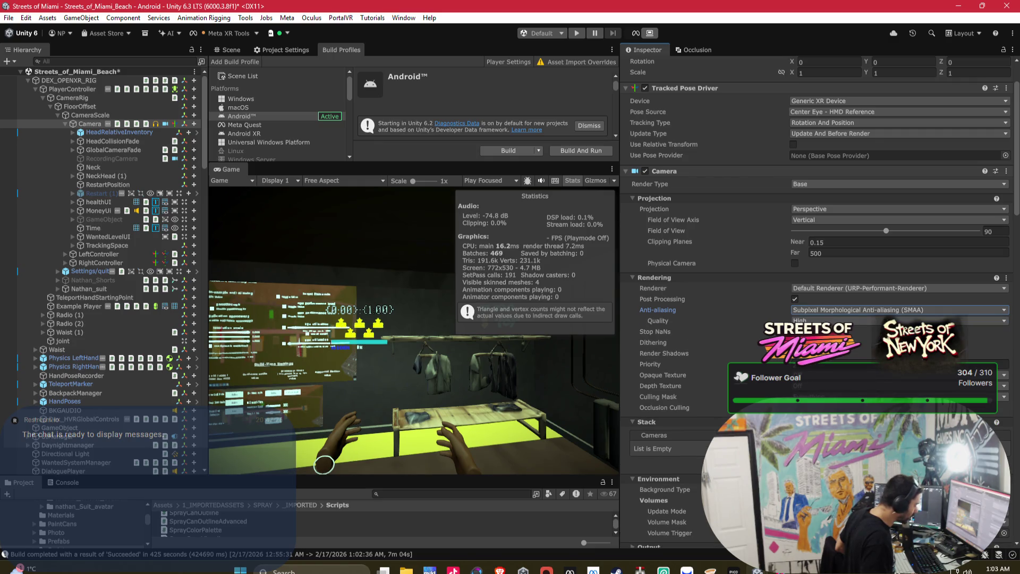
left_click(839, 310)
left_click(850, 334)
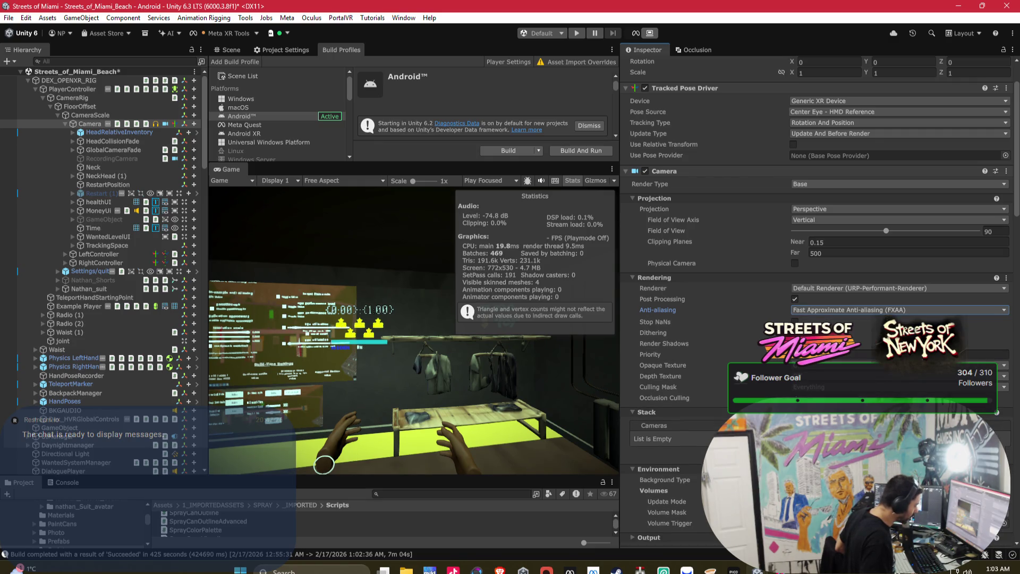
left_click(839, 310)
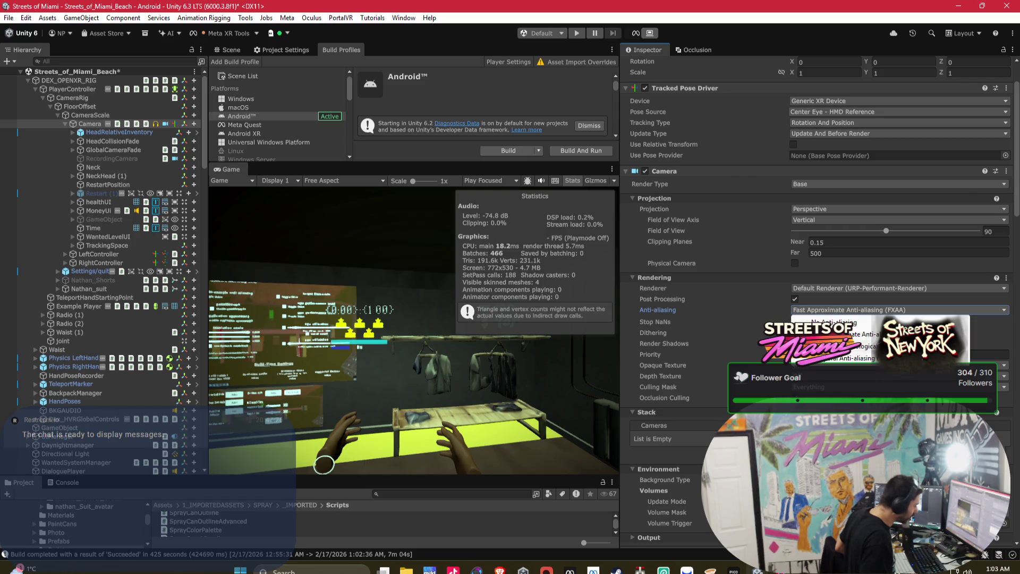
left_click(834, 346)
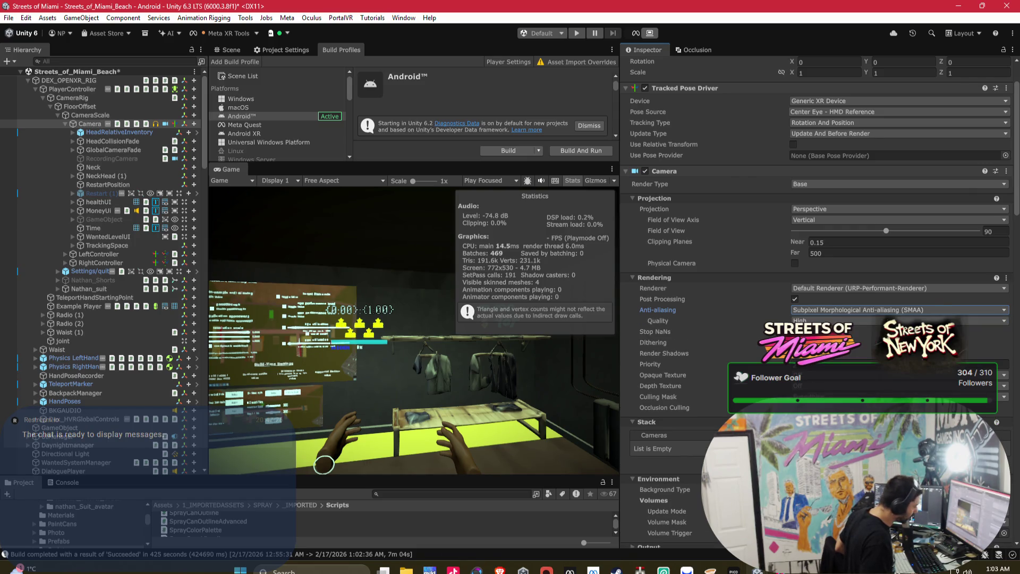
left_click(825, 310)
left_click(850, 334)
left_click(840, 310)
left_click(850, 334)
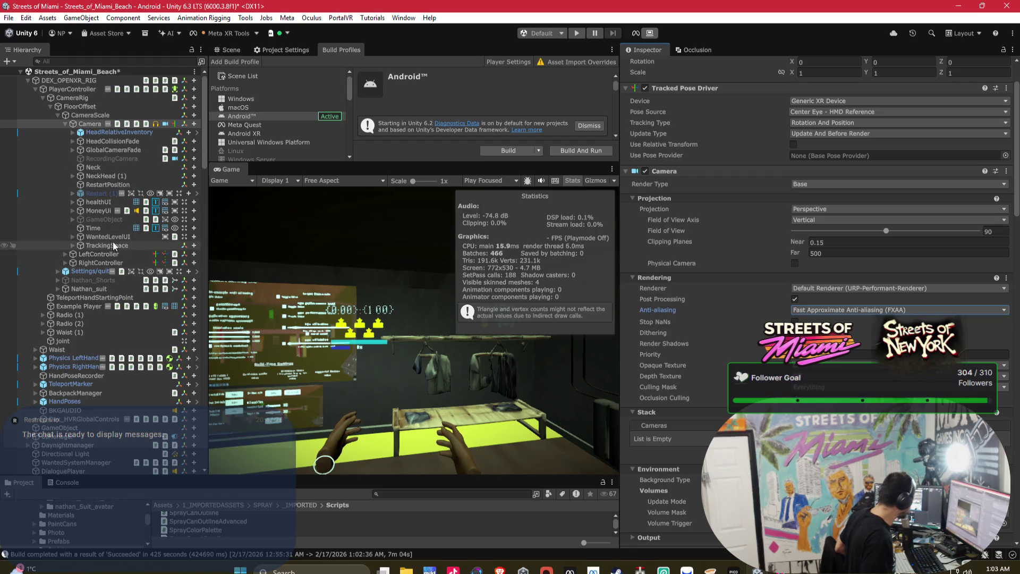
scroll(94, 379, "down", 3)
left_click(92, 396)
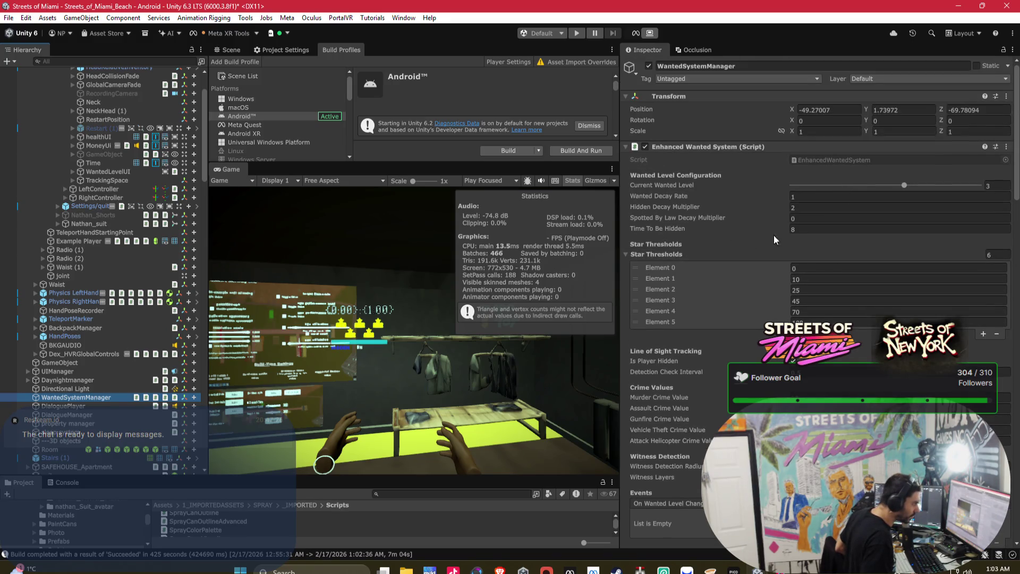
Collapse the Camera object under CameraScale in the Hierarchy and enlarge the Build Profiles scene list.
scroll(814, 231, "down", 2)
scroll(816, 231, "down", 15)
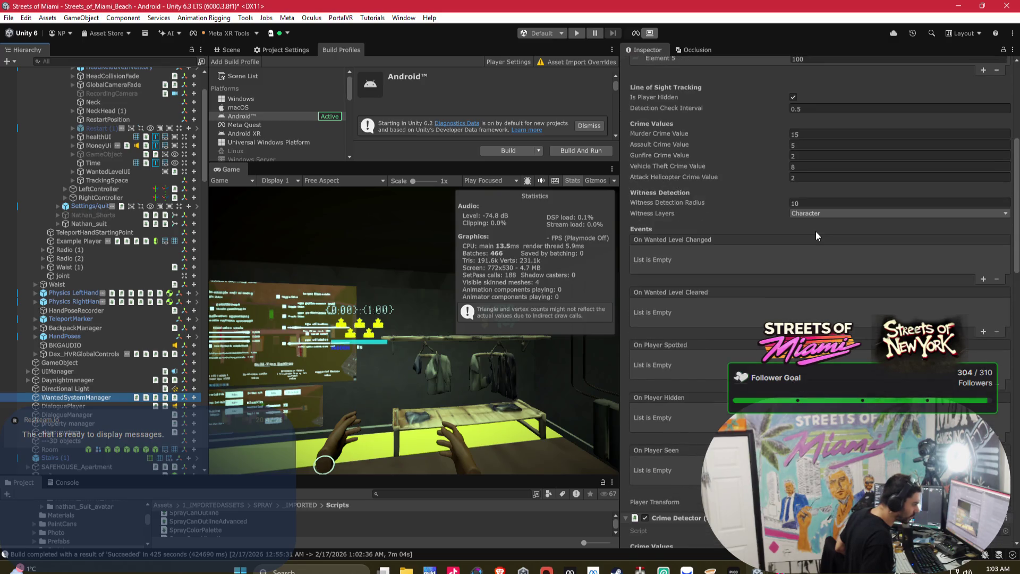
scroll(816, 230, "down", 9)
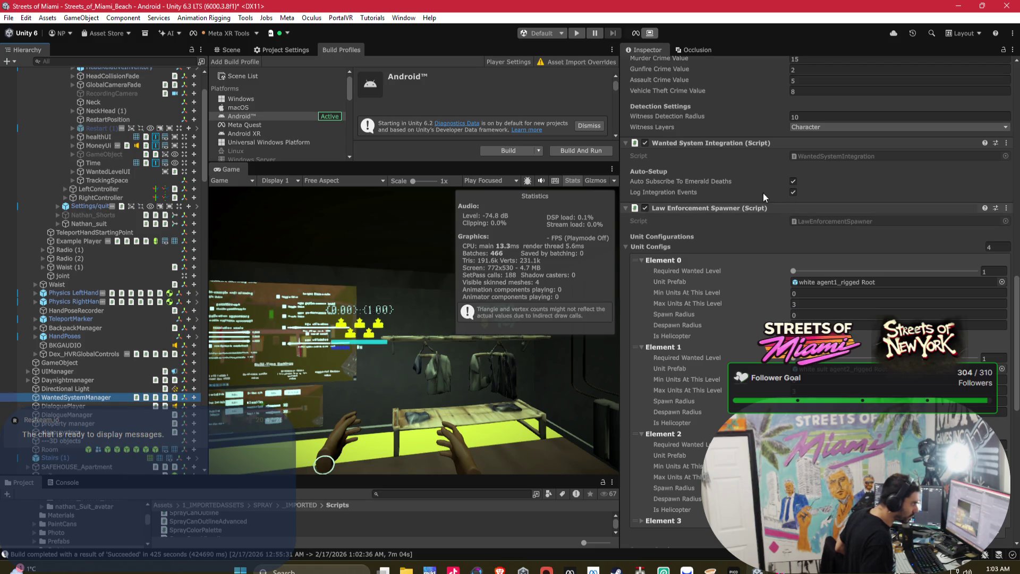
scroll(680, 174, "down", 8)
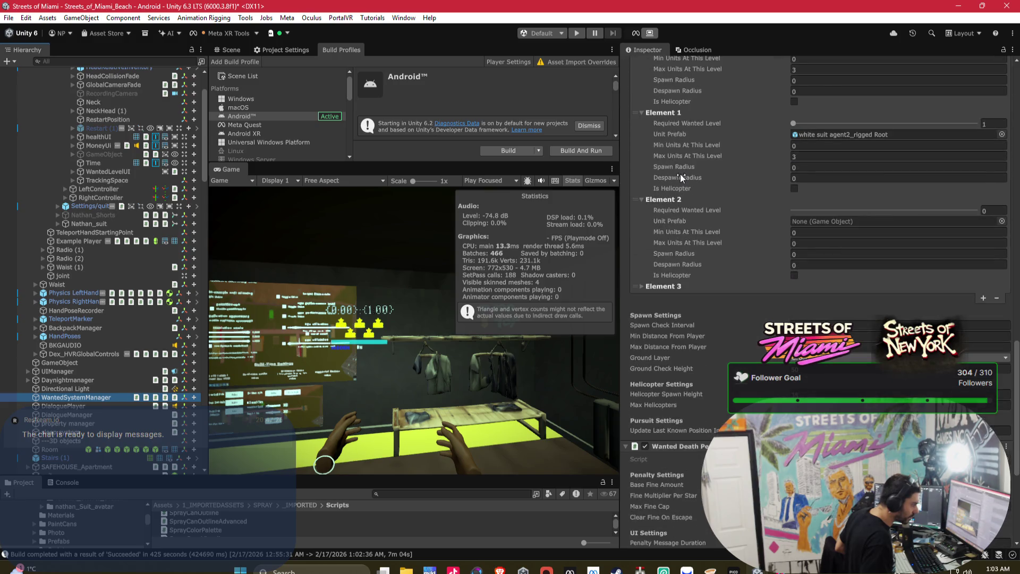
scroll(680, 173, "down", 8)
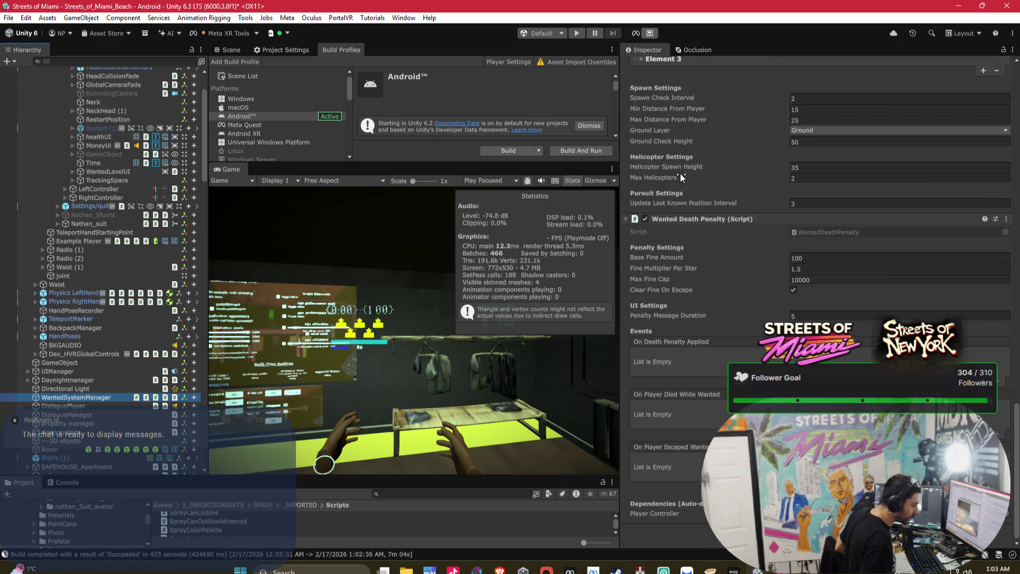
scroll(818, 297, "up", 20)
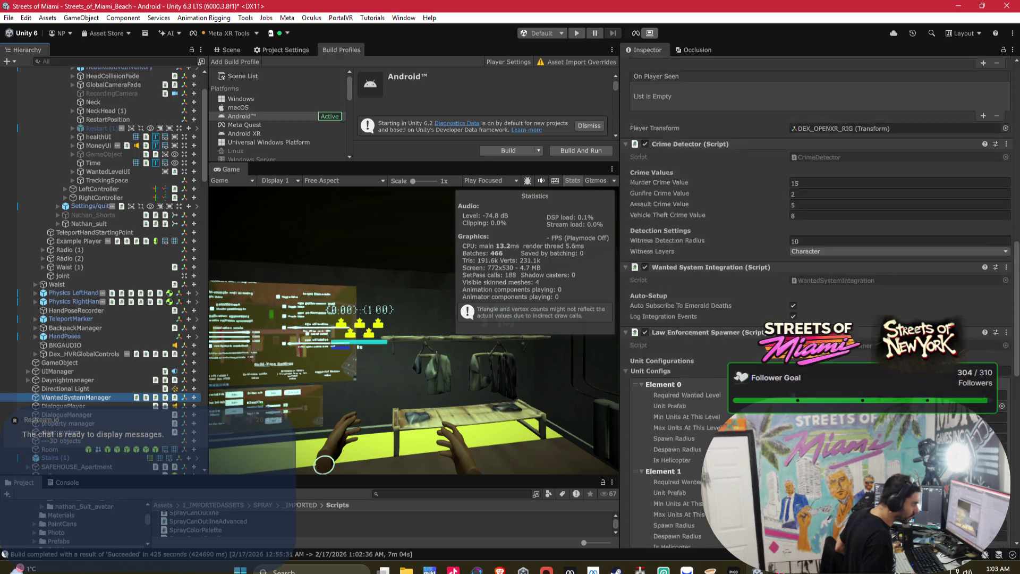
scroll(782, 311, "up", 10)
scroll(782, 310, "up", 2)
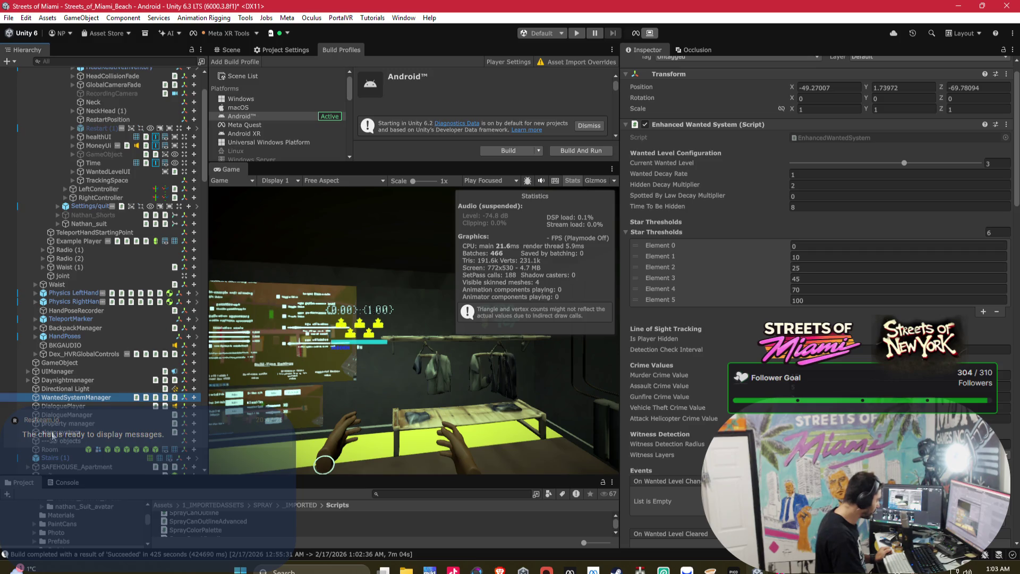
scroll(90, 205, "up", 3)
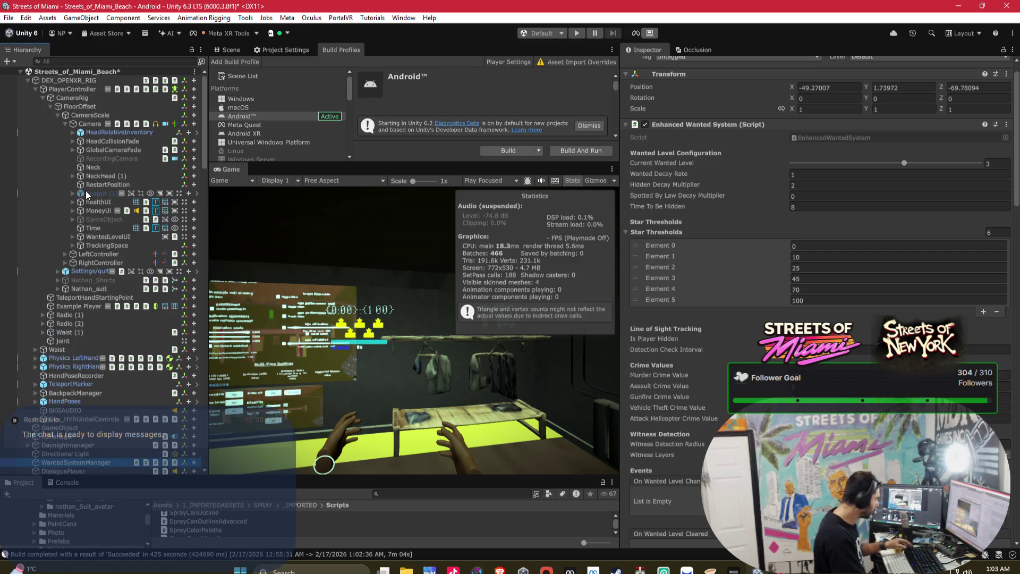
left_click(66, 124)
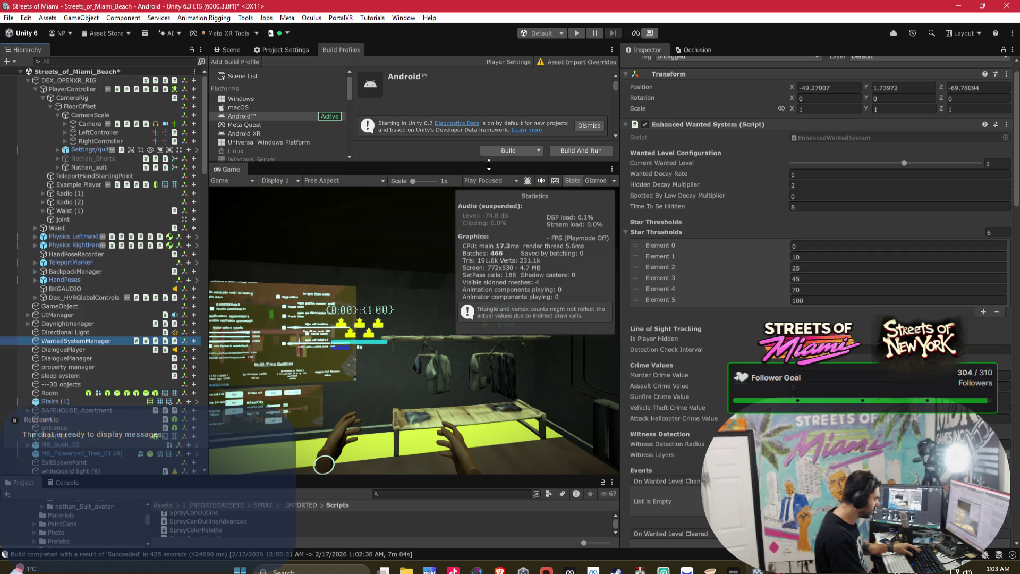
left_click_drag(491, 165, 492, 239)
Rebuild Streets of Miami_alpha_test_DONOTRELEASE.apk over the existing file, then switch to the HockeyLand_2026 project.
left_click(500, 224)
left_click(527, 391)
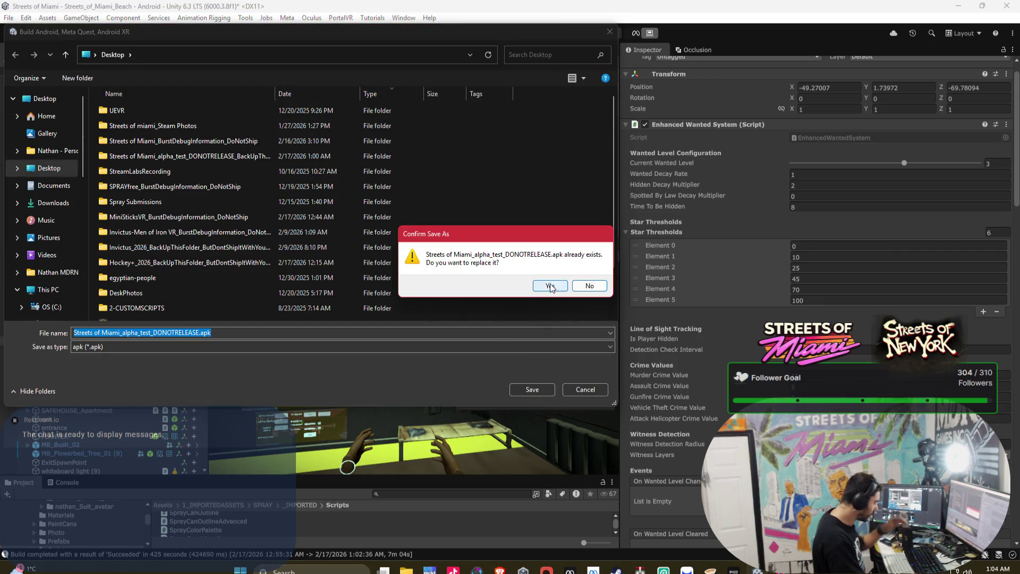
left_click(551, 287)
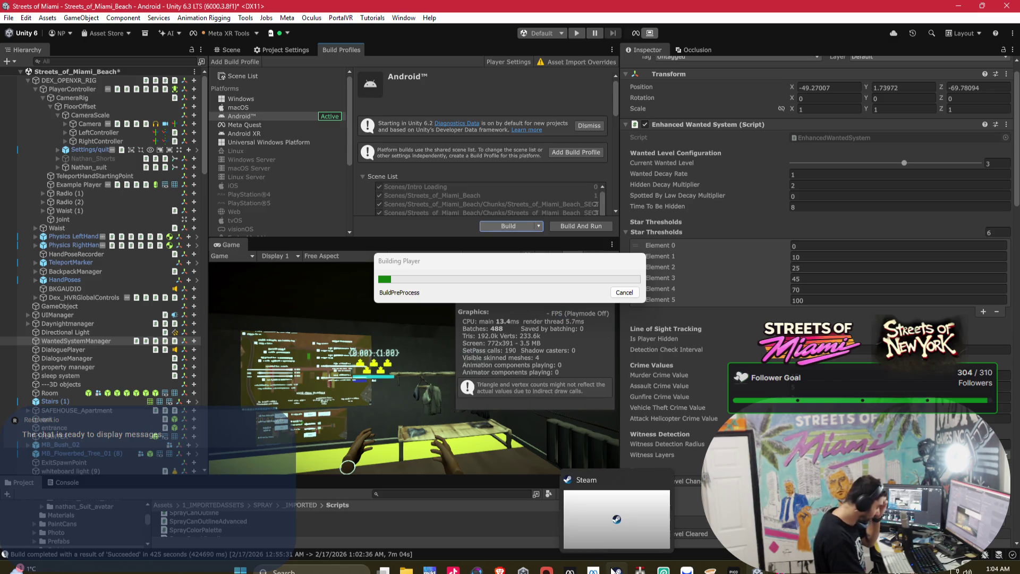
mouse_move(640, 567)
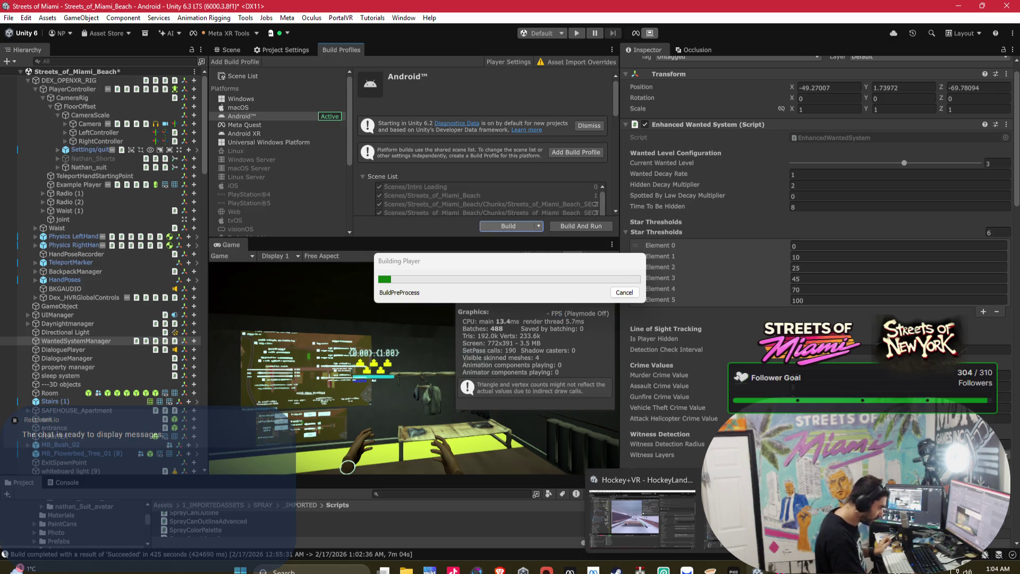
left_click(646, 515)
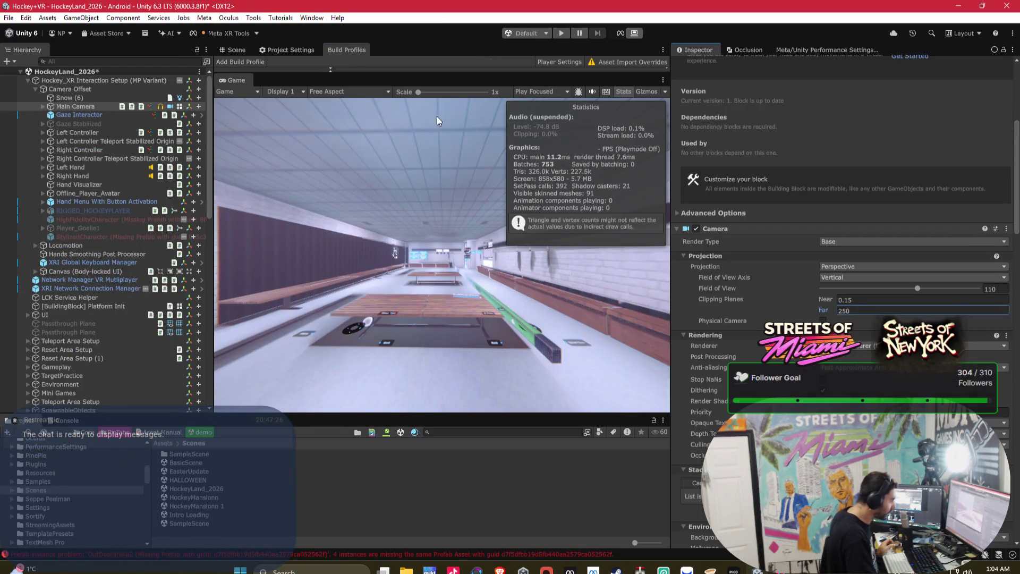
Maximize the Scene view with Shift+Space, orbit around the locker room, then restore the layout.
left_click(244, 48)
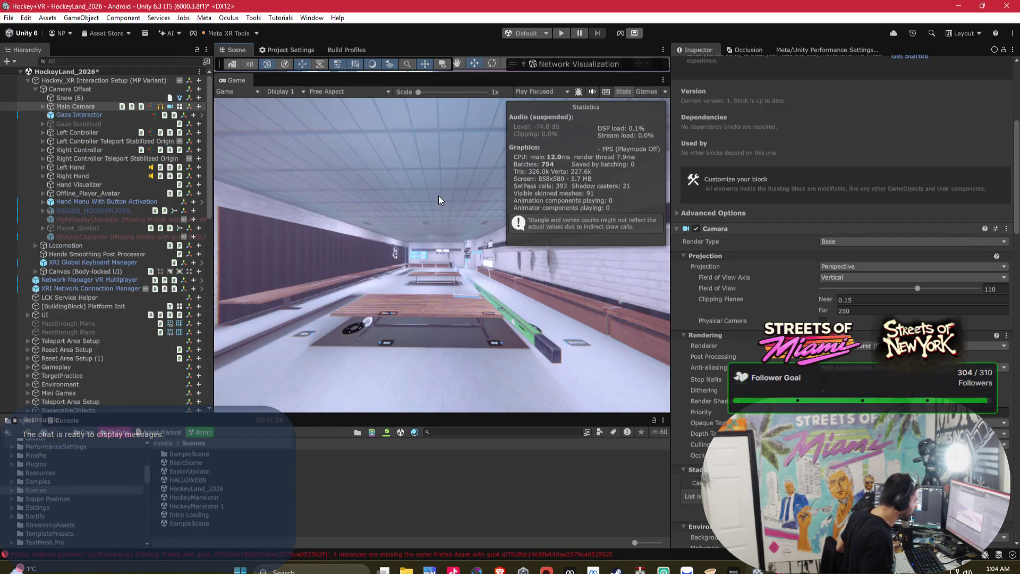
key("shift+space")
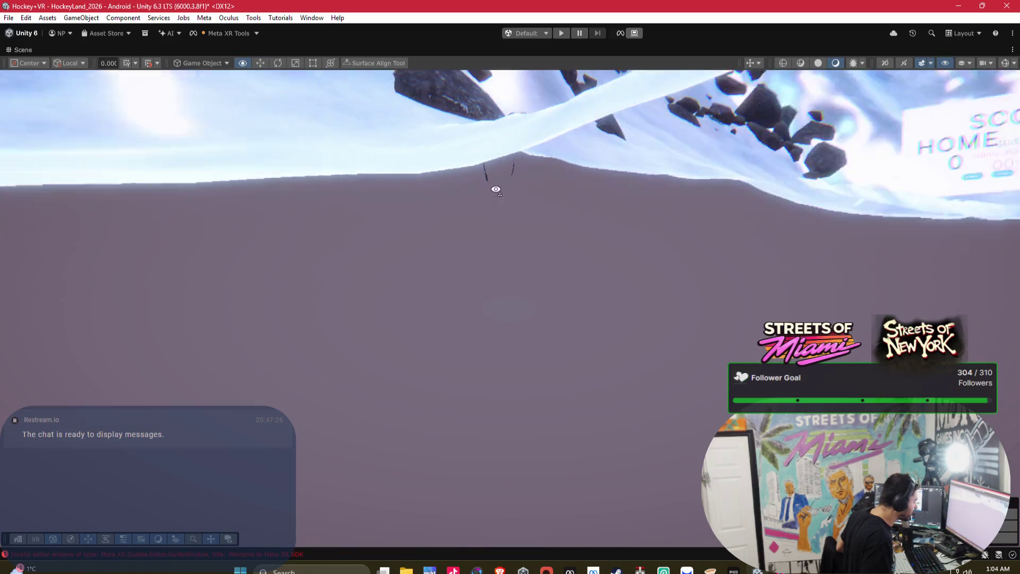
mouse_move(497, 171)
left_mouse_down()
mouse_move(628, 157)
mouse_move(714, 233)
mouse_move(770, 261)
mouse_move(781, 299)
mouse_move(695, 264)
mouse_move(781, 280)
mouse_move(784, 266)
mouse_move(755, 263)
mouse_move(797, 257)
mouse_move(659, 256)
mouse_move(760, 241)
mouse_move(722, 272)
mouse_move(653, 247)
mouse_move(405, 201)
left_mouse_up()
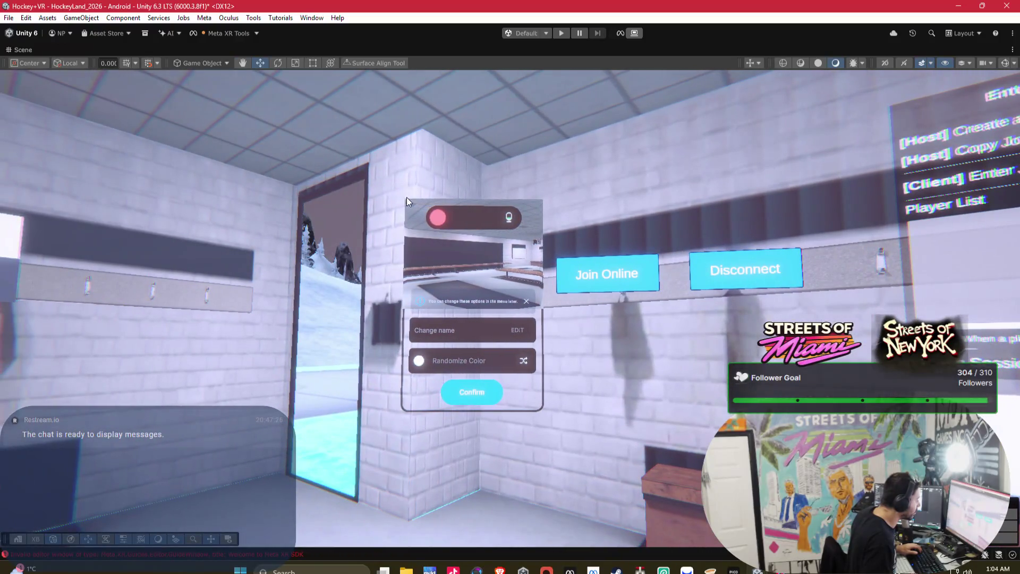
double_click(112, 50)
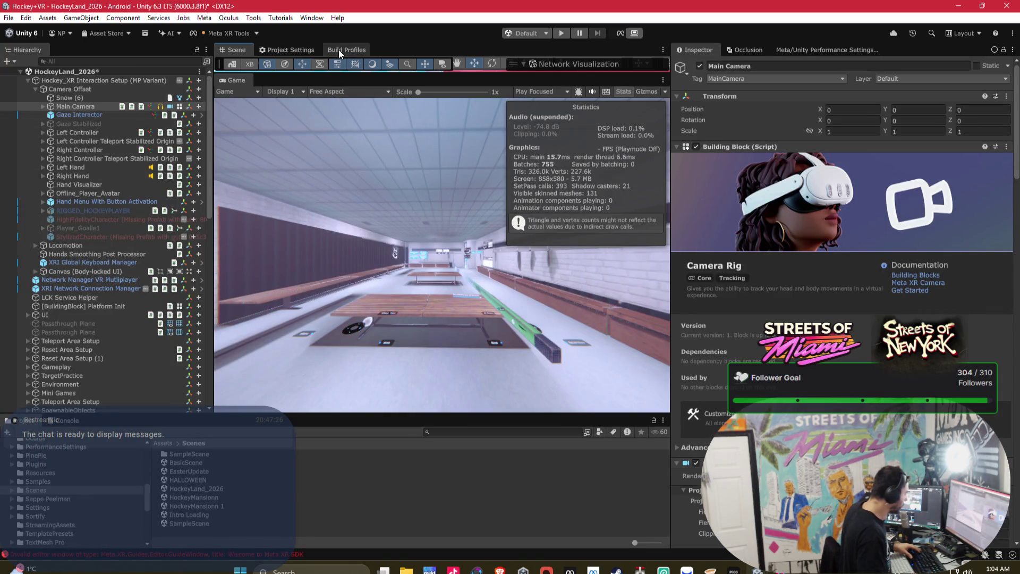
left_click(301, 49)
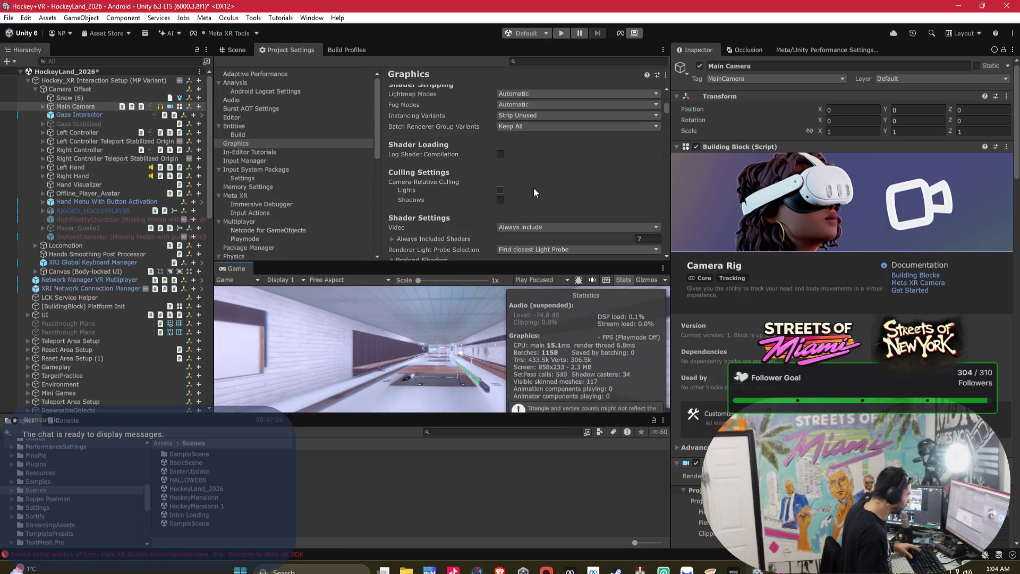
Enable Camera-Relative Culling for lights and shadows in the Graphics settings.
scroll(533, 187, "down", 2)
scroll(529, 186, "up", 1)
left_click(500, 142)
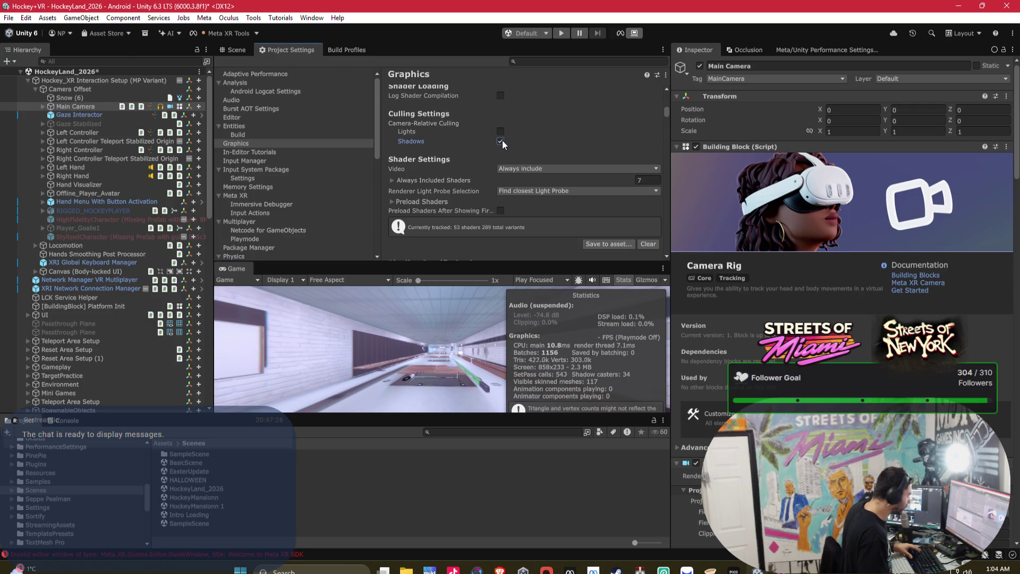
Scroll down to Post-processing Channel Mixer and adjust the Red output's Green contribution.
scroll(511, 152, "up", 3)
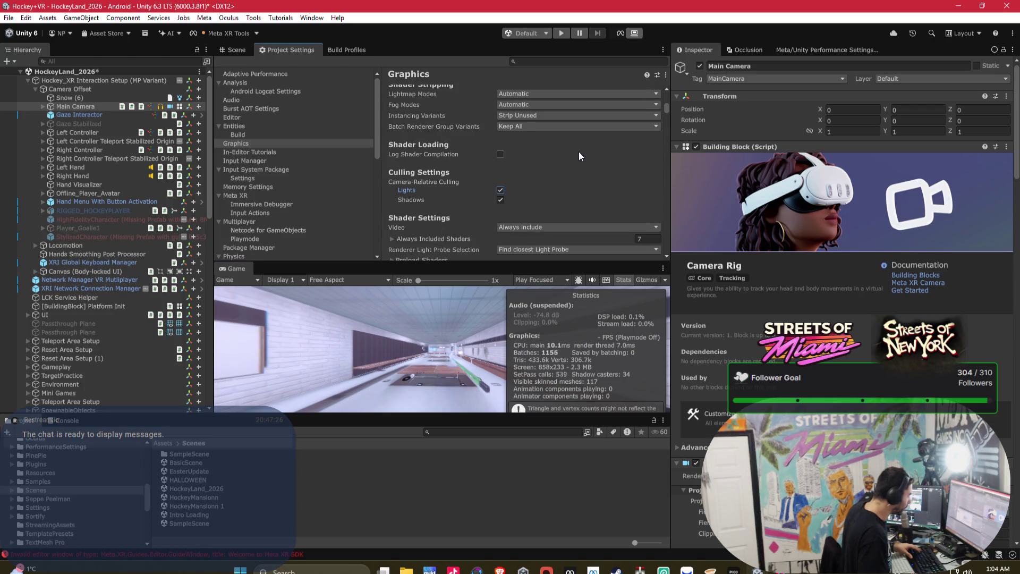
scroll(581, 155, "down", 4)
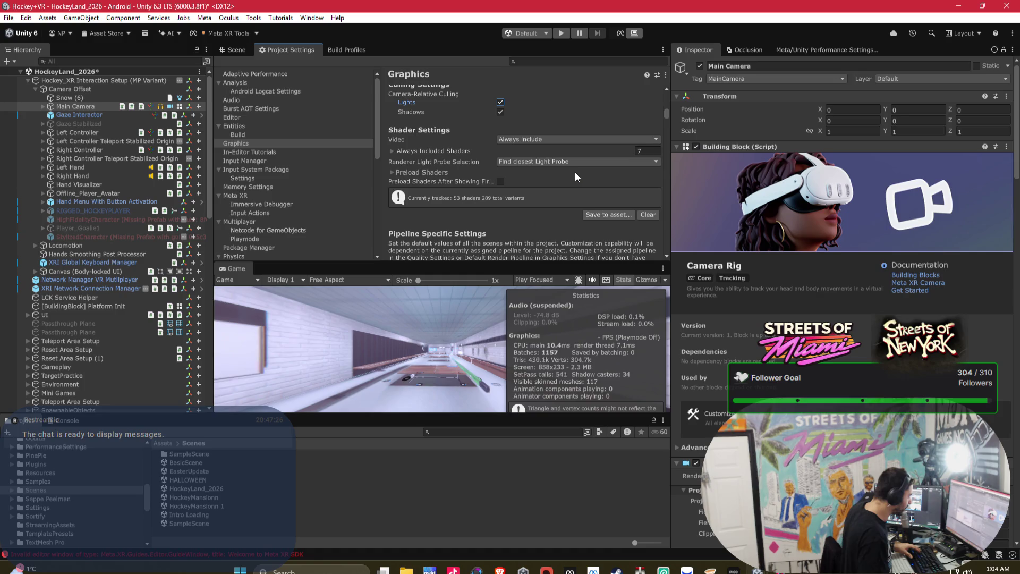
scroll(575, 172, "down", 6)
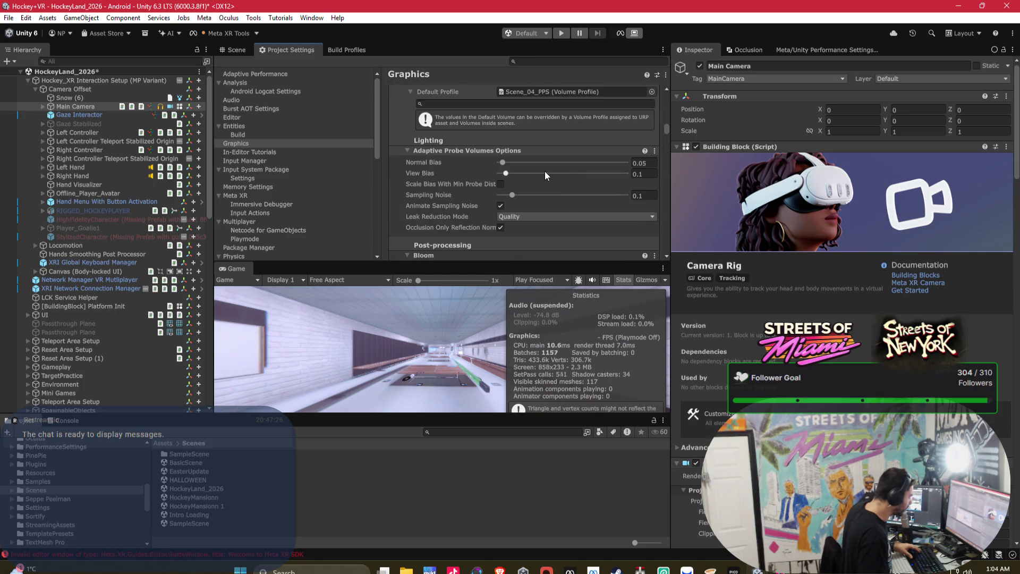
scroll(535, 170, "down", 4)
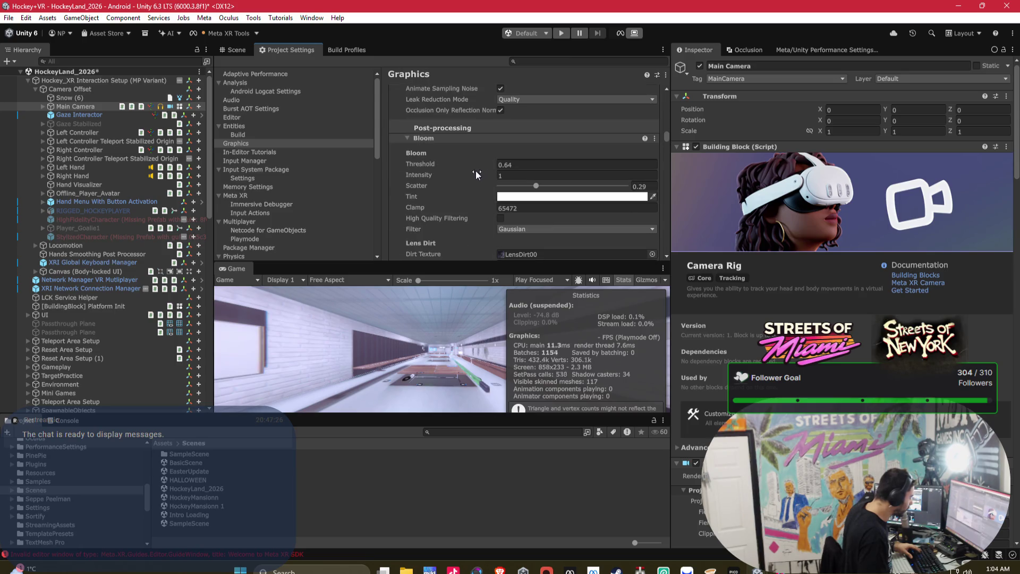
scroll(457, 176, "down", 1)
scroll(466, 169, "down", 4)
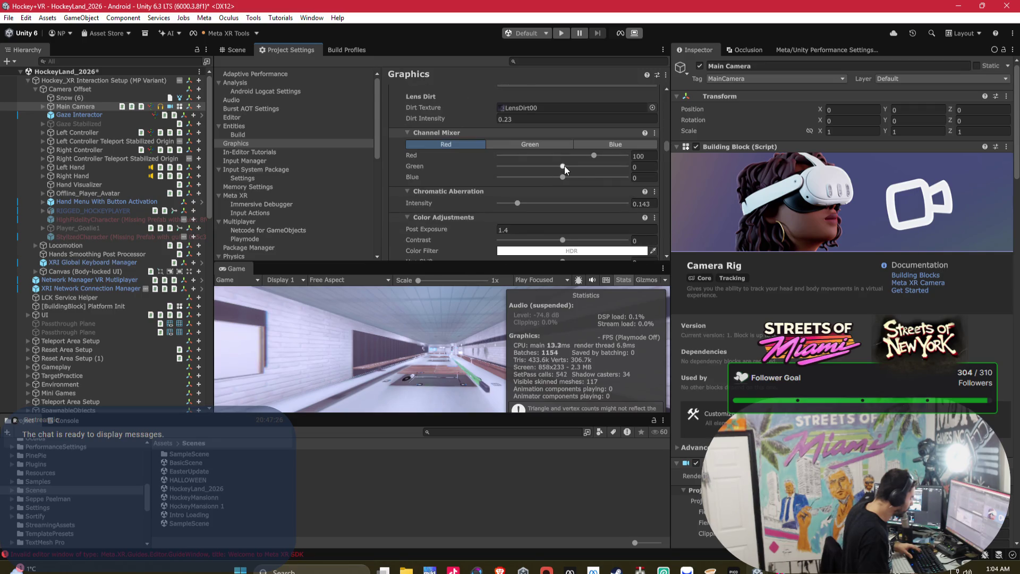
mouse_move(564, 166)
left_mouse_down()
mouse_move(614, 177)
mouse_move(551, 168)
mouse_move(534, 171)
mouse_move(563, 177)
mouse_move(532, 180)
mouse_move(622, 190)
mouse_move(531, 184)
mouse_move(584, 168)
mouse_move(623, 175)
mouse_move(564, 165)
mouse_move(473, 171)
mouse_move(556, 168)
left_mouse_up()
Set the Red output's Blue to -24 and Red to 200, then raise the Green output's Green value.
left_click(556, 178)
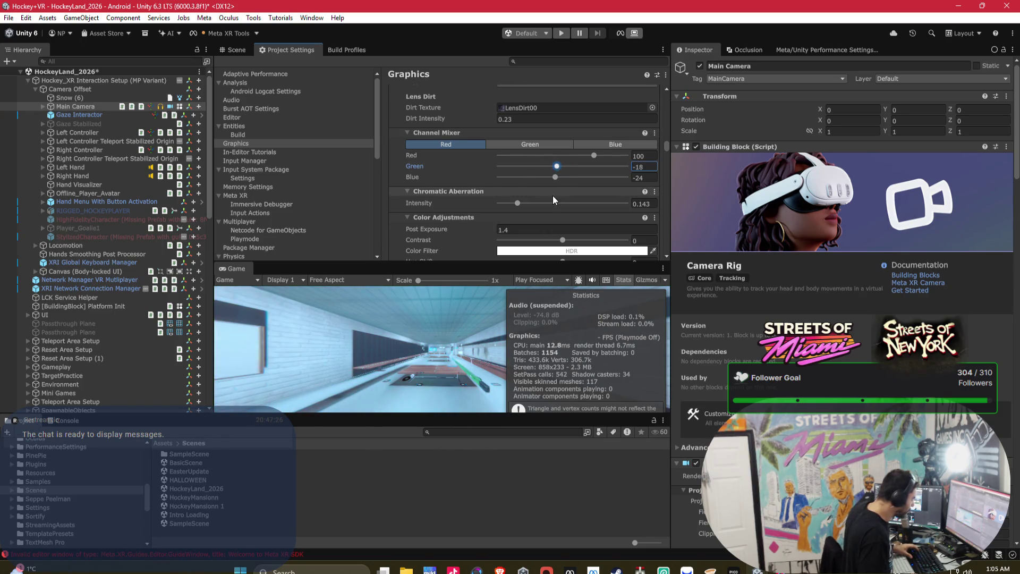
scroll(552, 194, "down", 1)
left_click_drag(592, 126, 624, 133)
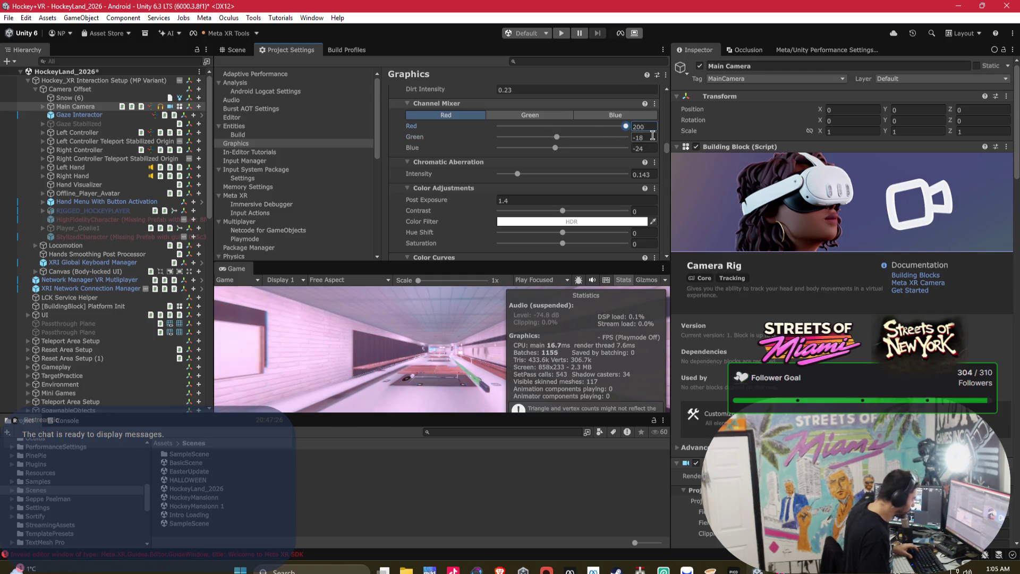
left_click(541, 115)
mouse_move(591, 137)
left_mouse_down()
mouse_move(611, 140)
mouse_move(563, 148)
mouse_move(613, 152)
mouse_move(470, 146)
mouse_move(576, 151)
mouse_move(568, 155)
mouse_move(565, 126)
mouse_move(531, 128)
mouse_move(563, 133)
left_mouse_up()
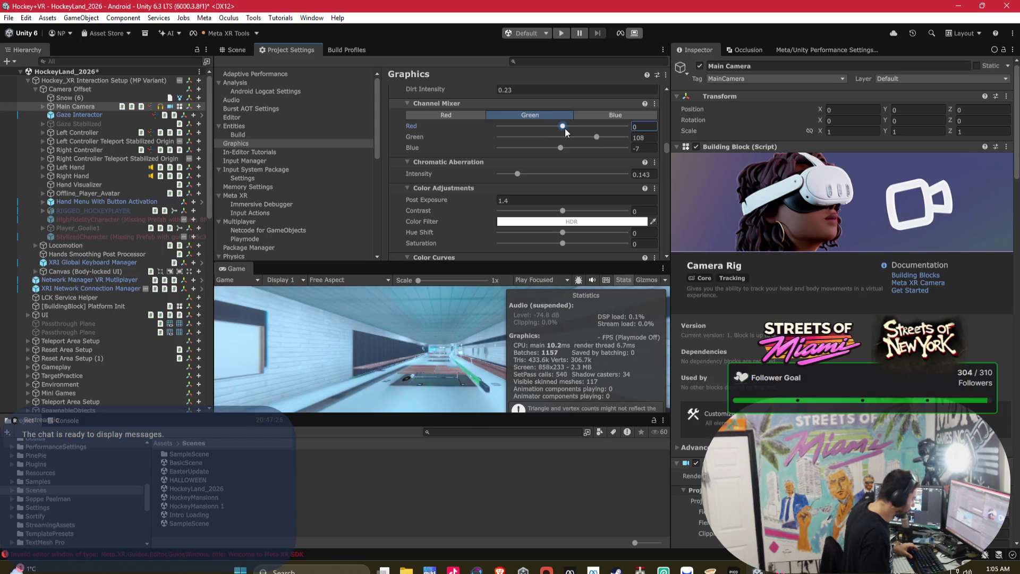
Set the Blue output to Red 12 and Blue 130, then return to the Scene view.
left_click(615, 117)
left_click(562, 126)
mouse_move(563, 125)
left_mouse_down()
mouse_move(540, 138)
mouse_move(563, 136)
left_mouse_up()
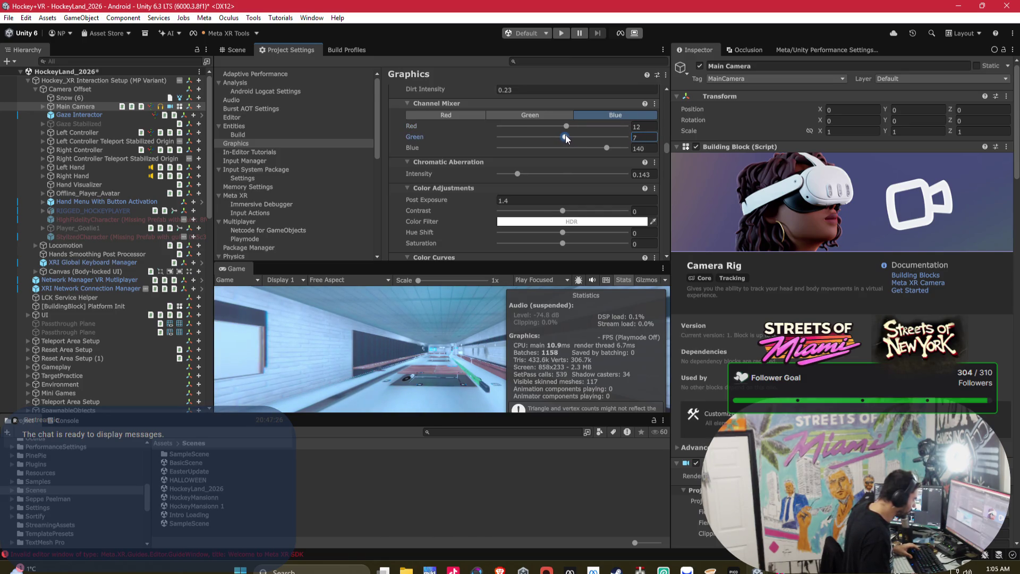
left_click(601, 149)
left_click_drag(604, 152, 607, 153)
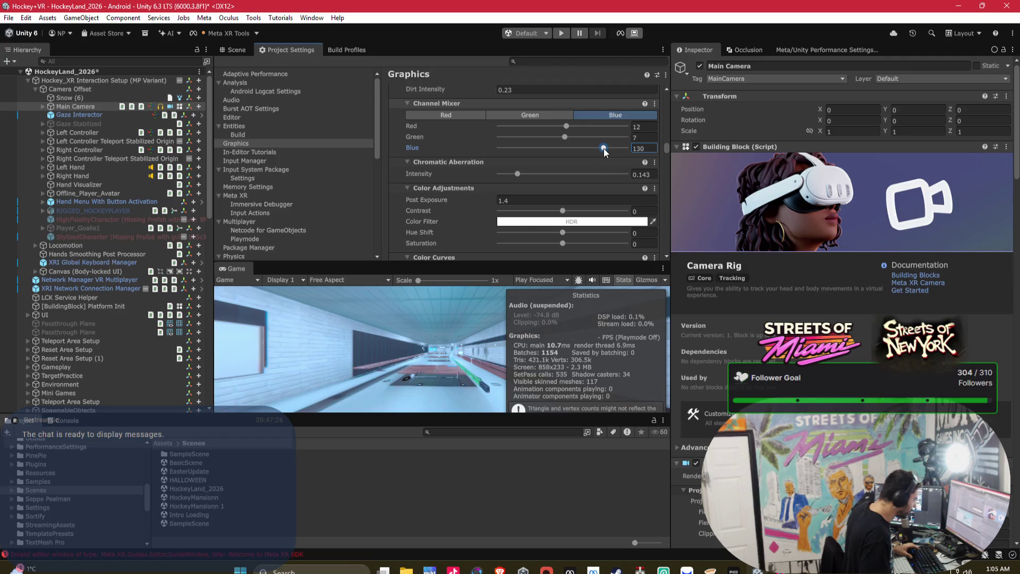
left_click(234, 49)
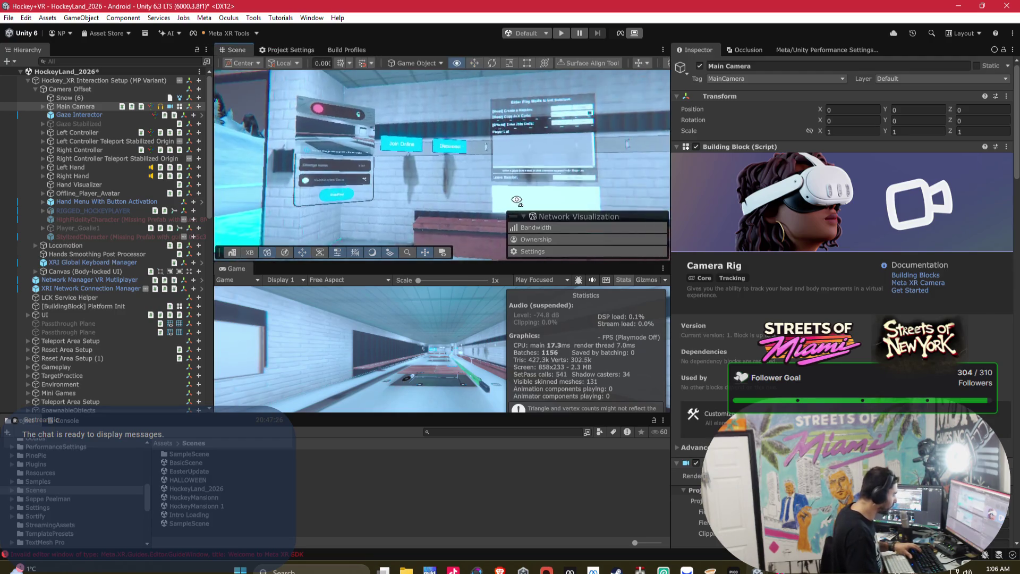